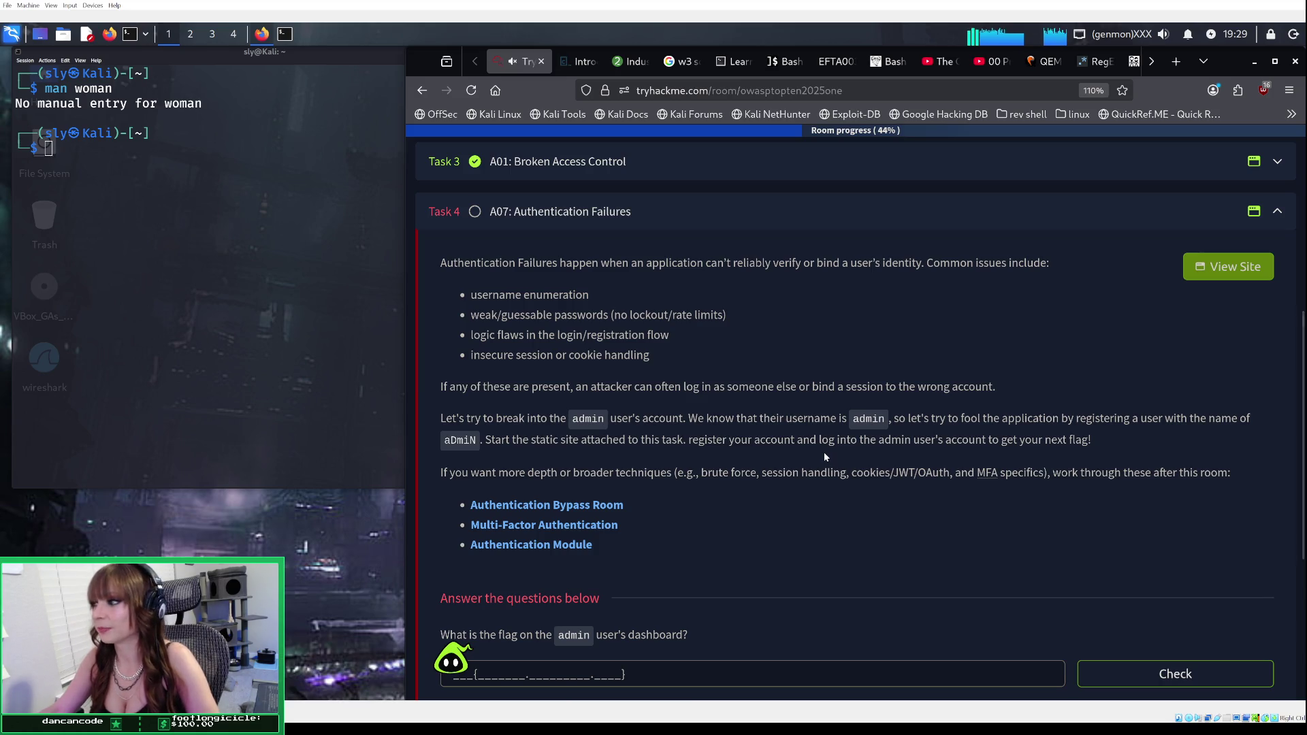
- Expand the 'What is IAAA?' and A01: Broken Access Control tasks to review their answers
scroll(802, 443, "up", 3)
scroll(802, 443, "down", 2)
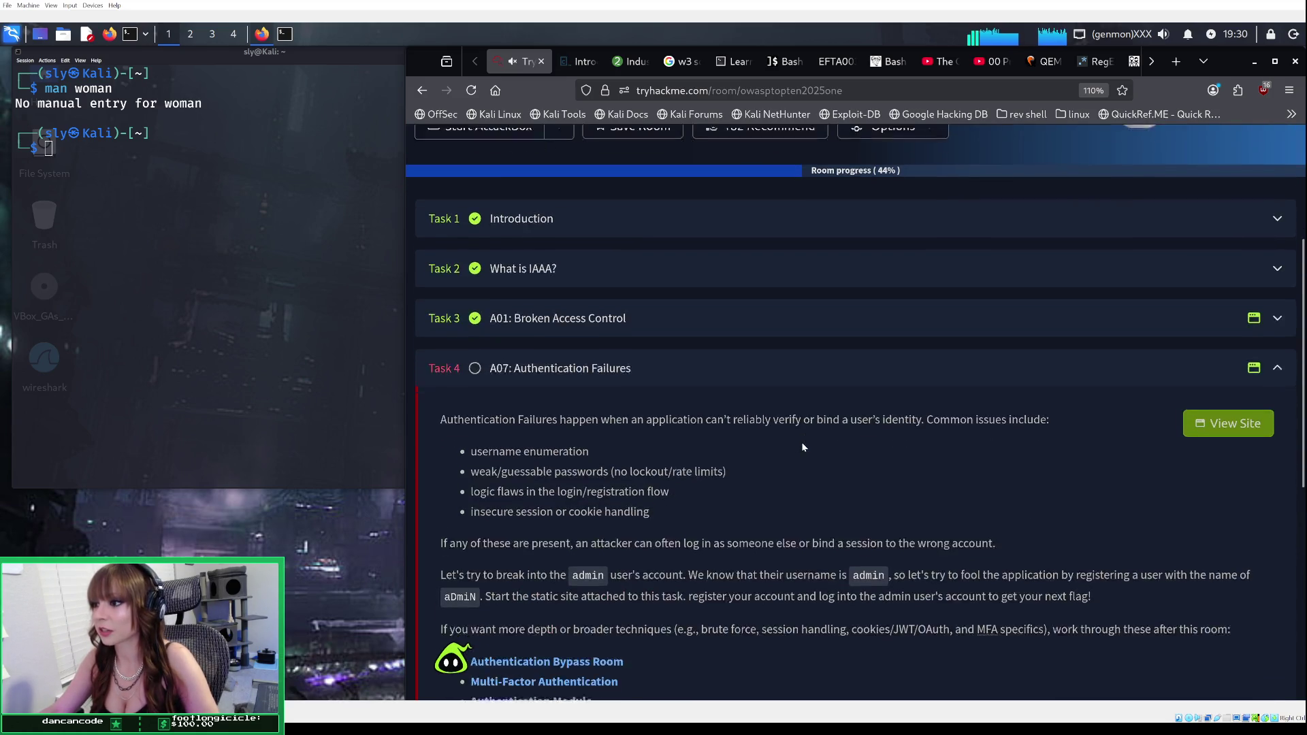
left_click(756, 186)
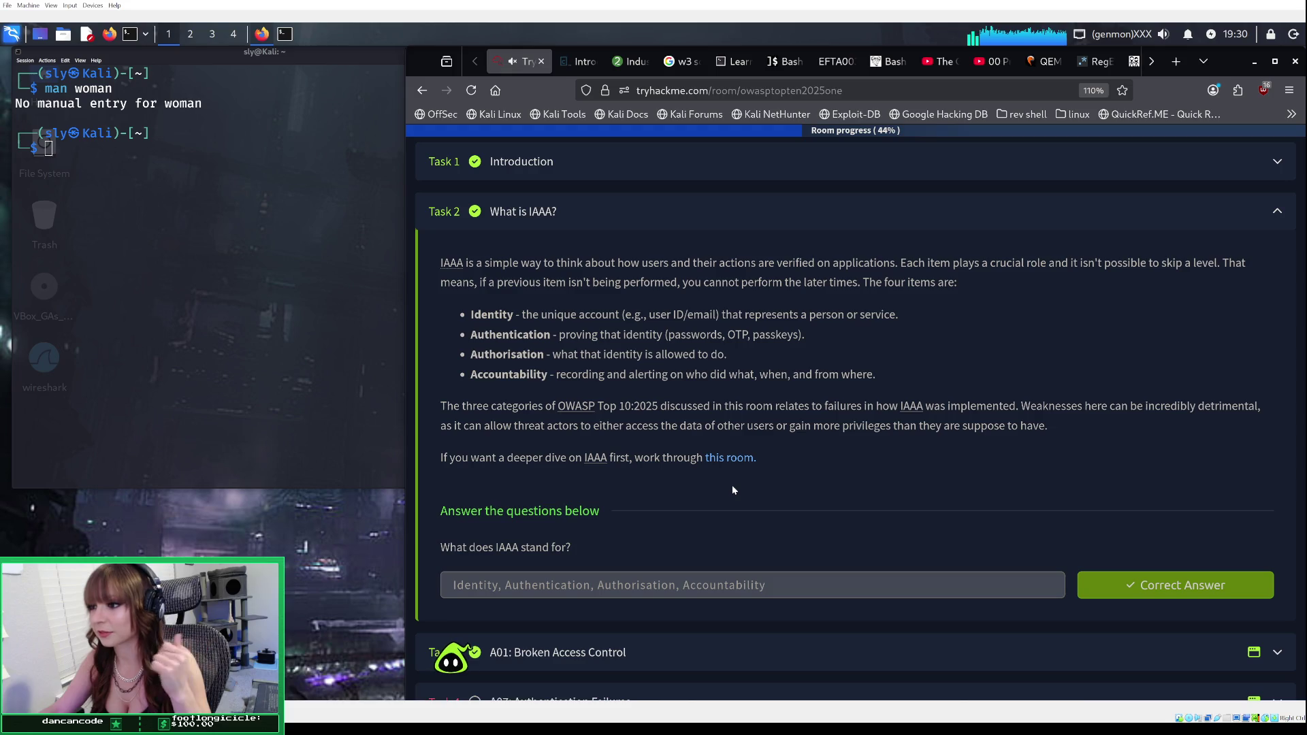
scroll(738, 528, "down", 1)
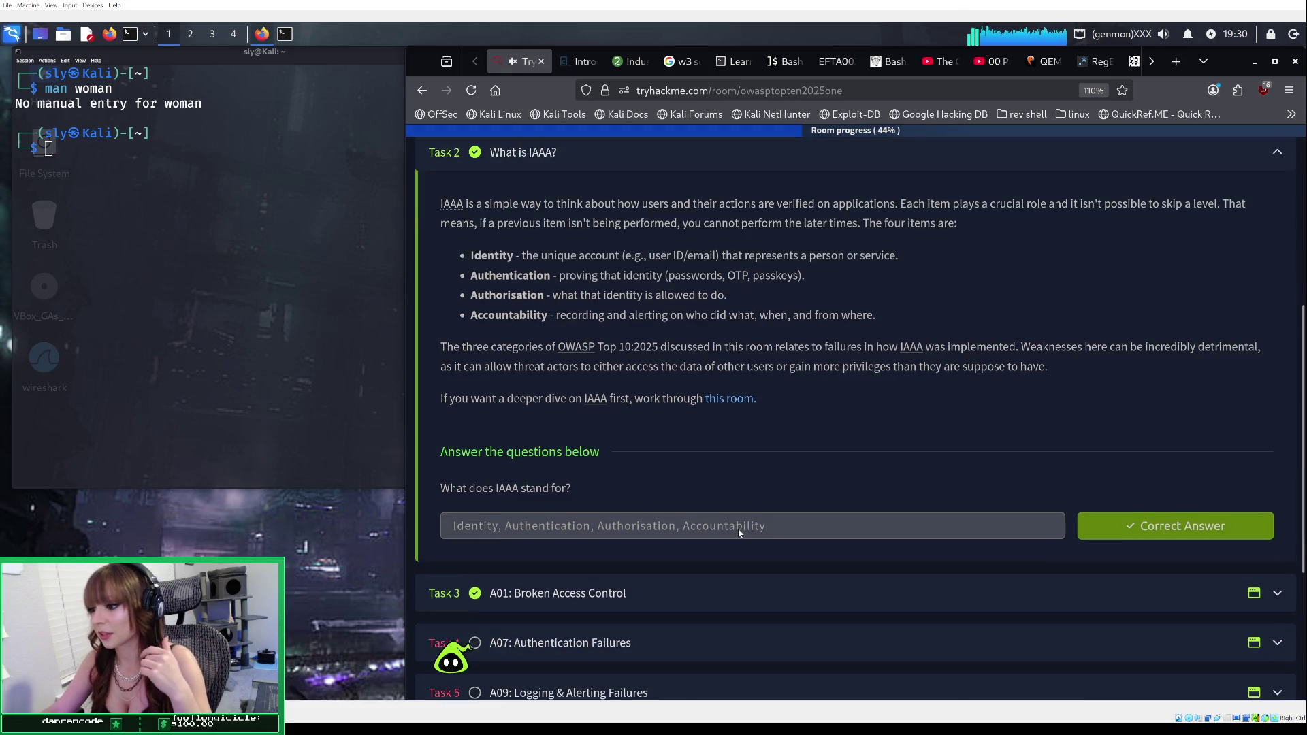
left_click(727, 597)
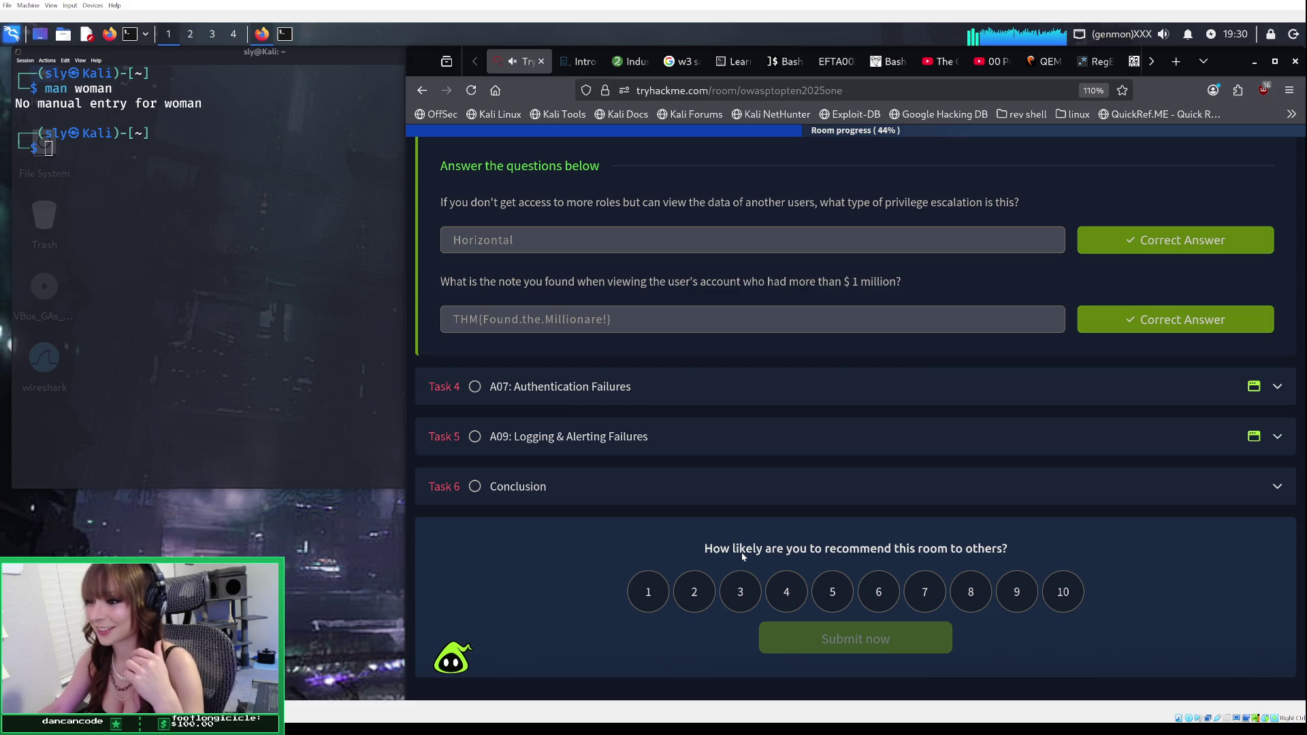
- Reopen A01: Broken Access Control above it and re-expand Task 4, A07: Authentication Failures
left_click(1159, 391)
scroll(1141, 366, "up", 2)
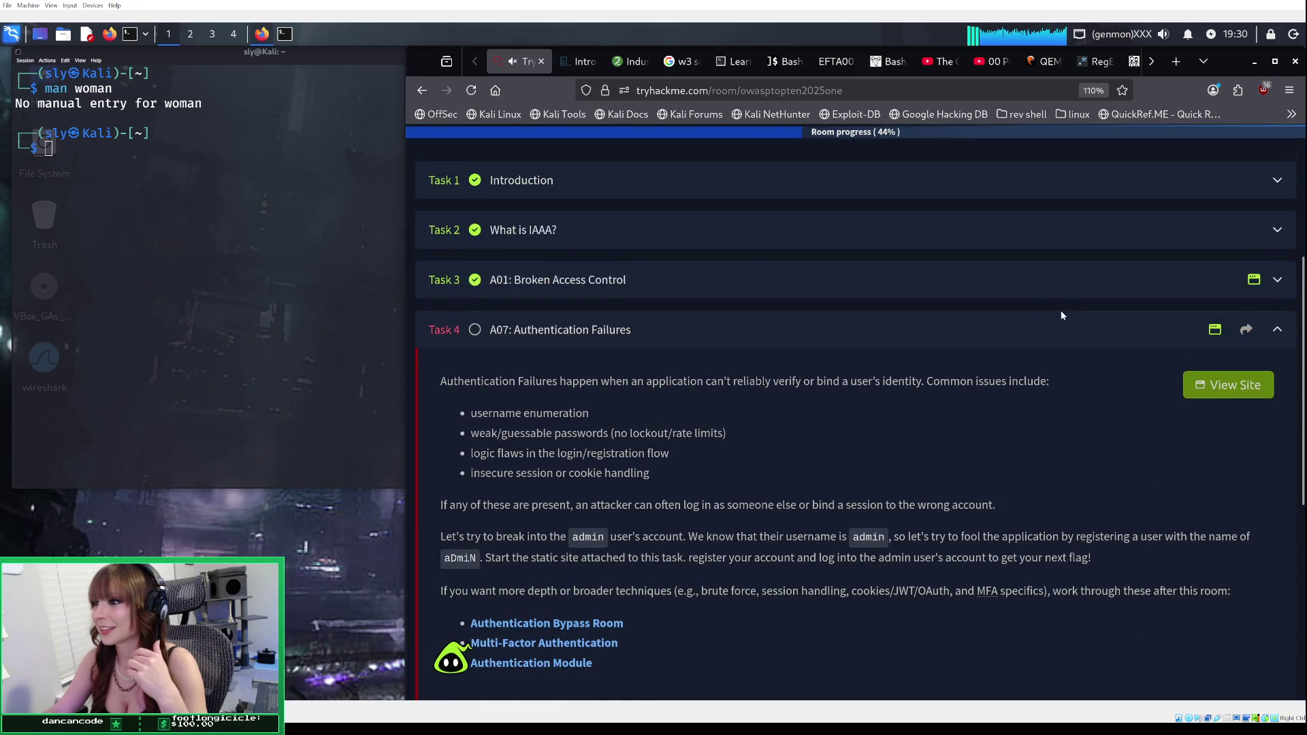
left_click(1045, 293)
scroll(1007, 334, "down", 2)
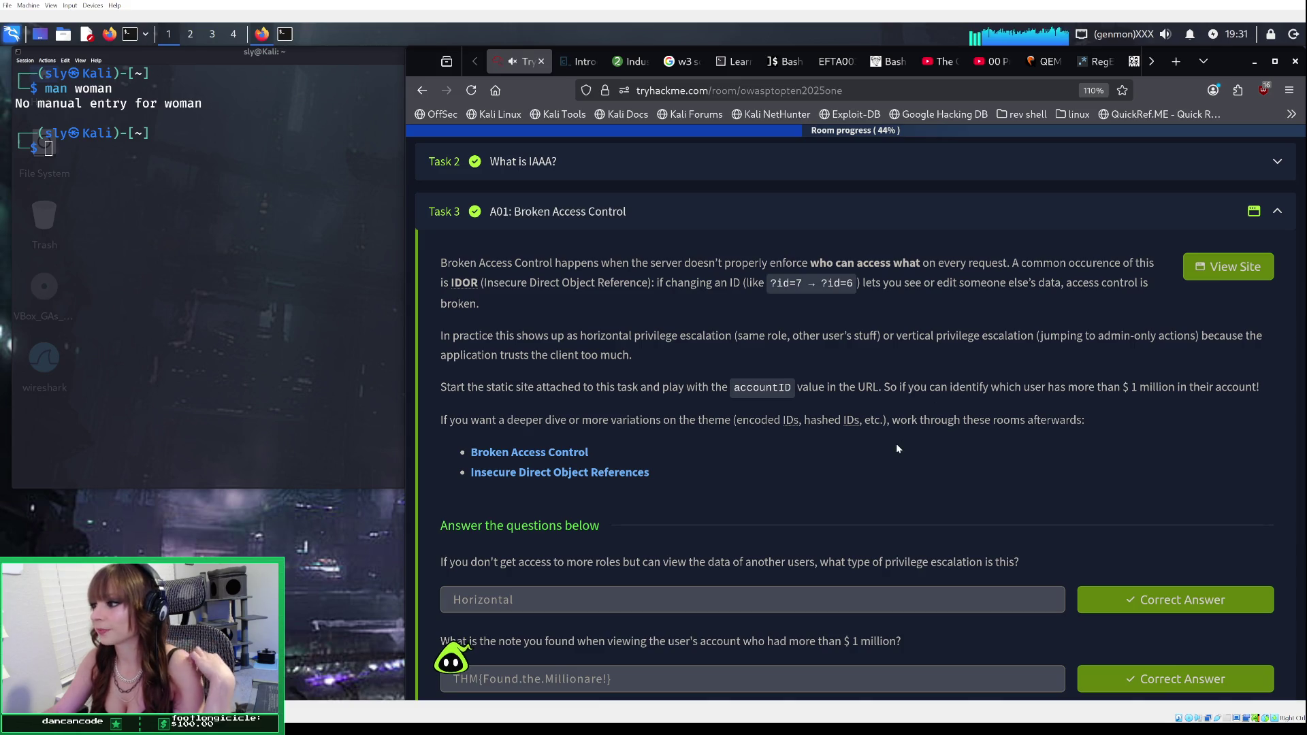
scroll(894, 446, "down", 3)
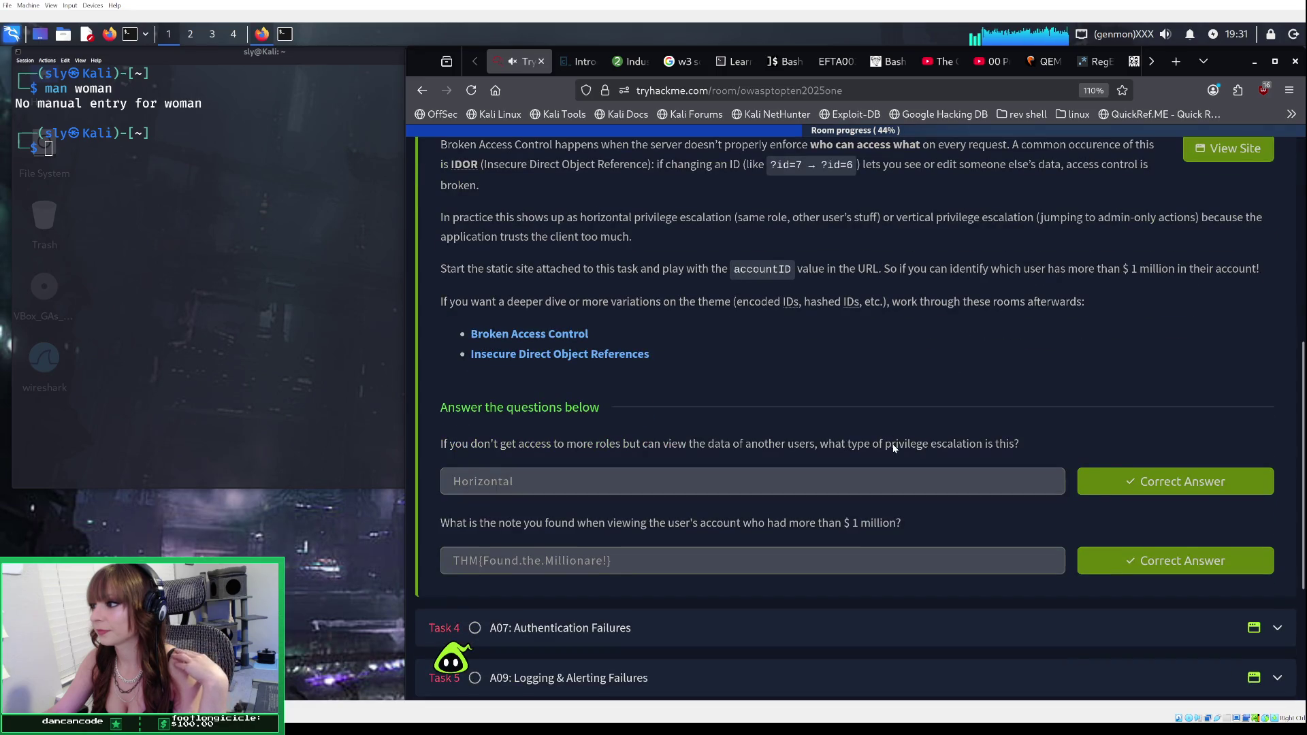
scroll(893, 445, "down", 1)
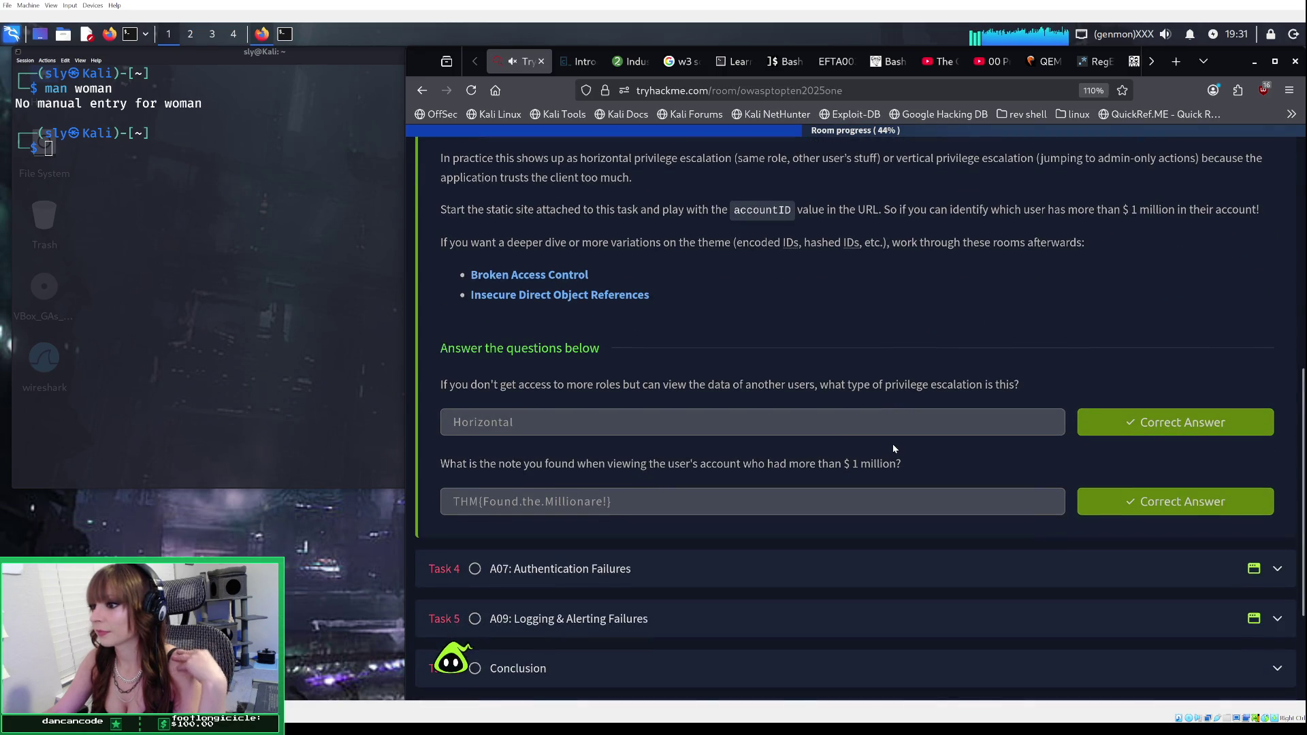
scroll(893, 446, "down", 1)
left_click(826, 516)
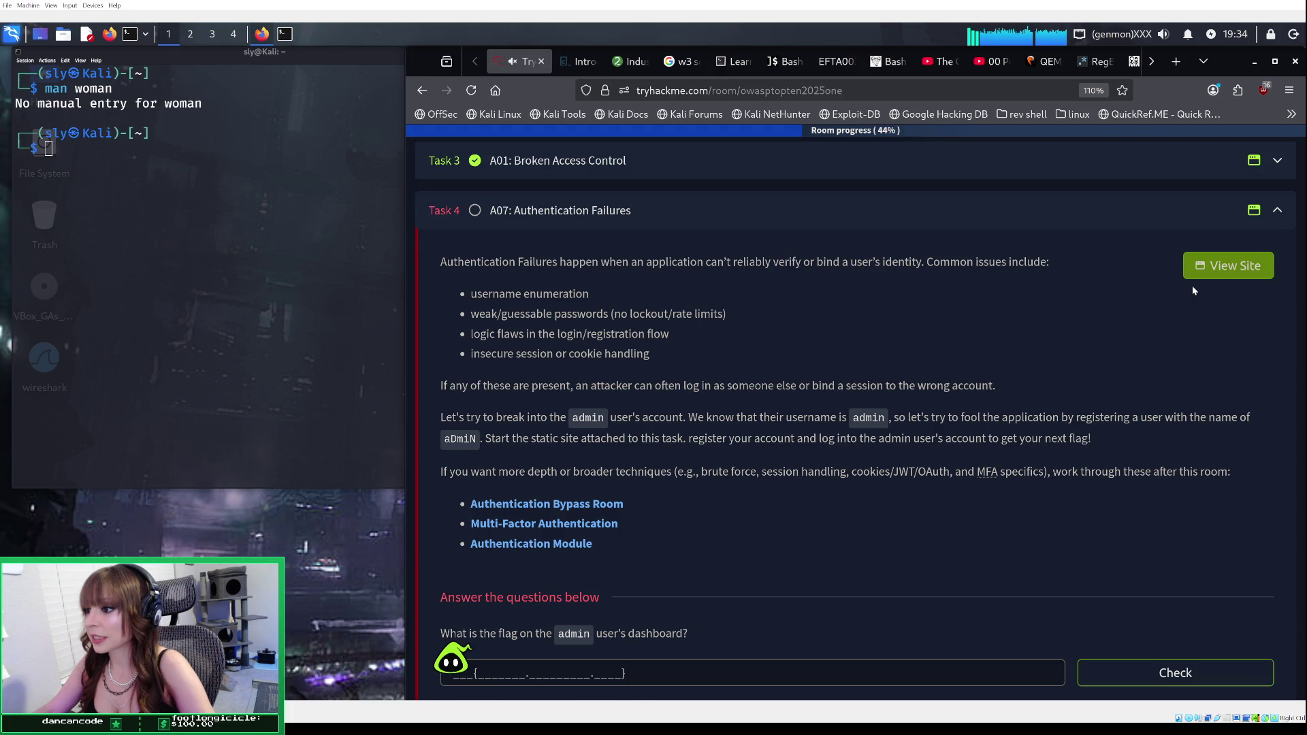
- Launch the Bank.THM practice site beside the task
left_click(1217, 267)
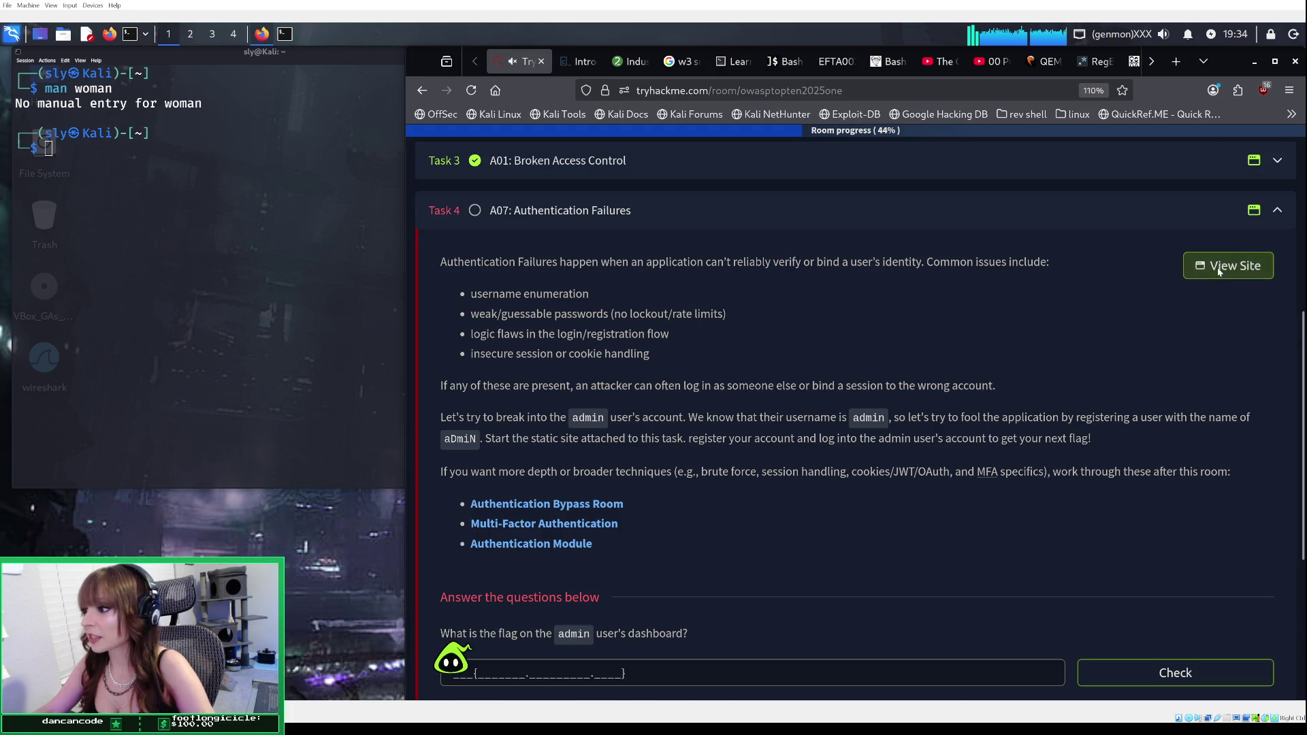
scroll(833, 457, "down", 3)
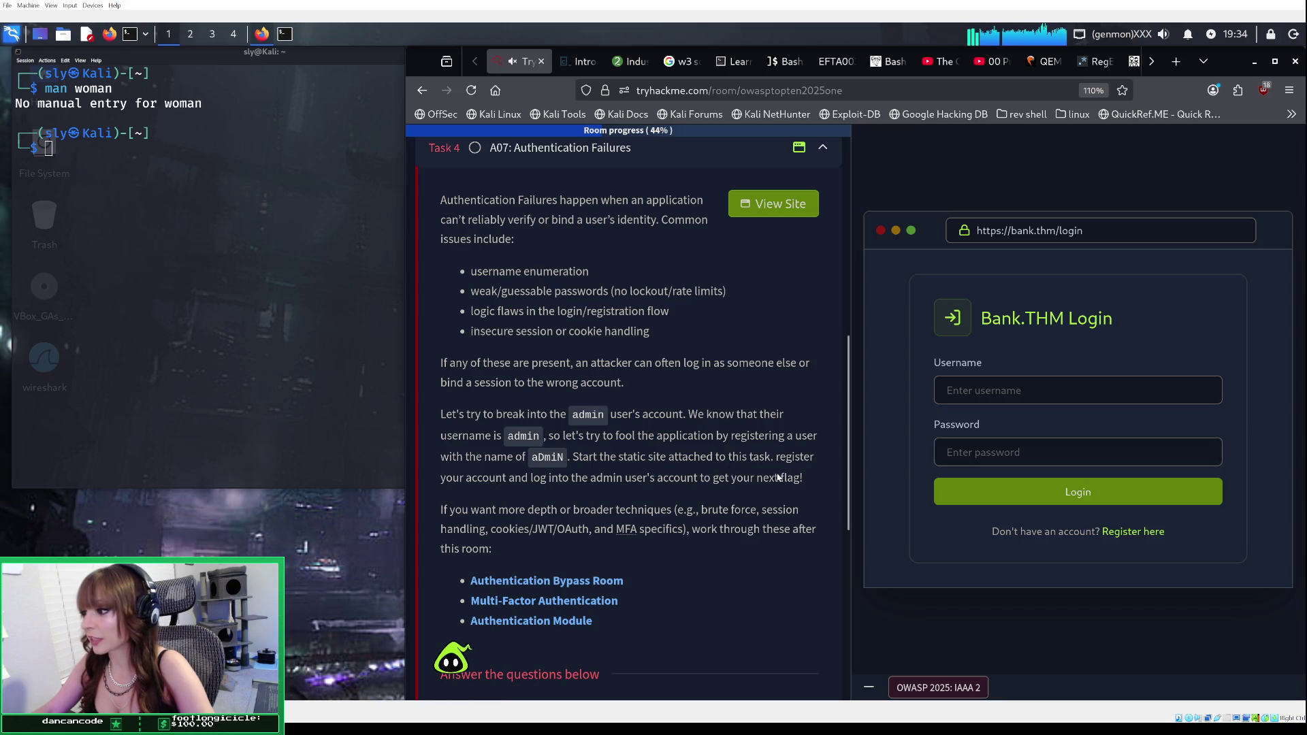
left_click(999, 395)
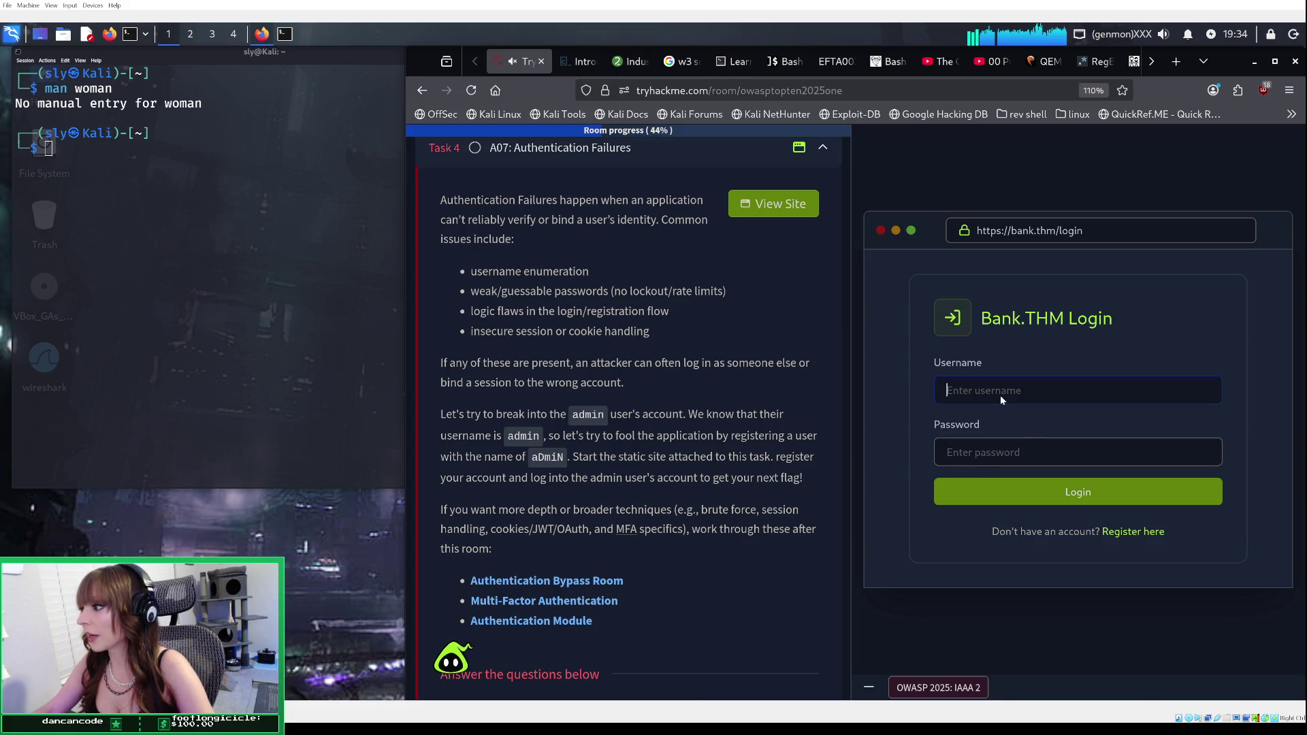
- Register a new Bank.THM account with username aDmiN and a chosen password
left_click(1134, 532)
left_click(1068, 357)
type("aD")
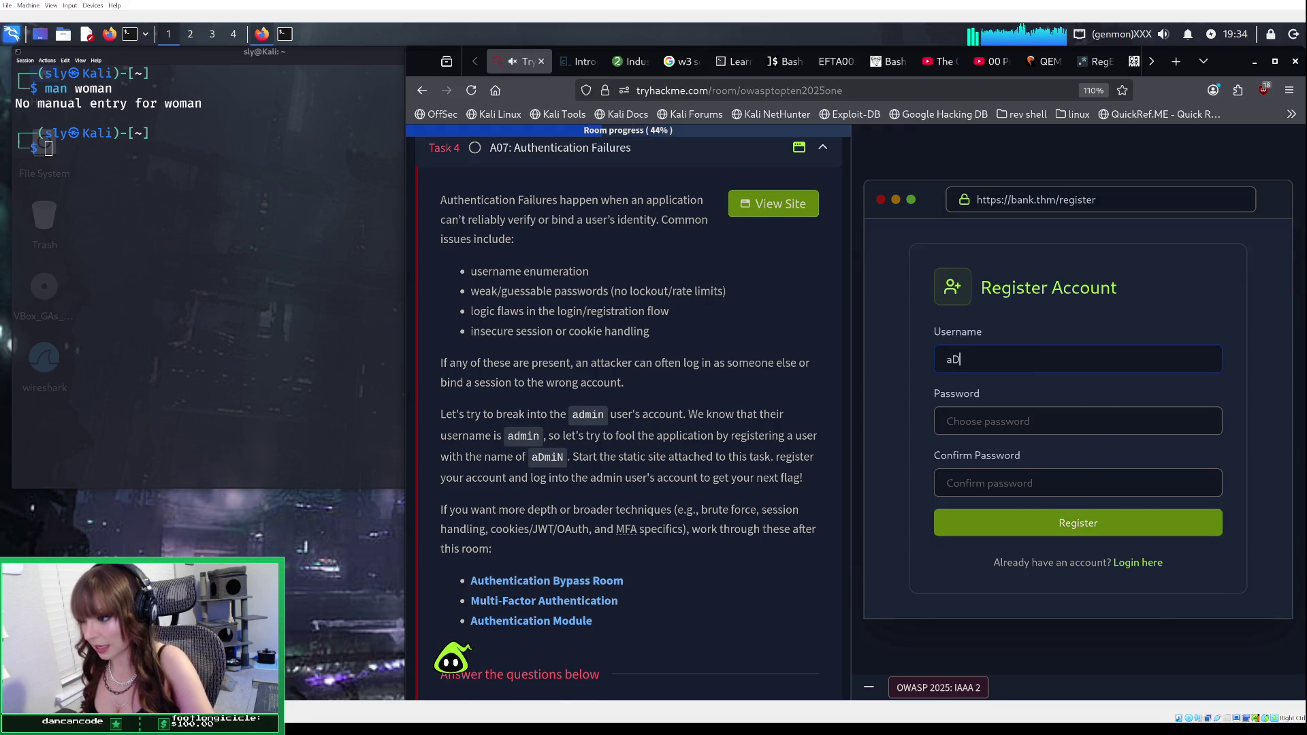
type("miN")
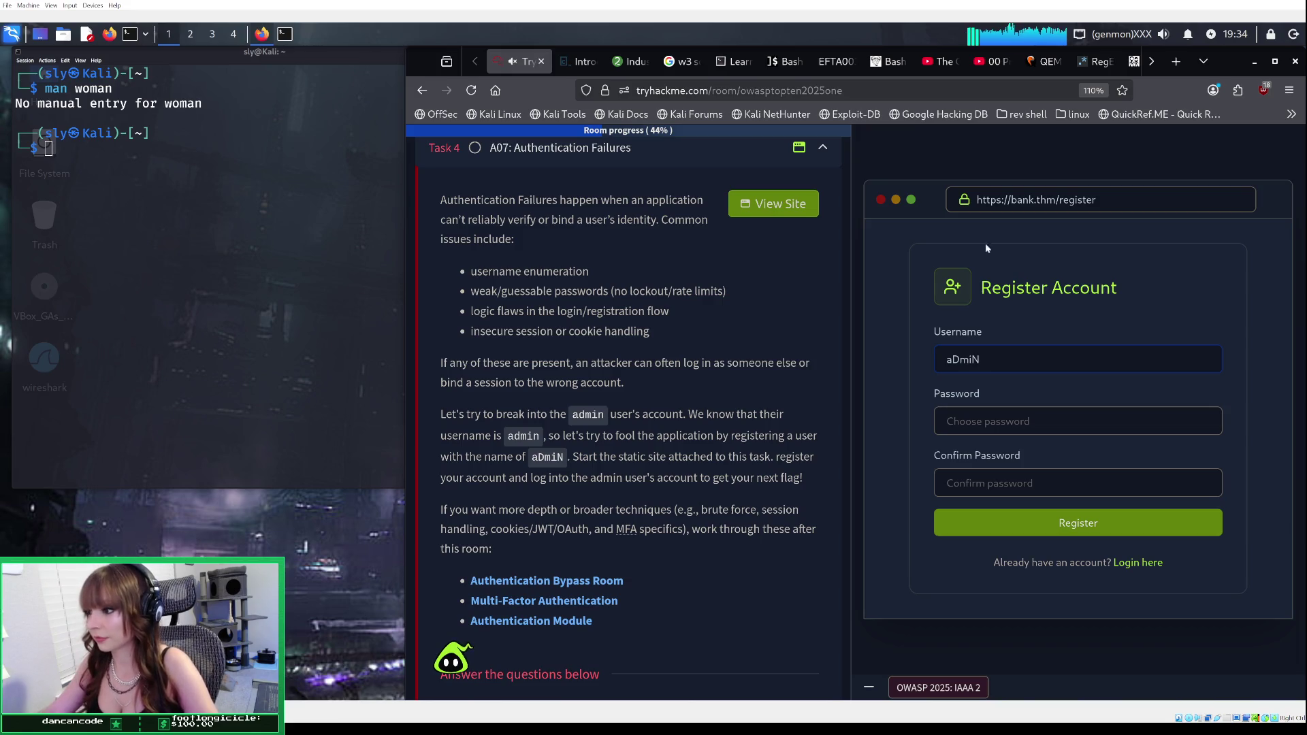
left_click(968, 422)
type("1234")
left_click(1106, 481)
type("1234")
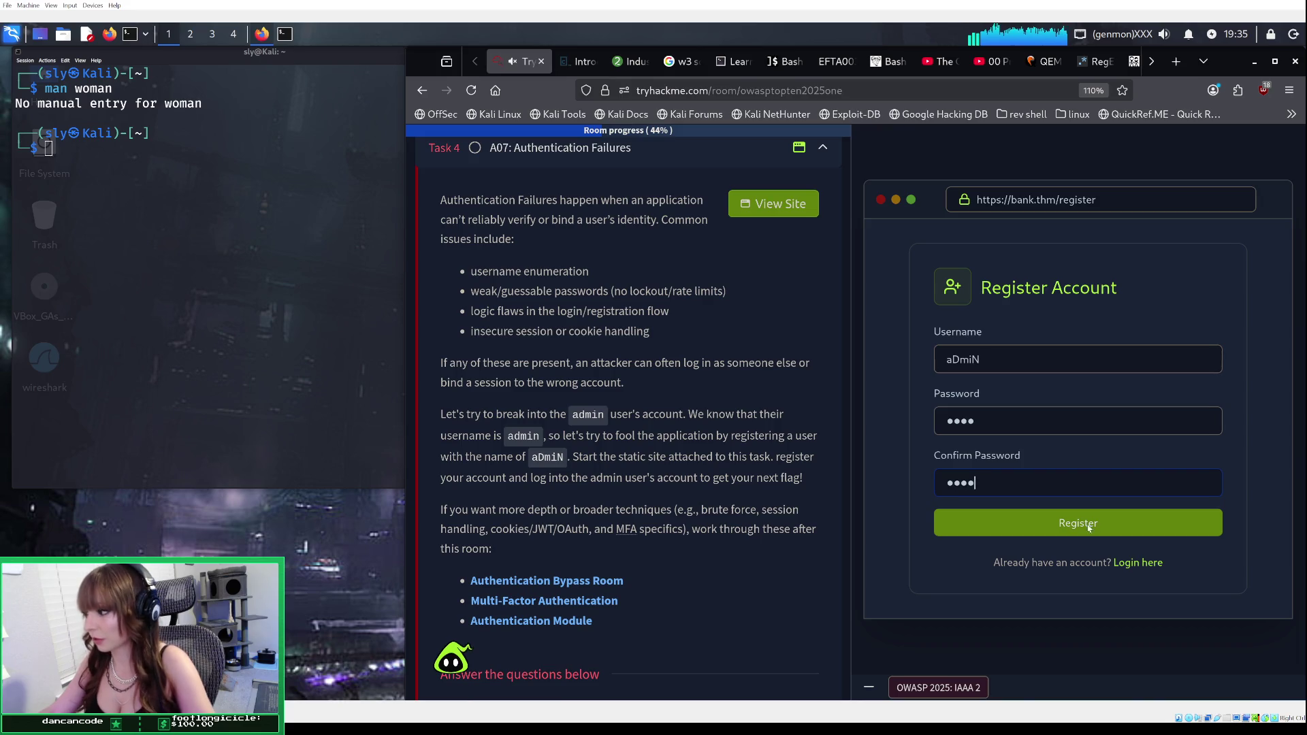
left_click(1100, 520)
left_click(1035, 393)
- Log in to Bank.THM as aDmiN with the account password
type("aD")
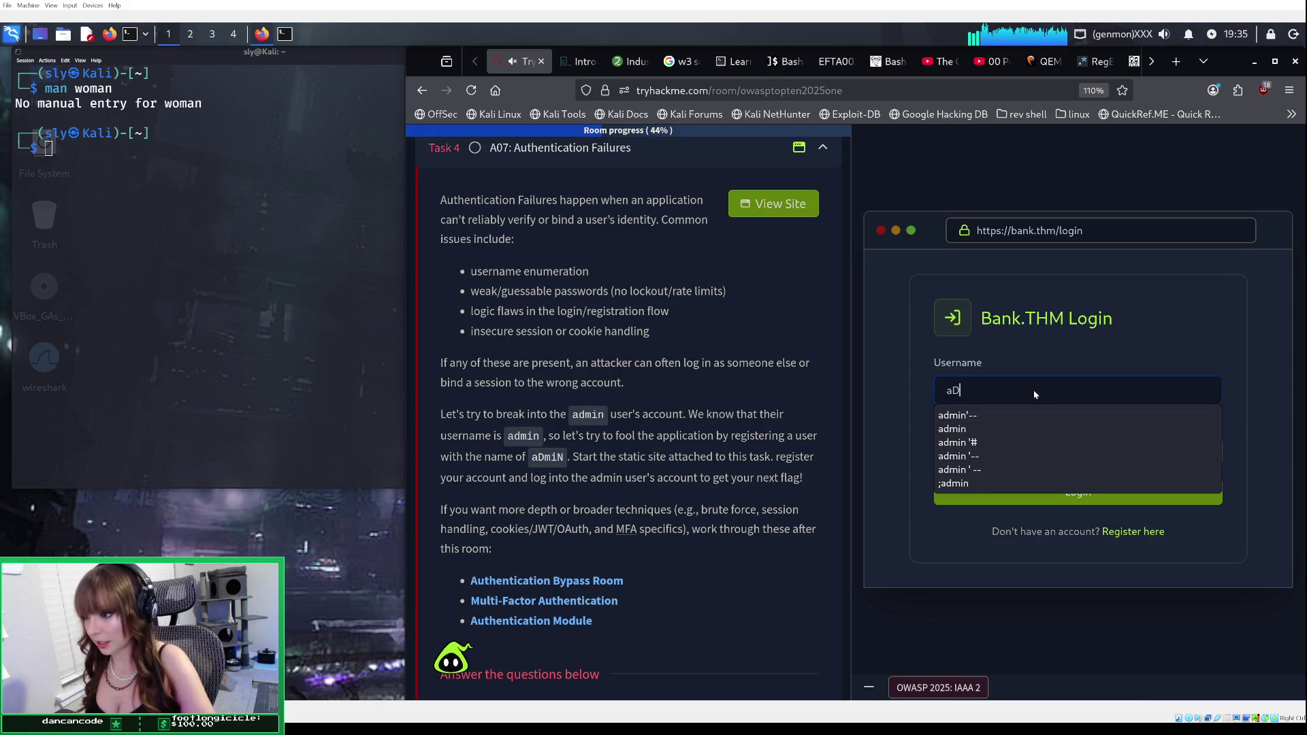
type("mi")
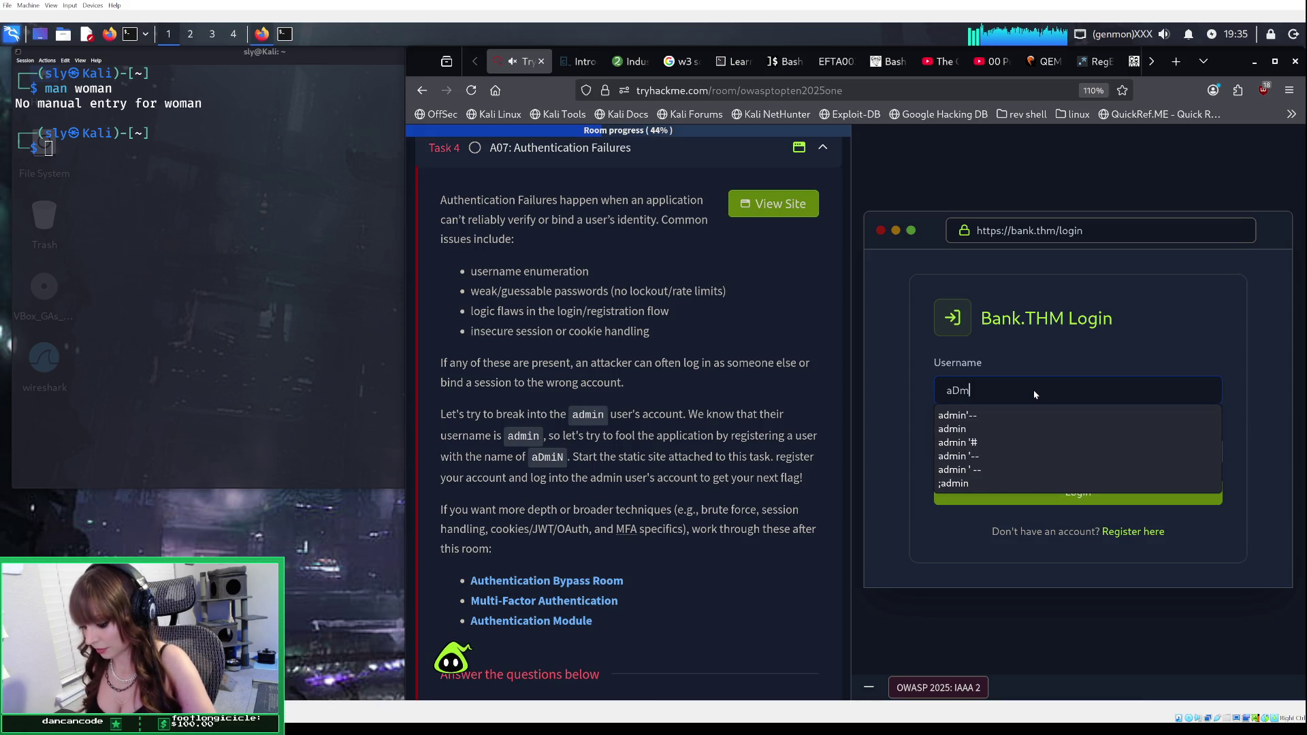
type("N")
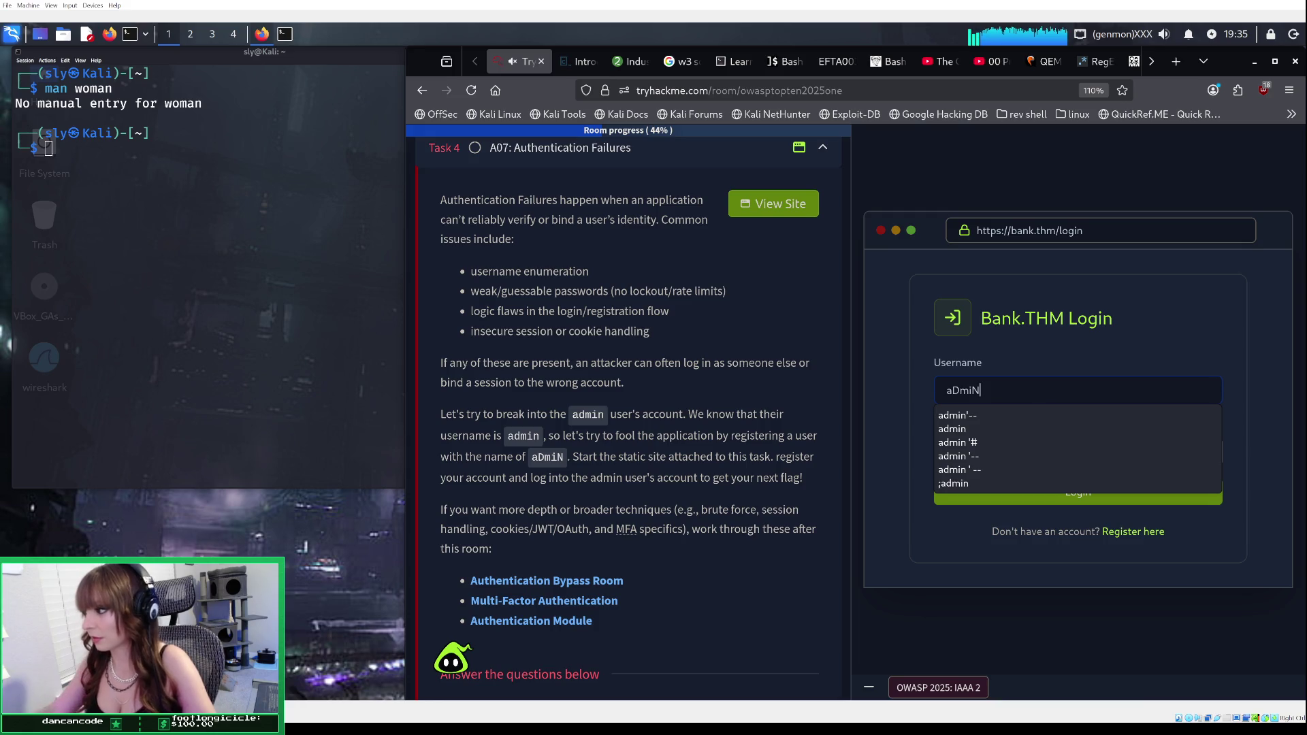
left_click(931, 431)
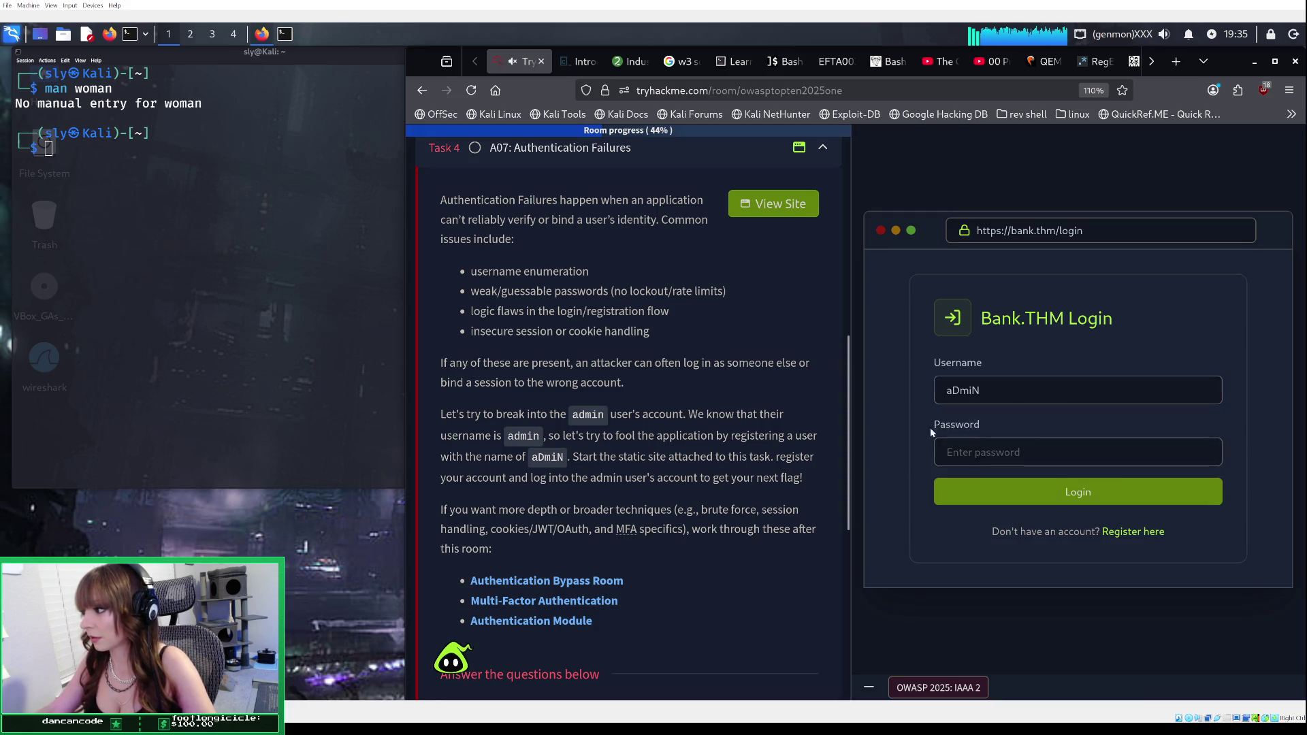
left_click(969, 447)
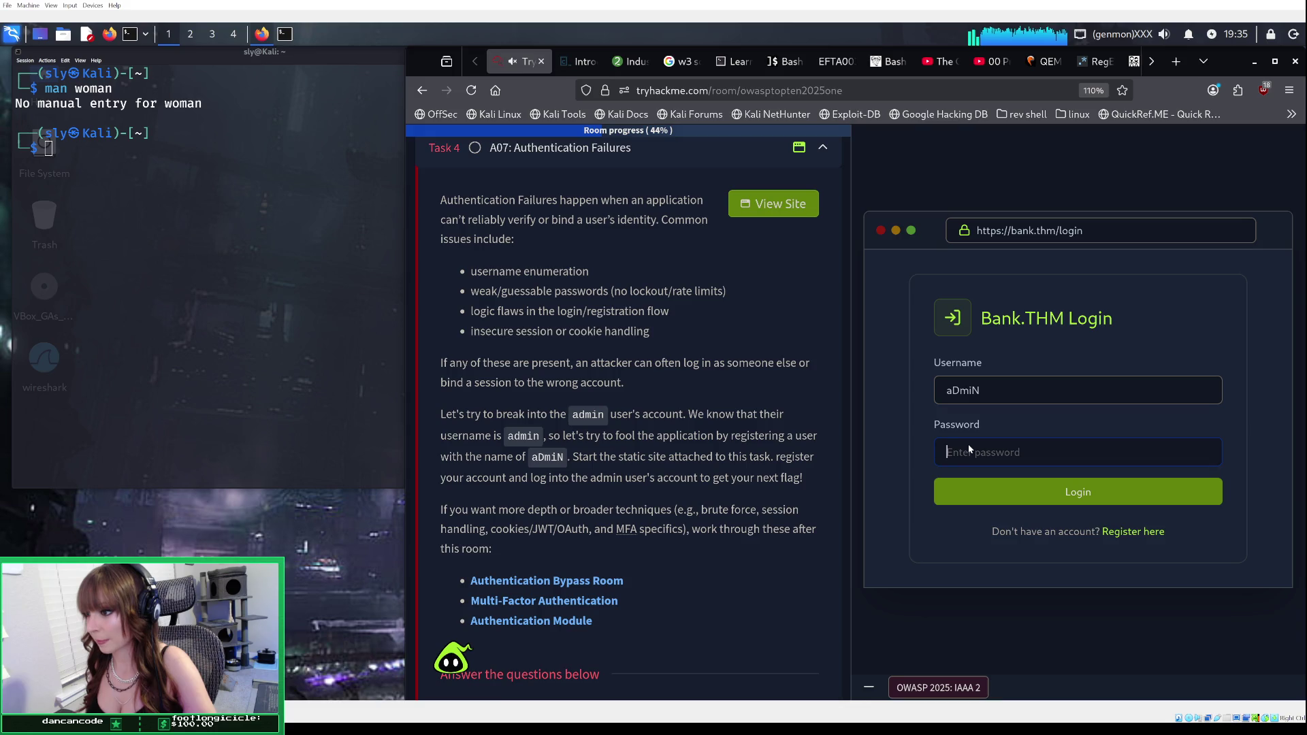
type("admin")
key("Return")
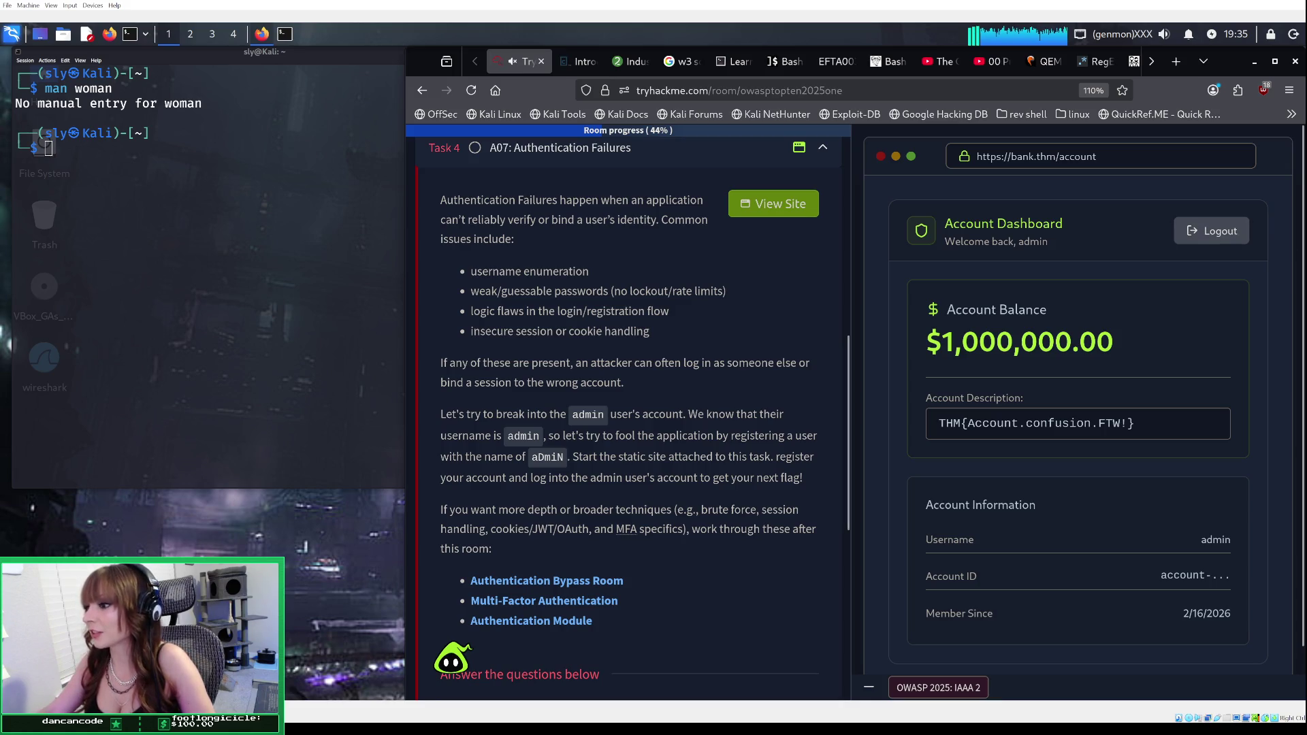
- Submit the dashboard flag THM{Account.confusion.FTW!} as Task 4's answer
left_click_drag(1149, 419, 889, 422)
right_click(974, 425)
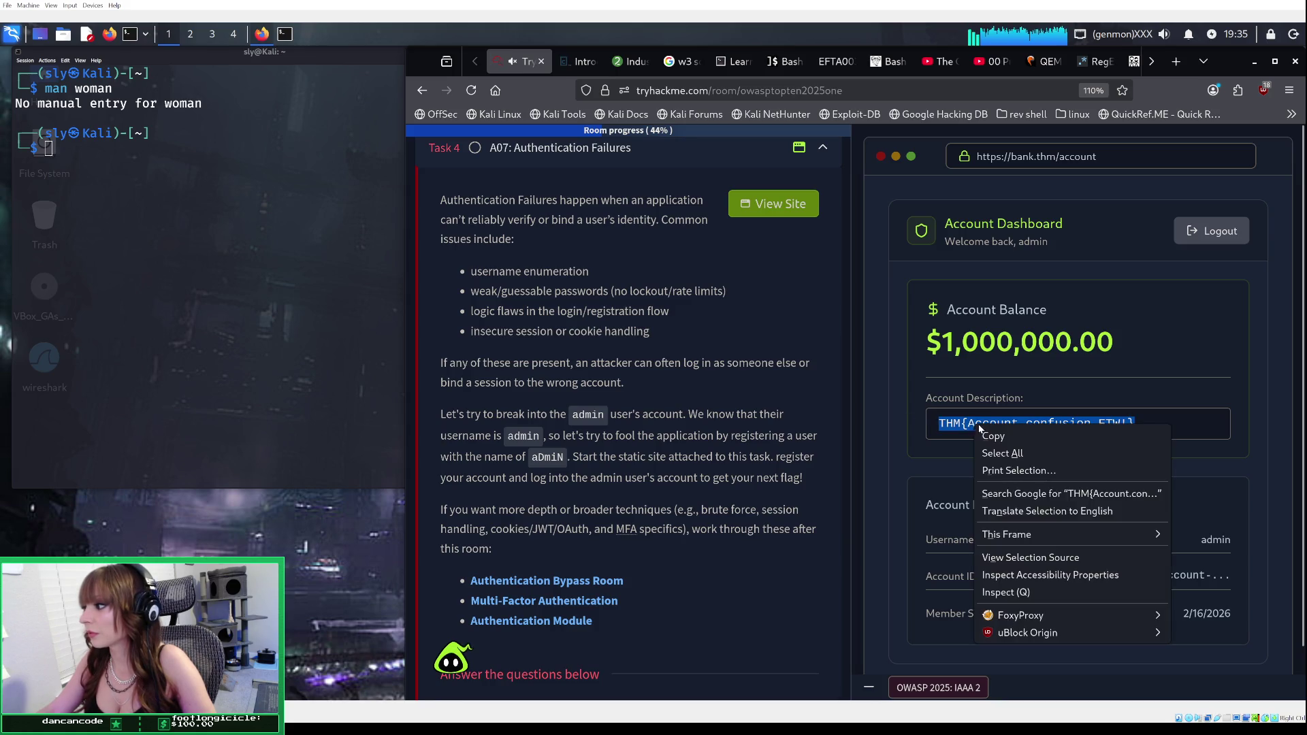
left_click(984, 435)
scroll(568, 560, "down", 3)
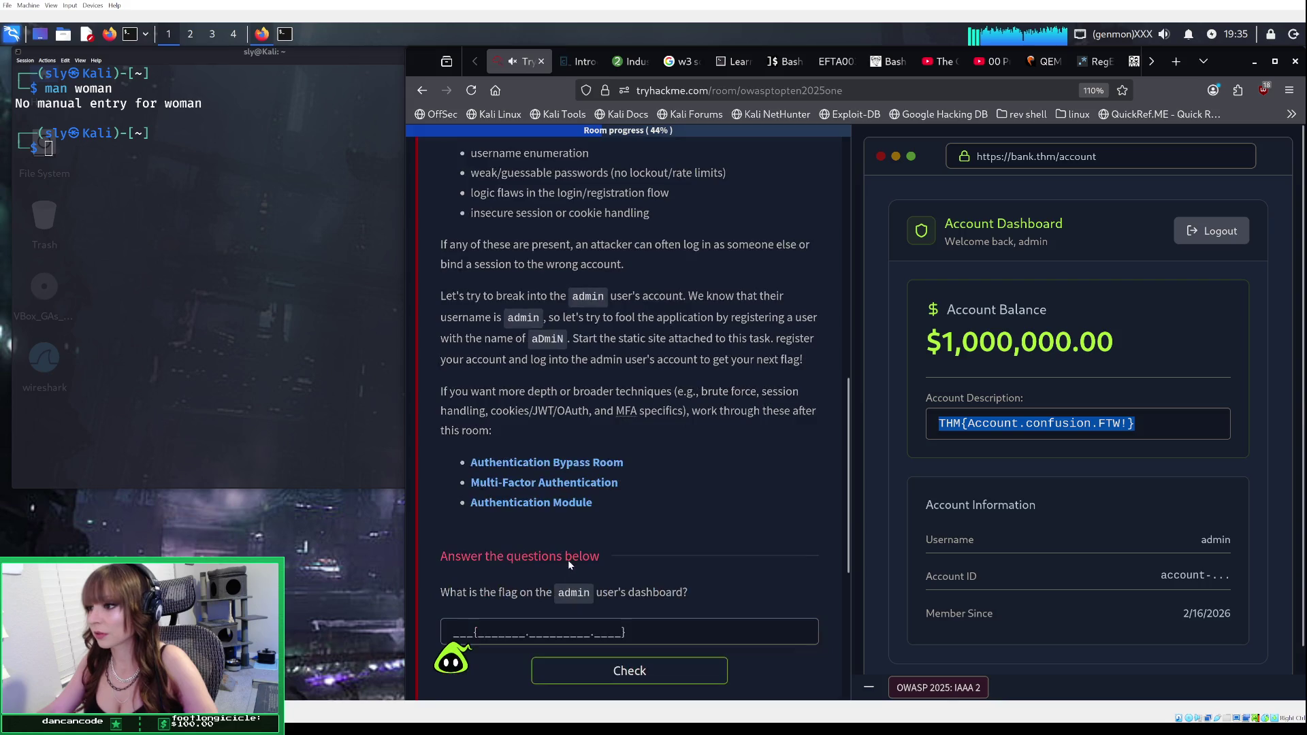
left_click(542, 631)
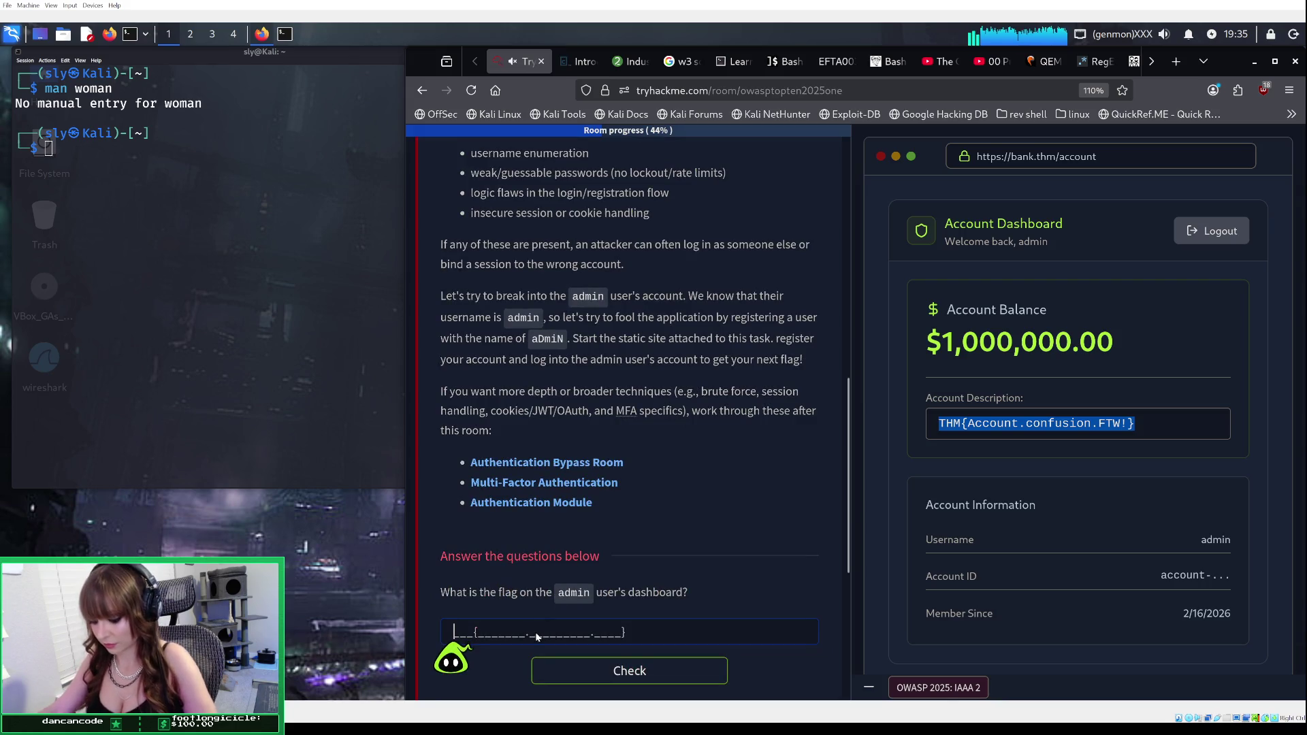
key("ctrl+v")
left_click(623, 663)
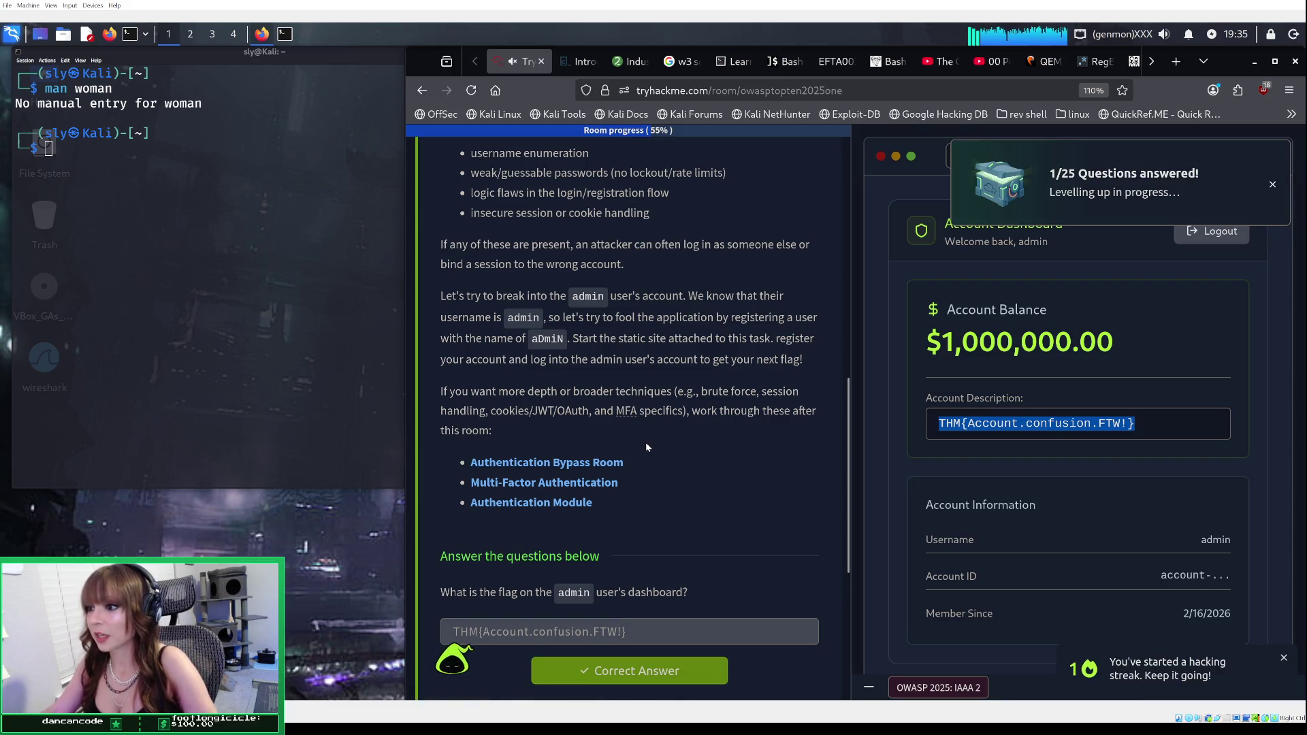
- Expand Task 5, A09: Logging & Alerting Failures
scroll(654, 450, "down", 2)
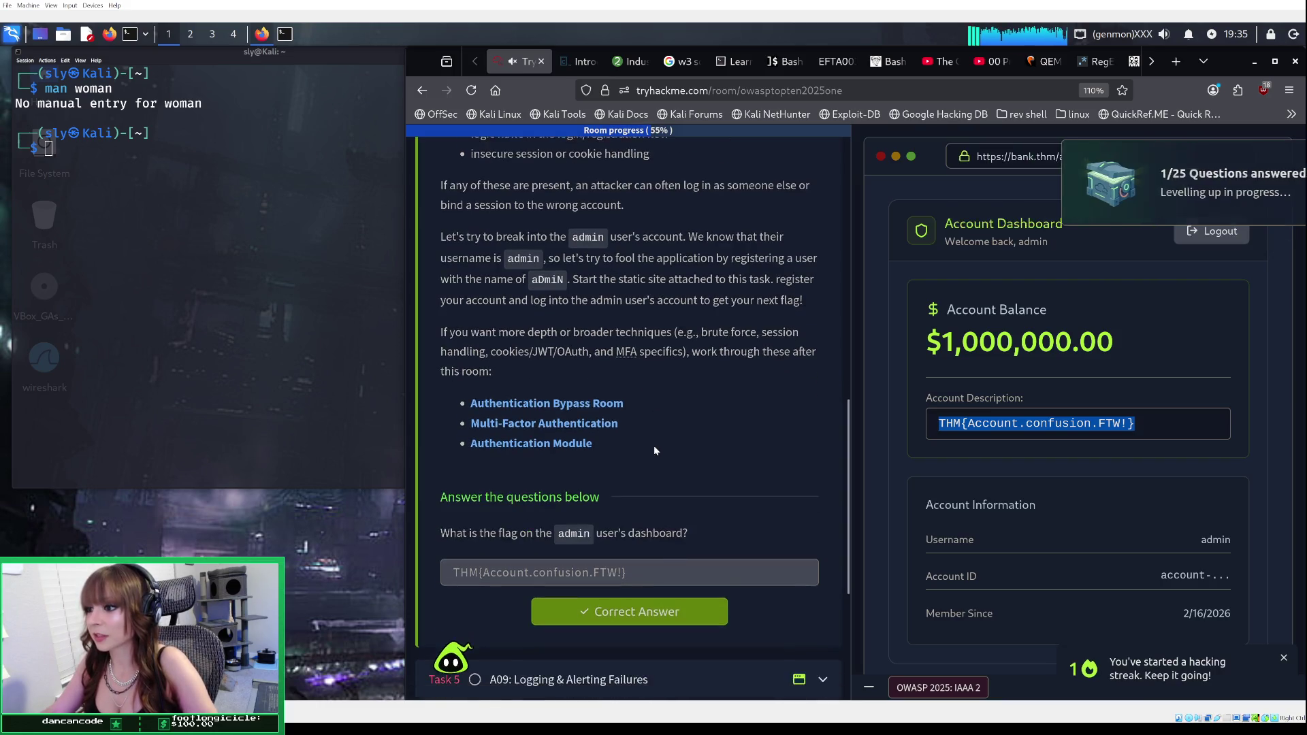
scroll(655, 449, "down", 2)
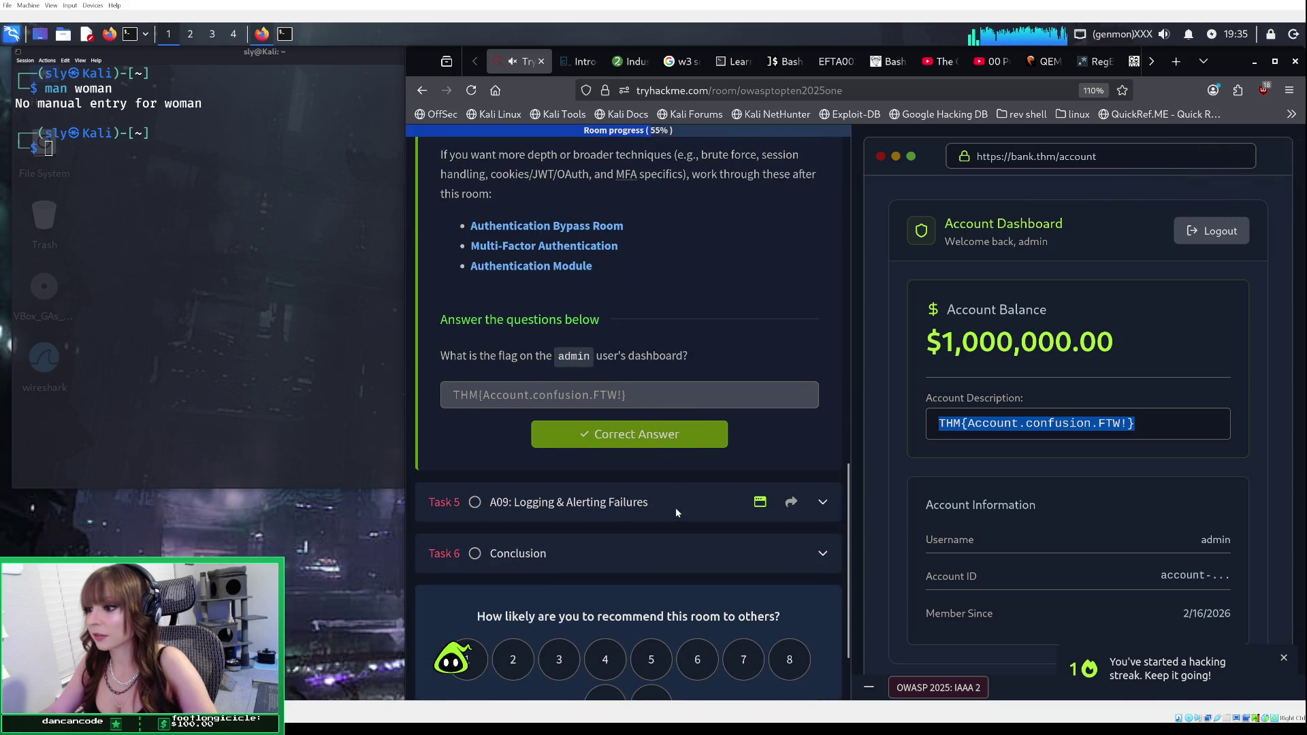
left_click(675, 508)
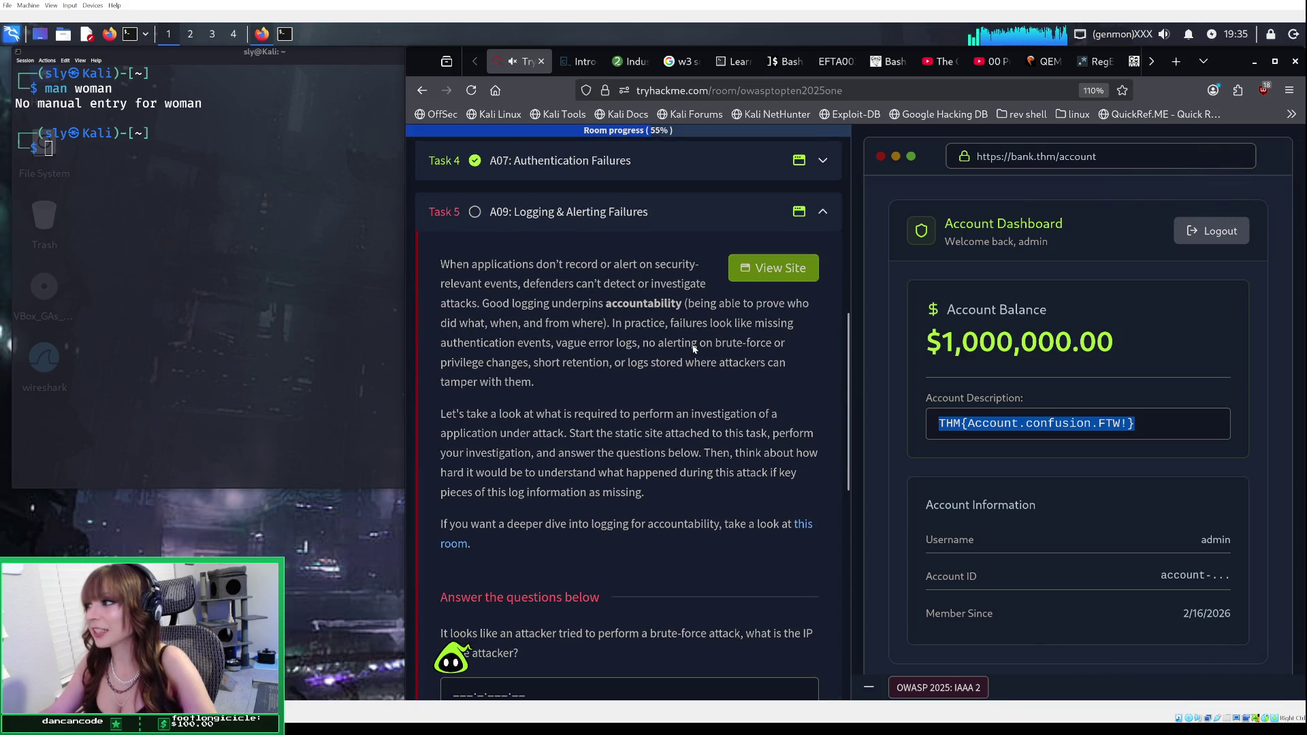
- Close the bank.thm site panel and launch the task's SIEM site beside the room
left_click(869, 688)
scroll(746, 427, "up", 3)
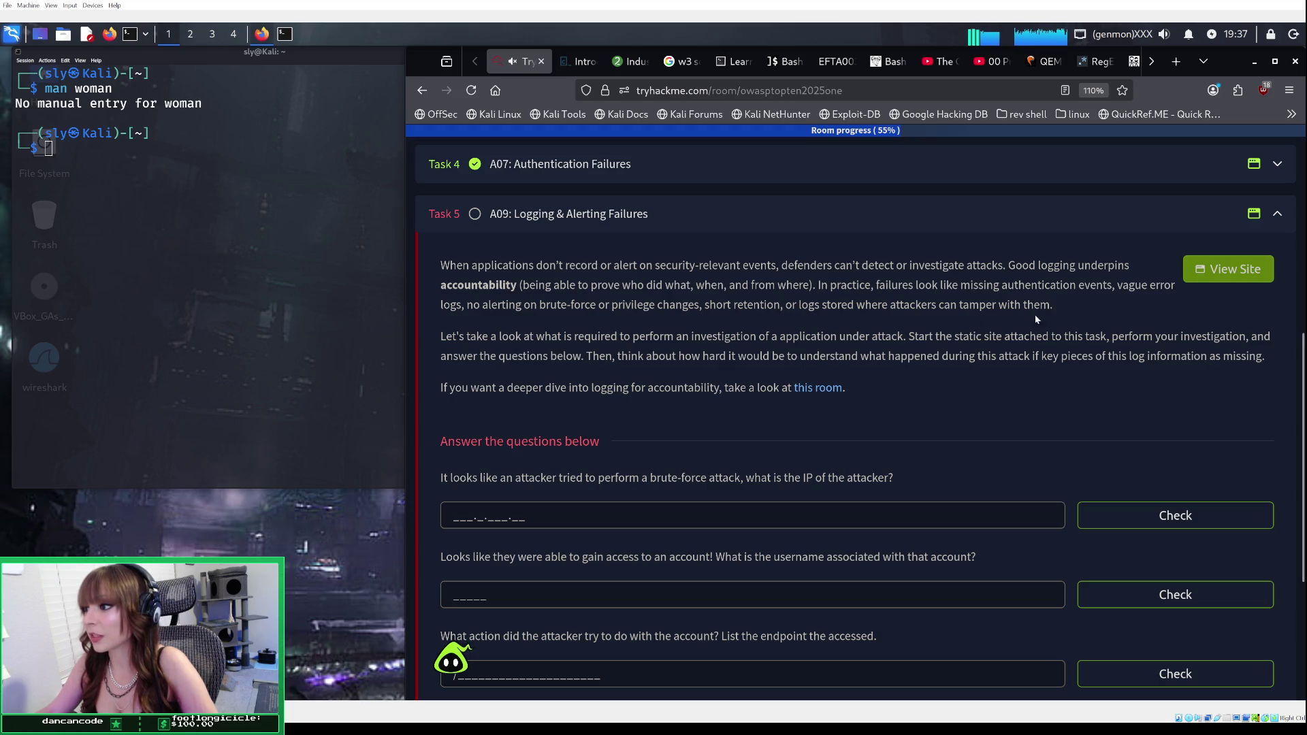
left_click(1213, 272)
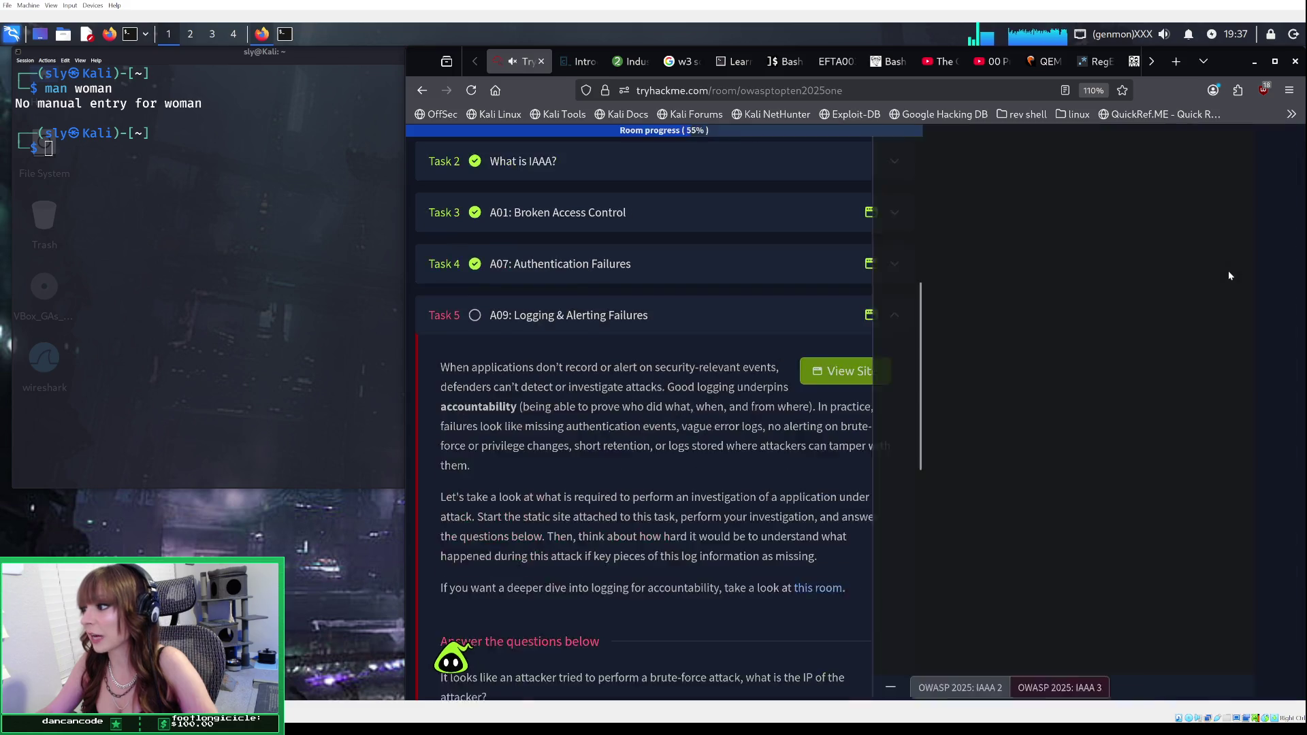
- Browse the SIEM log table, briefly selecting the 51.195.67.123 IP before discarding it
scroll(829, 490, "down", 3)
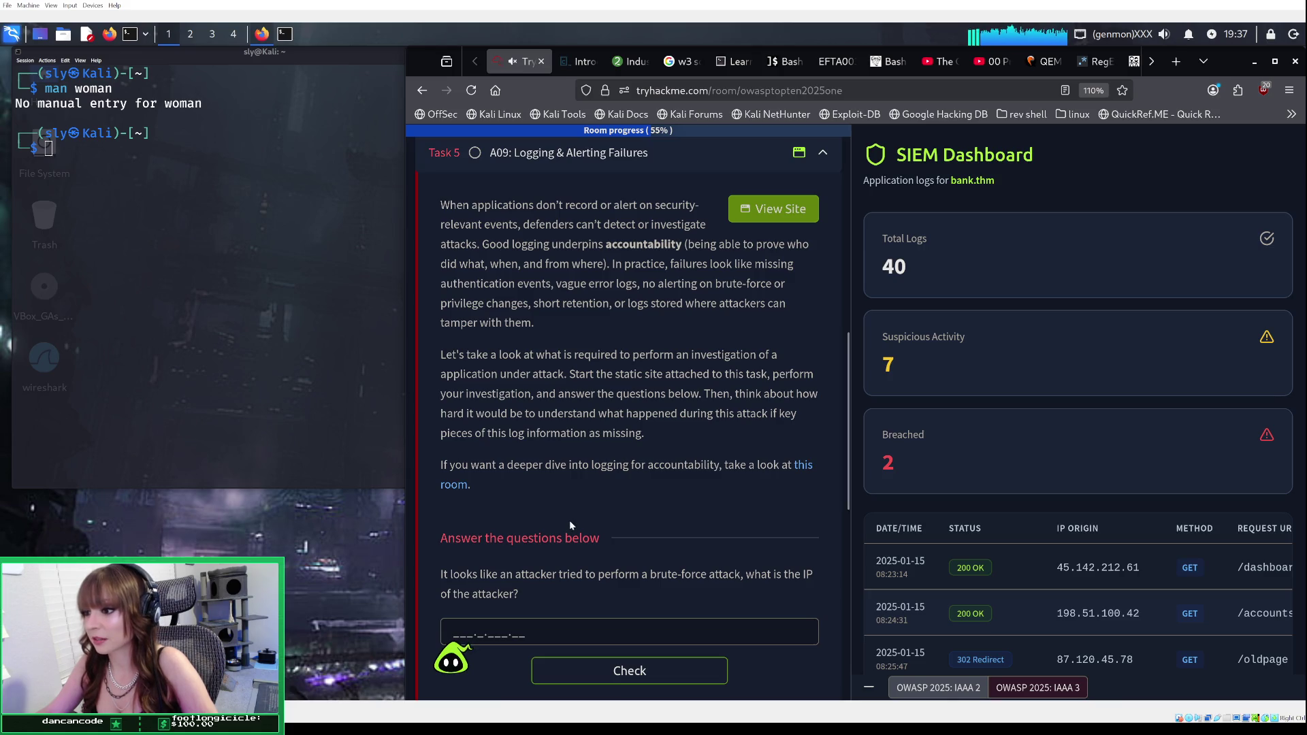
scroll(578, 487, "down", 2)
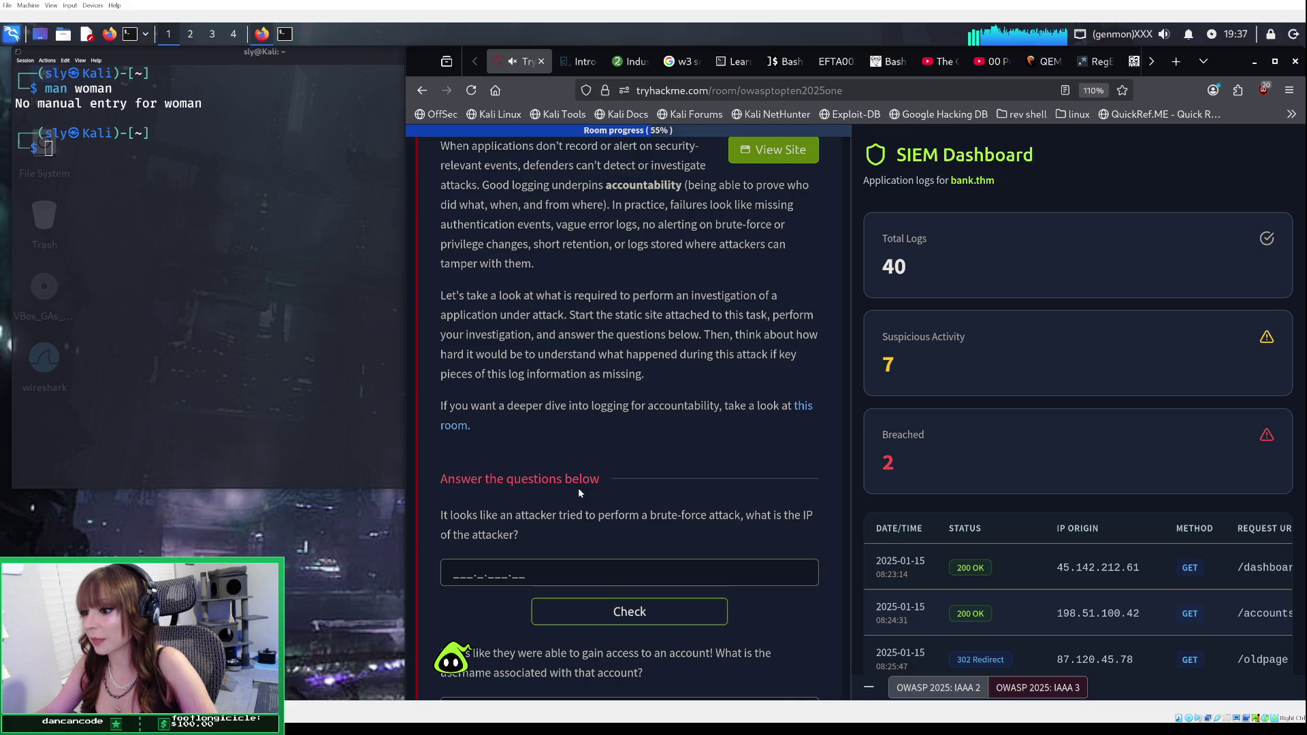
scroll(579, 490, "down", 3)
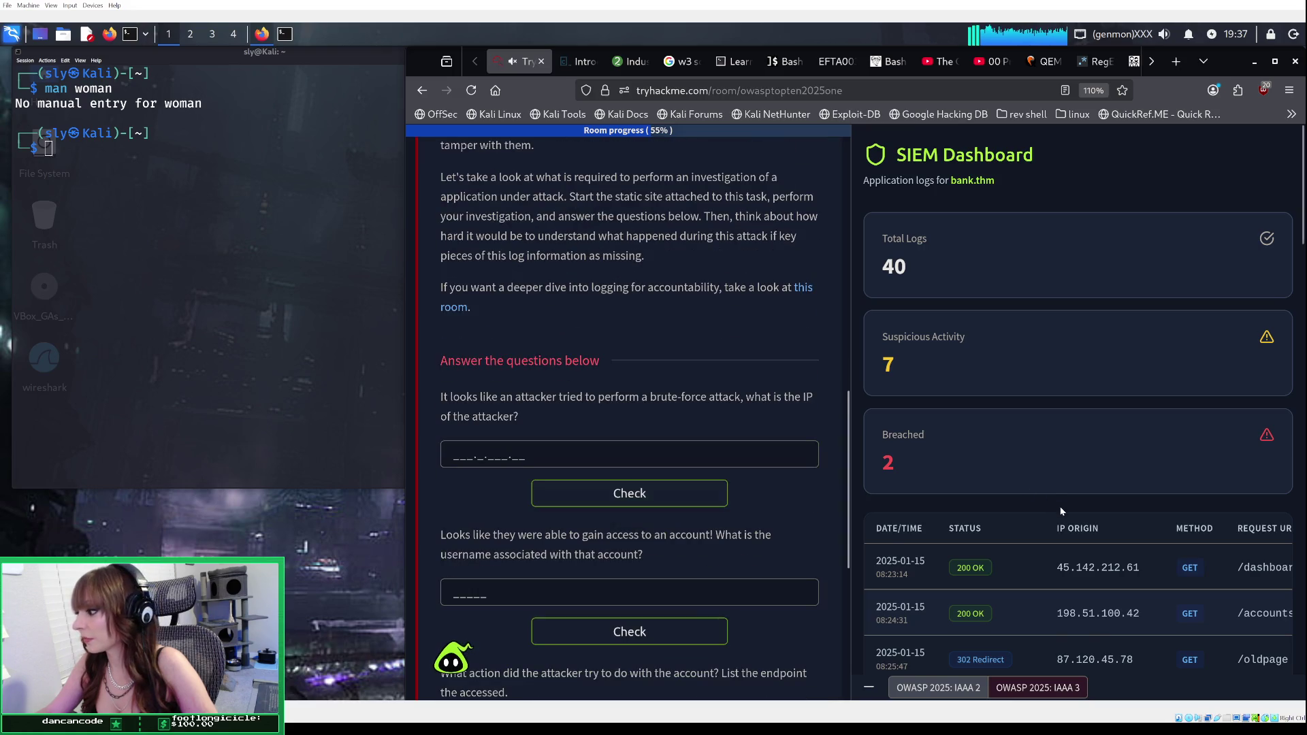
scroll(1062, 510, "down", 3)
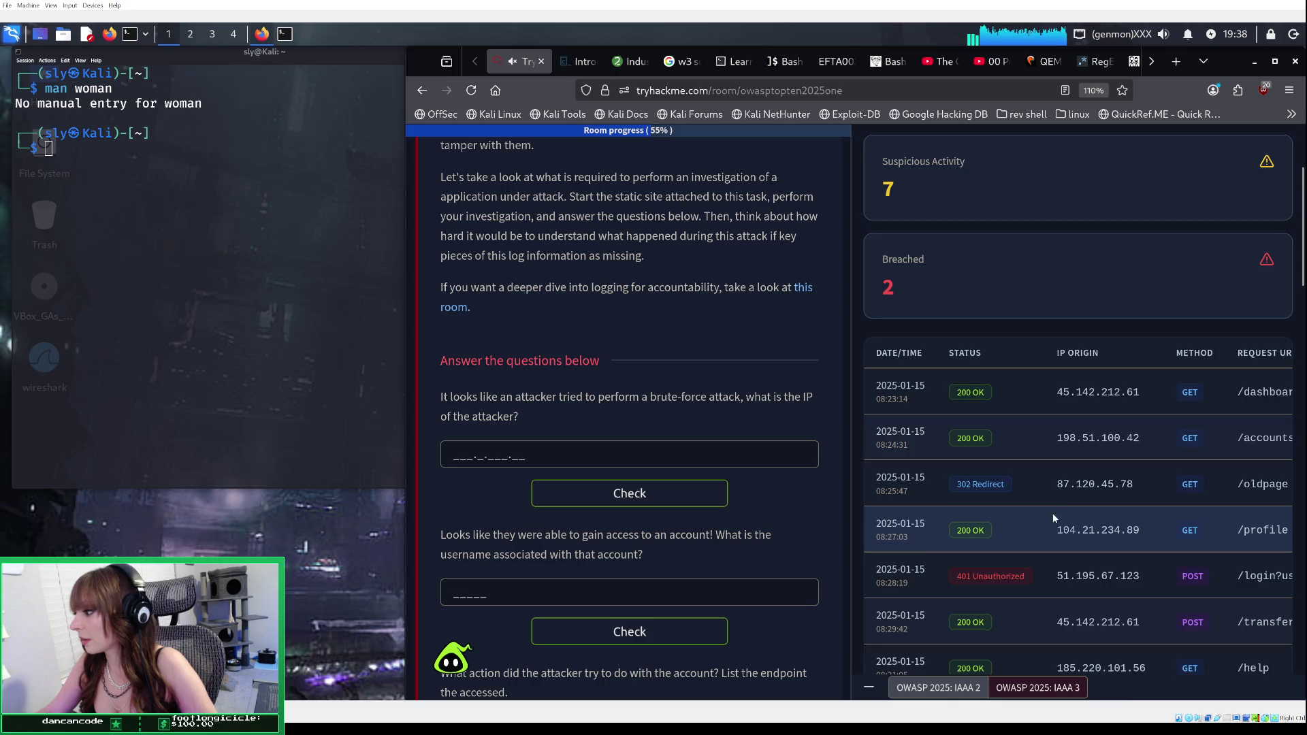
left_click_drag(1141, 576, 1056, 577)
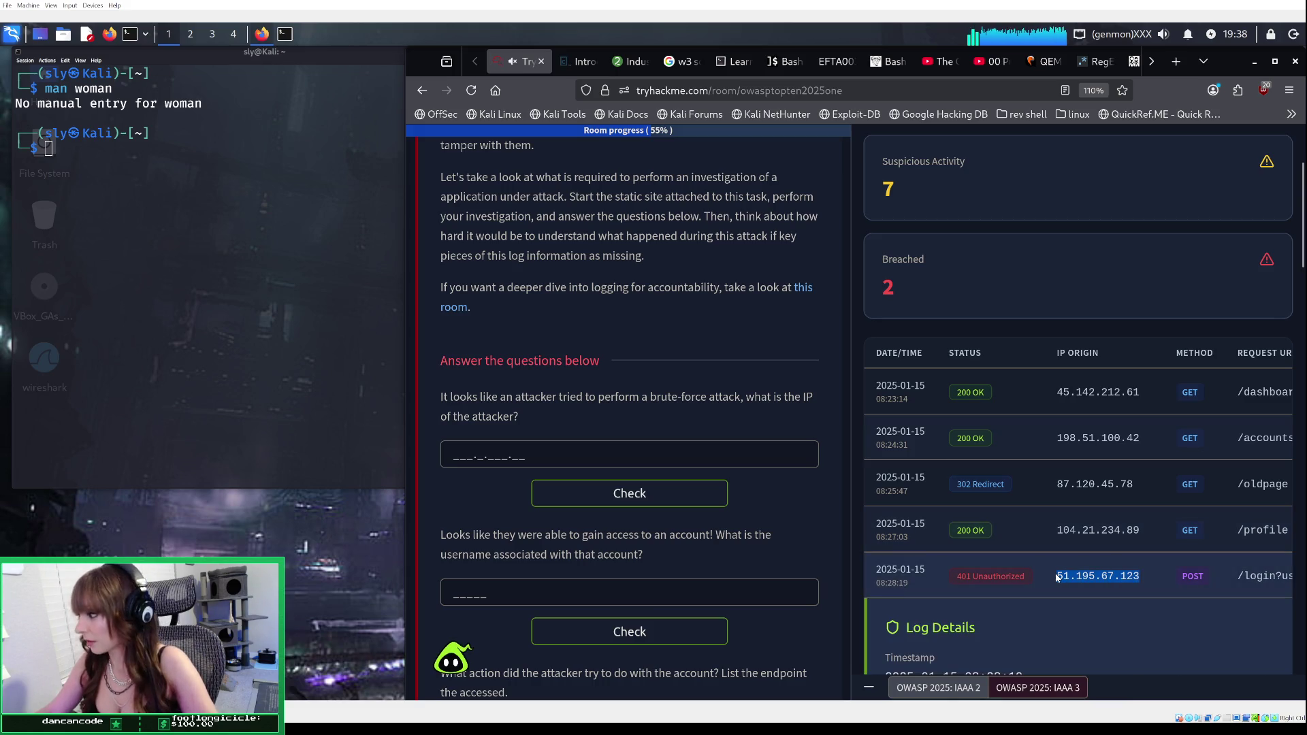
left_click(553, 452)
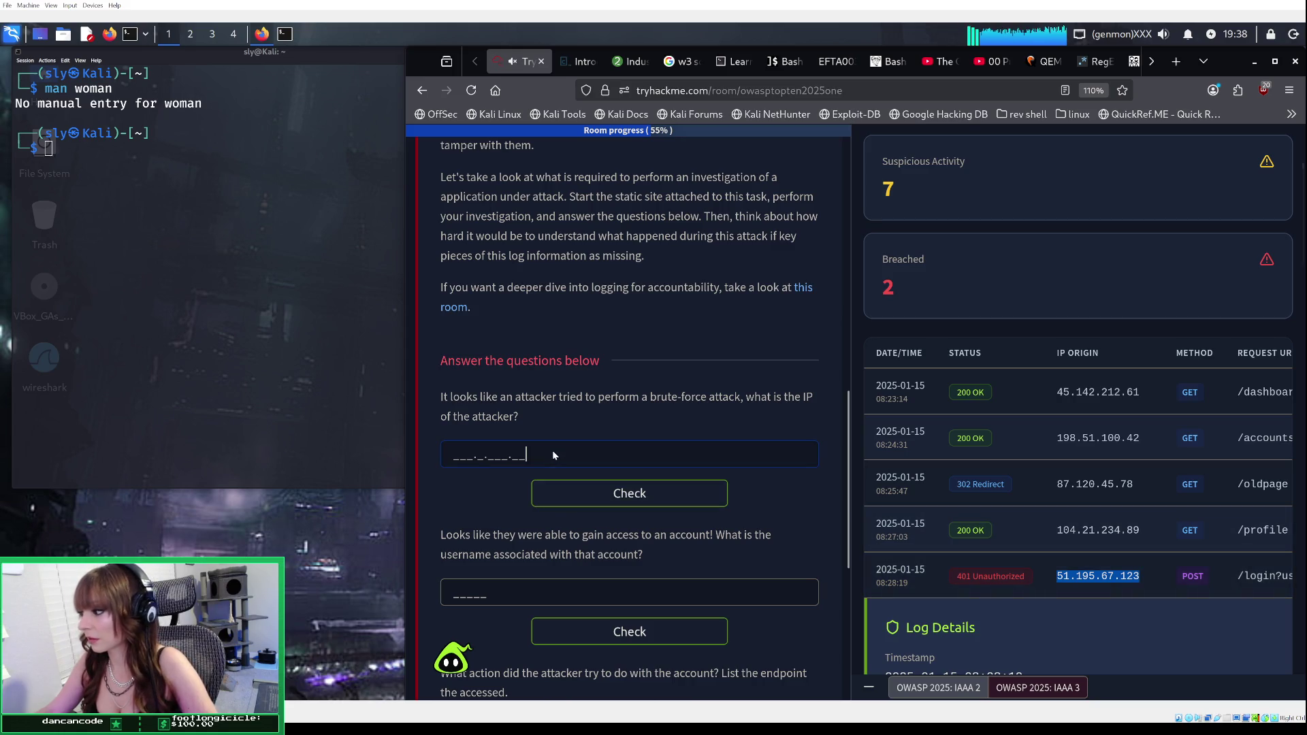
left_click(823, 510)
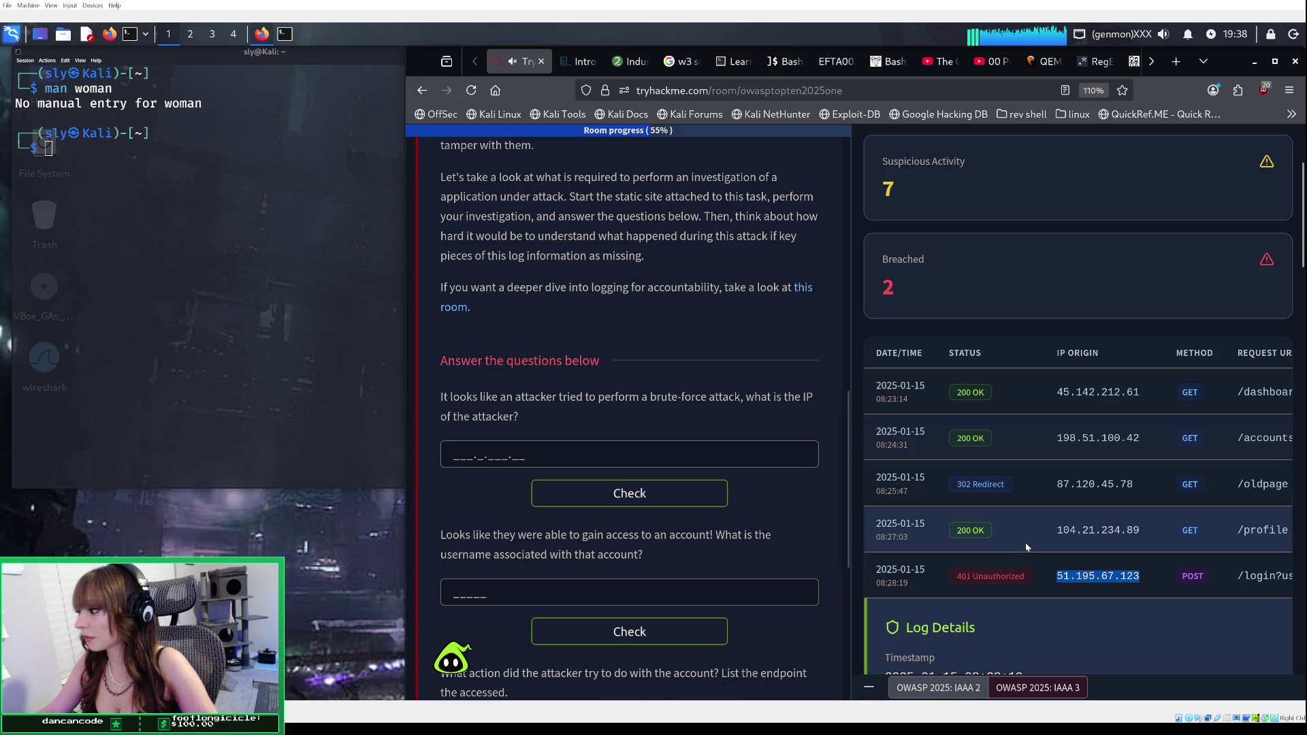
left_click(990, 277)
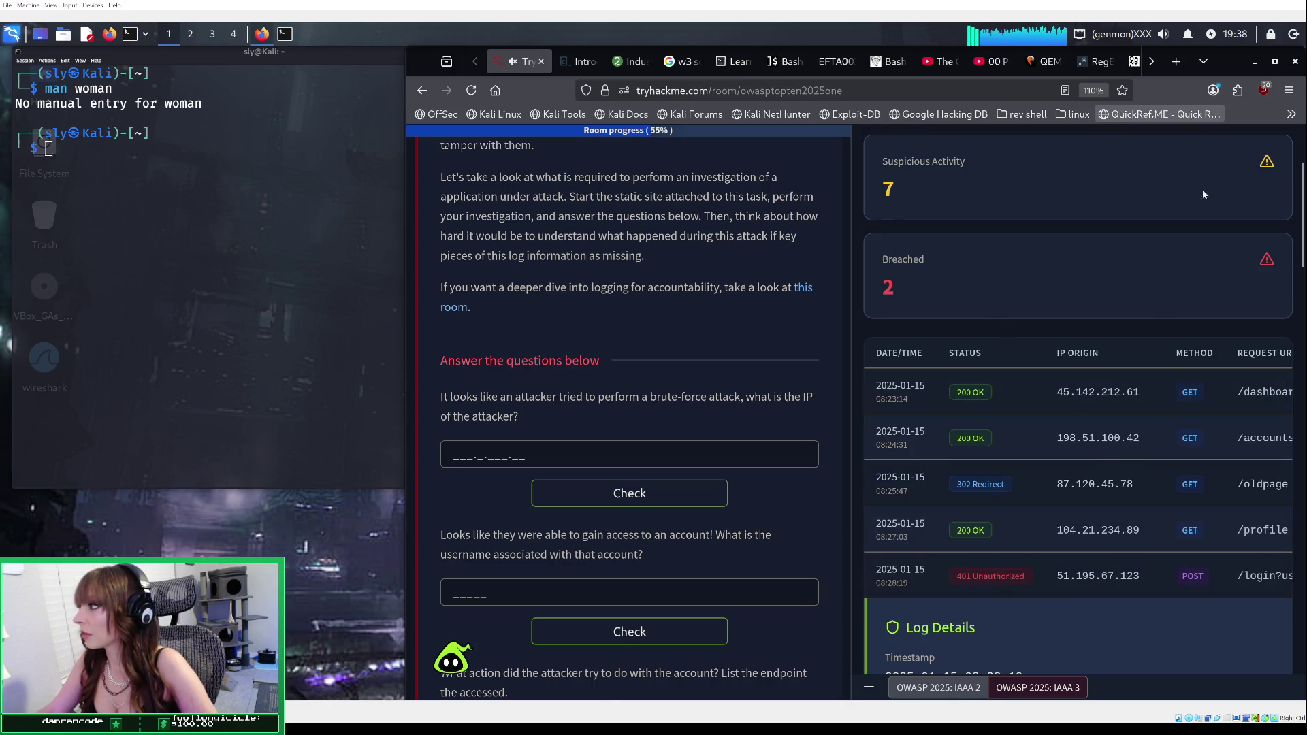
- Expand the 08:42:17, 08:42:13 and 08:42:09 login attempts and select attacker IP 203.0.113.45
scroll(1055, 565, "down", 1)
scroll(1054, 565, "down", 6)
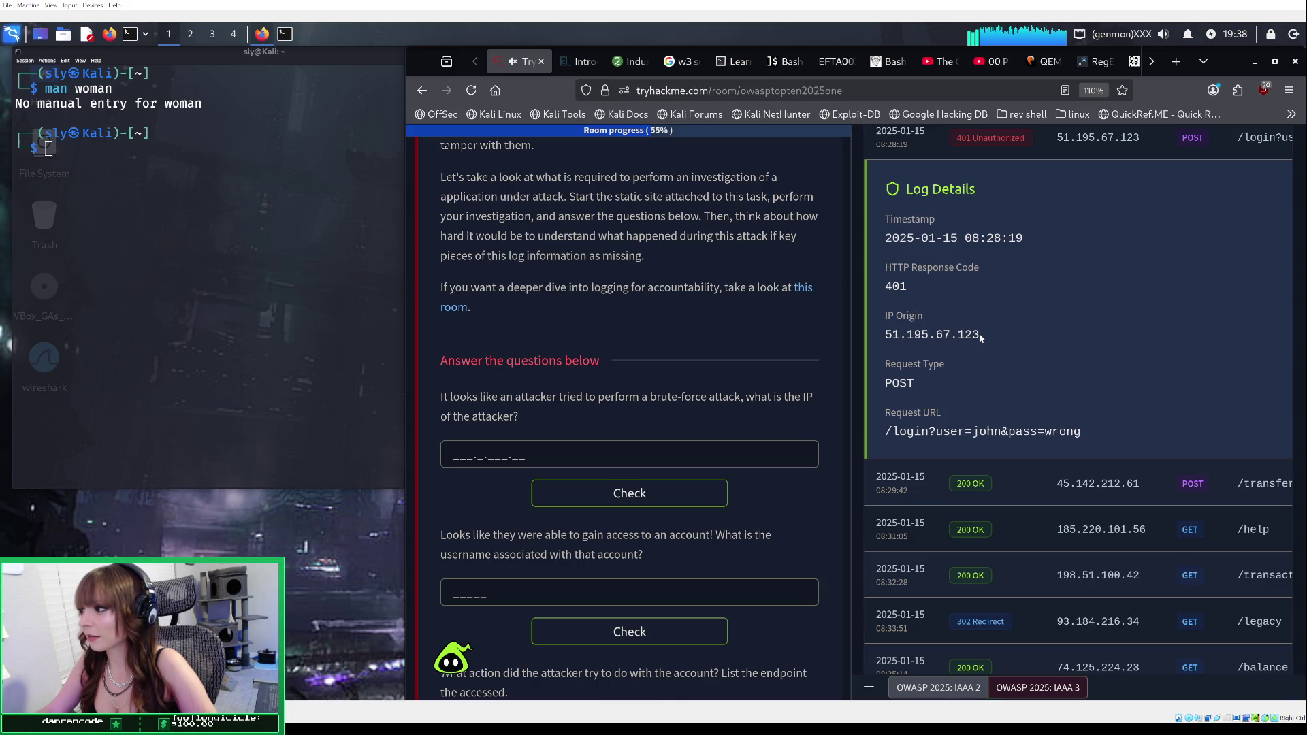
scroll(979, 333, "down", 5)
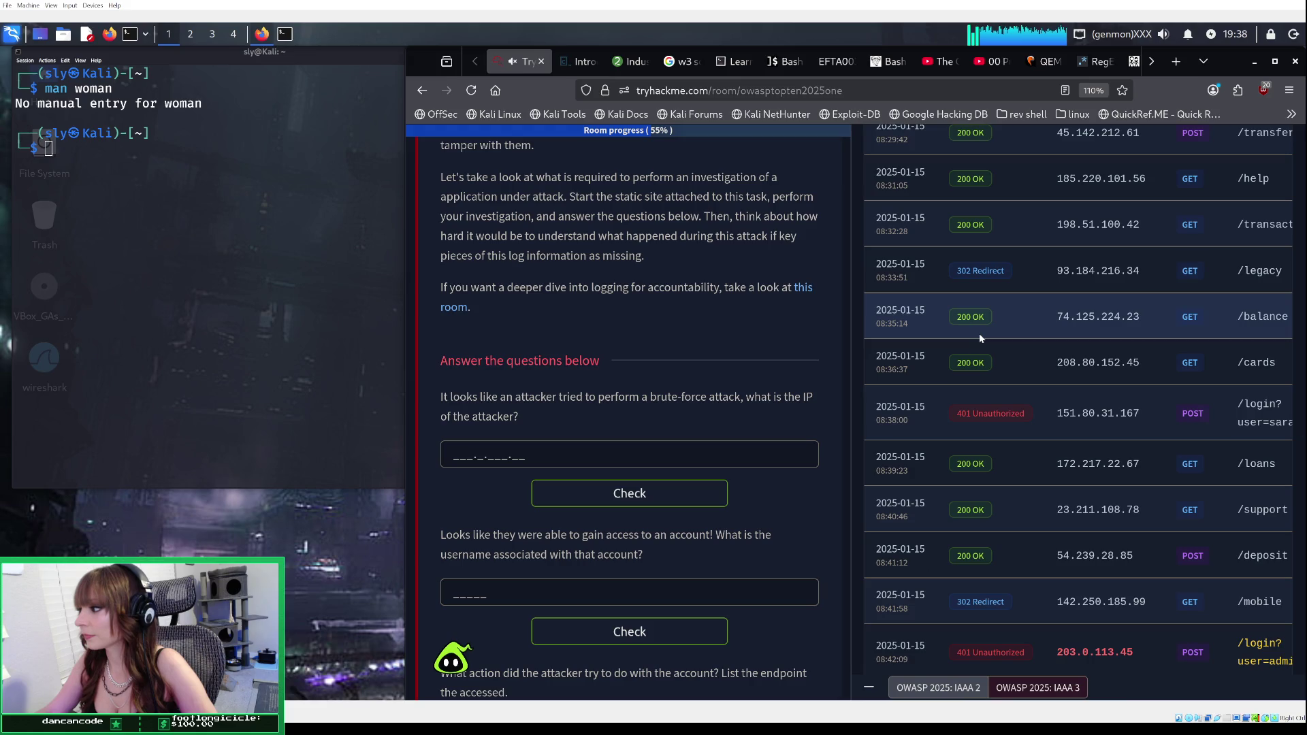
scroll(1015, 385, "down", 3)
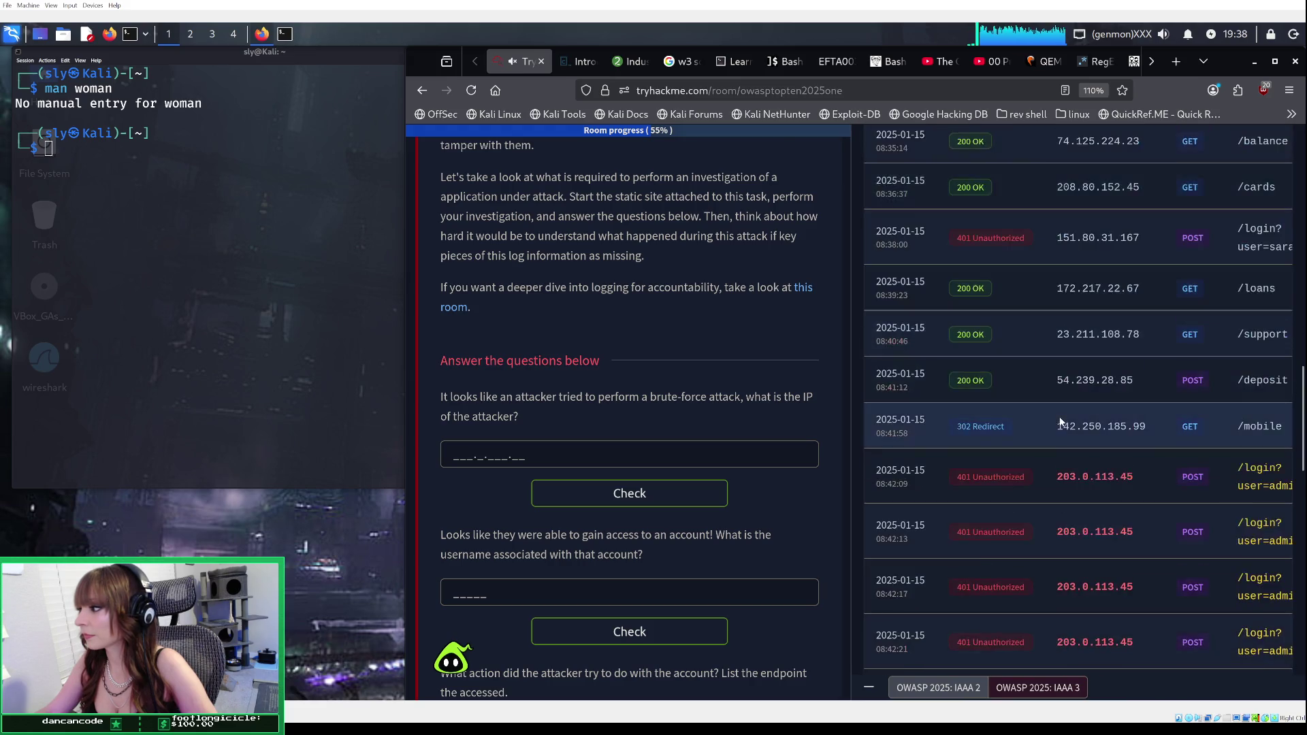
scroll(1061, 409, "down", 3)
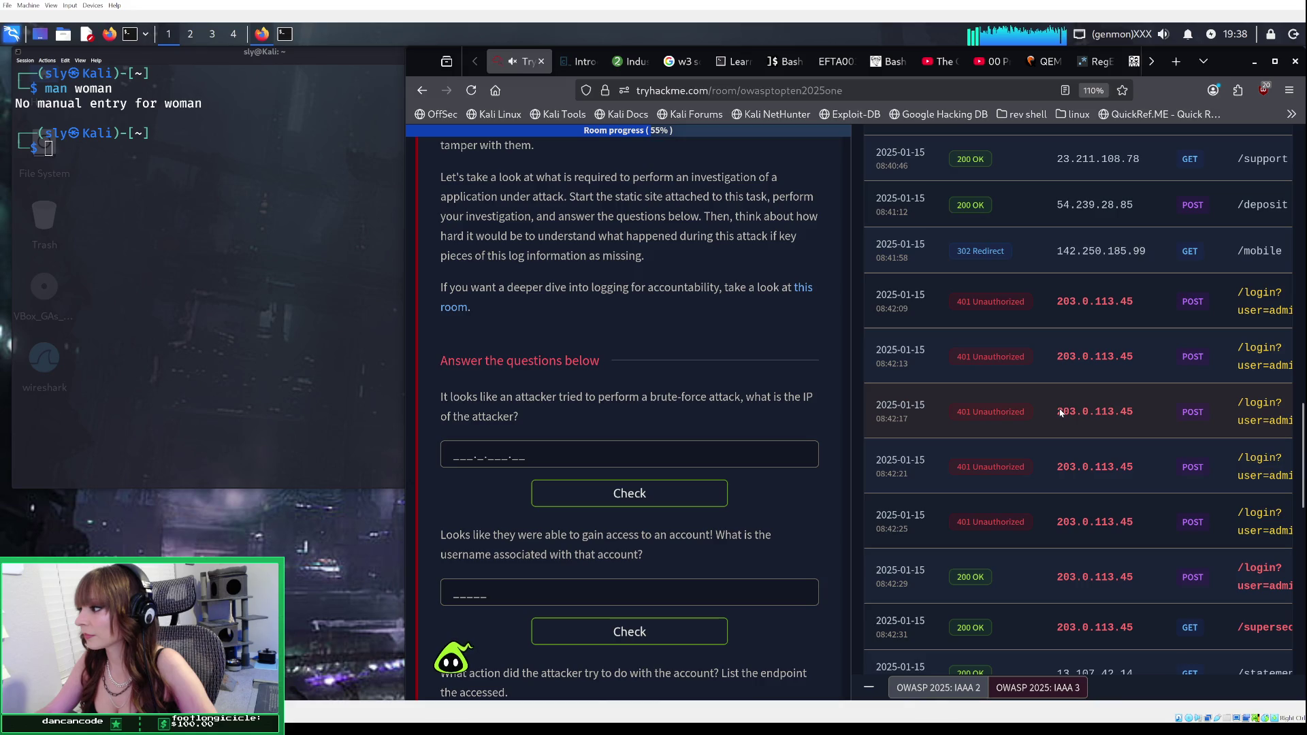
left_click(1060, 412)
scroll(1053, 438, "down", 3)
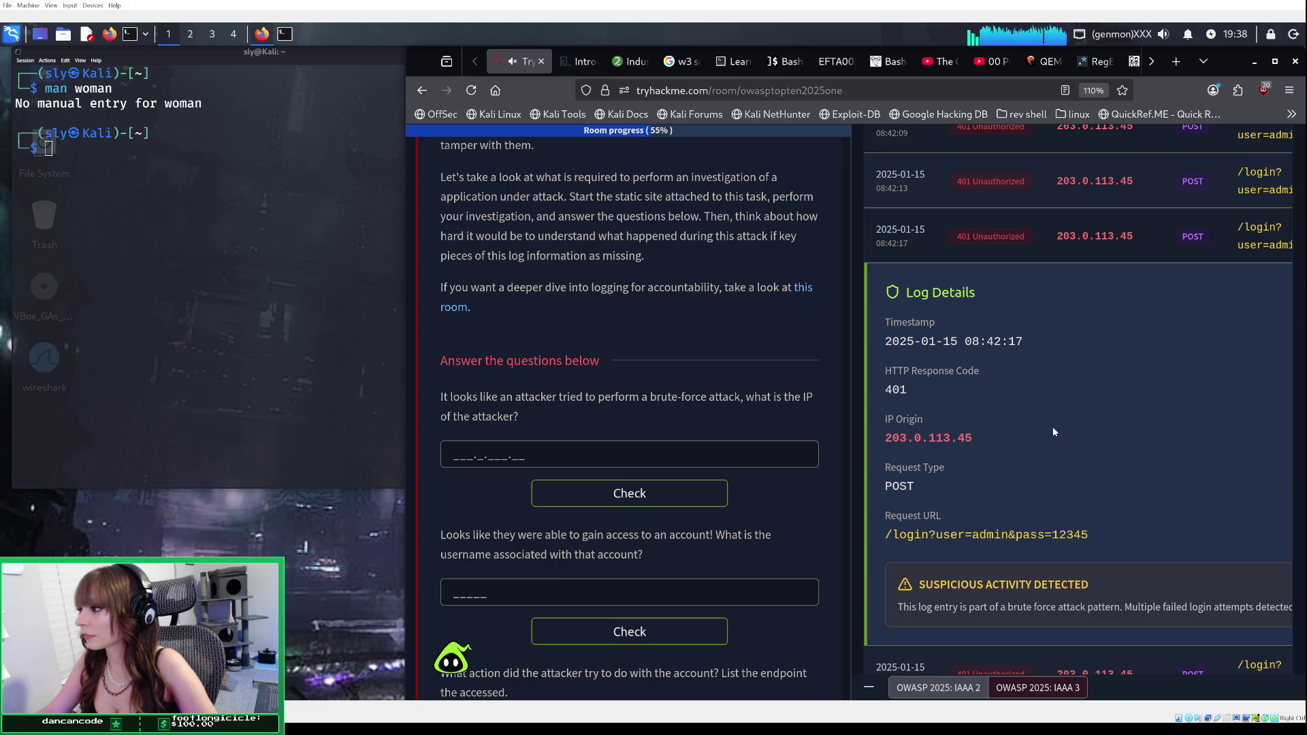
left_click(1009, 193)
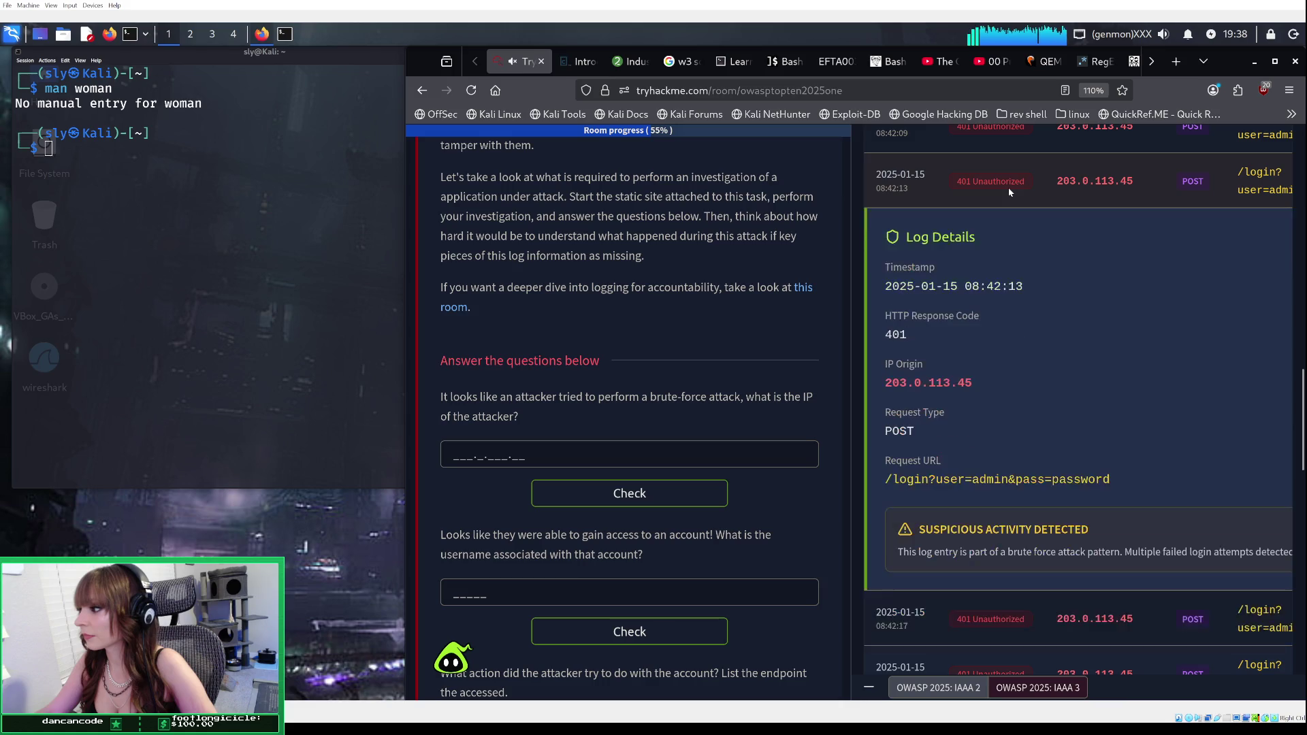
left_click(1015, 140)
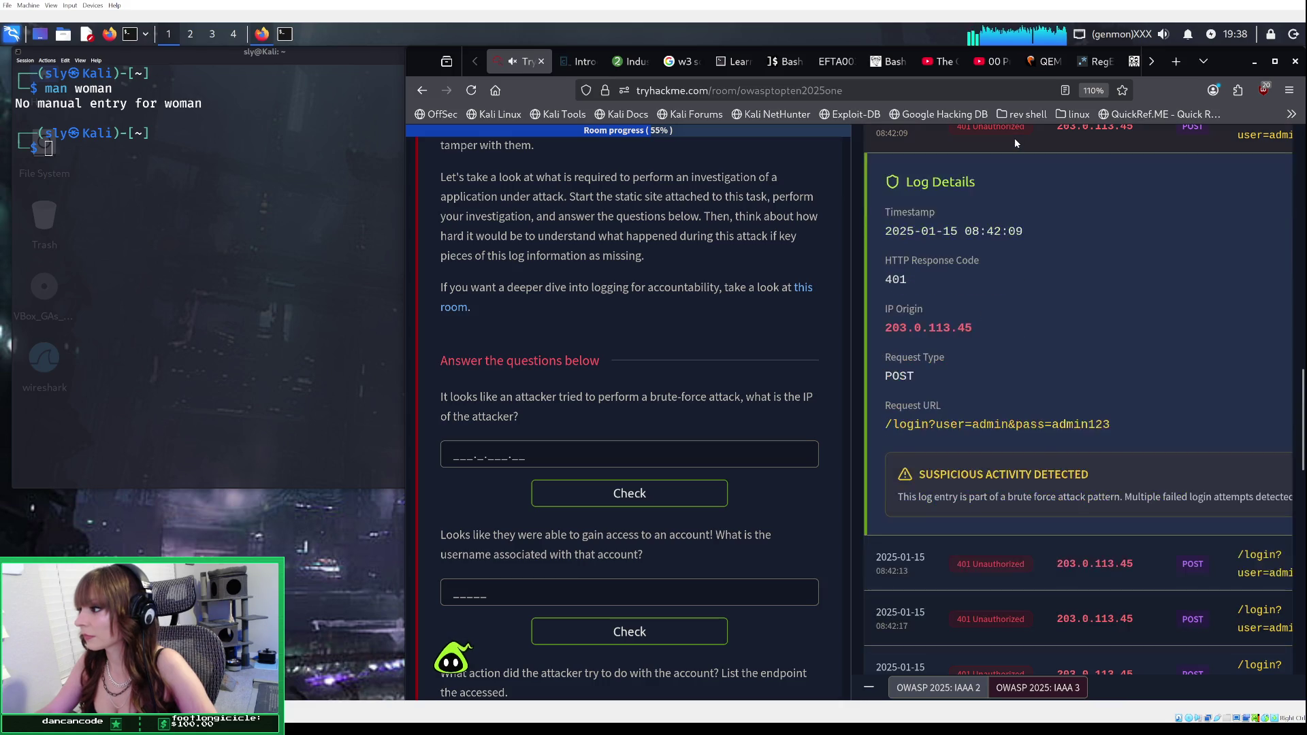
left_click_drag(973, 328, 887, 332)
right_click(889, 329)
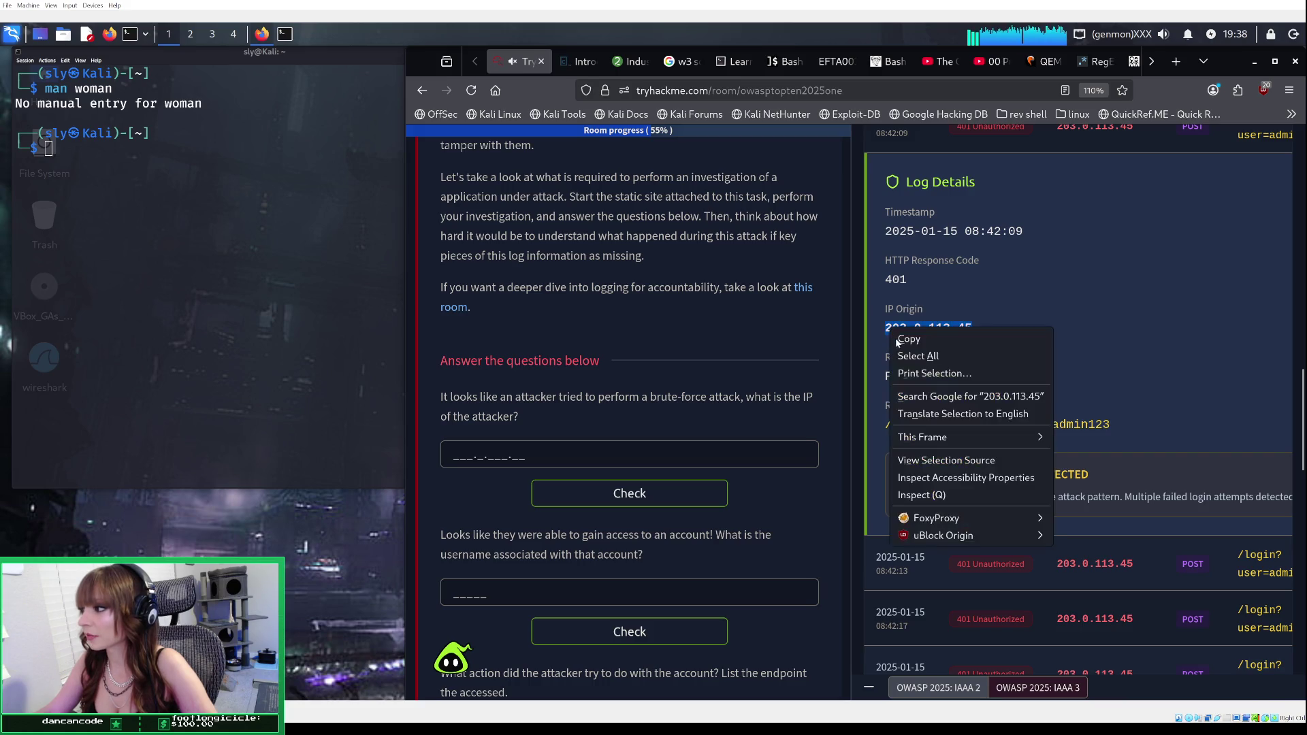
- Copy 203.0.113.45 into the attacker IP answer field and check it
left_click(900, 339)
left_click(485, 459)
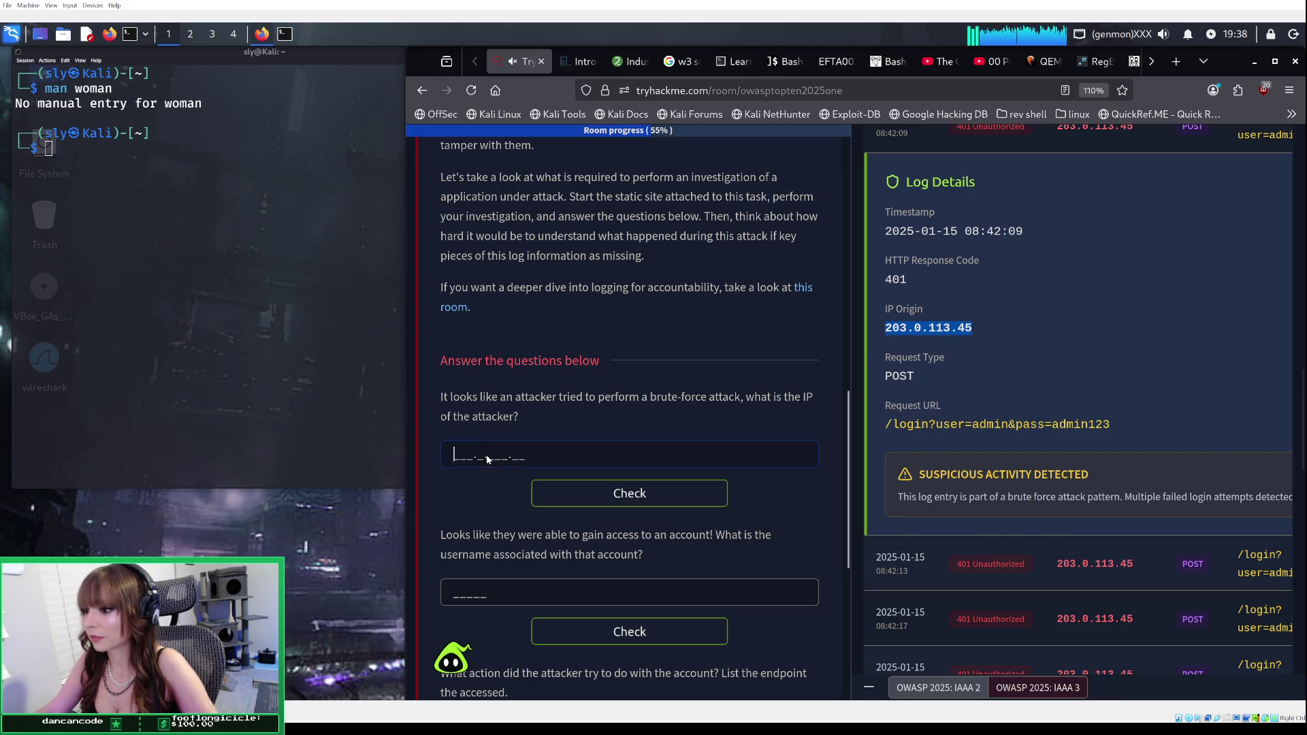
key("ctrl+v")
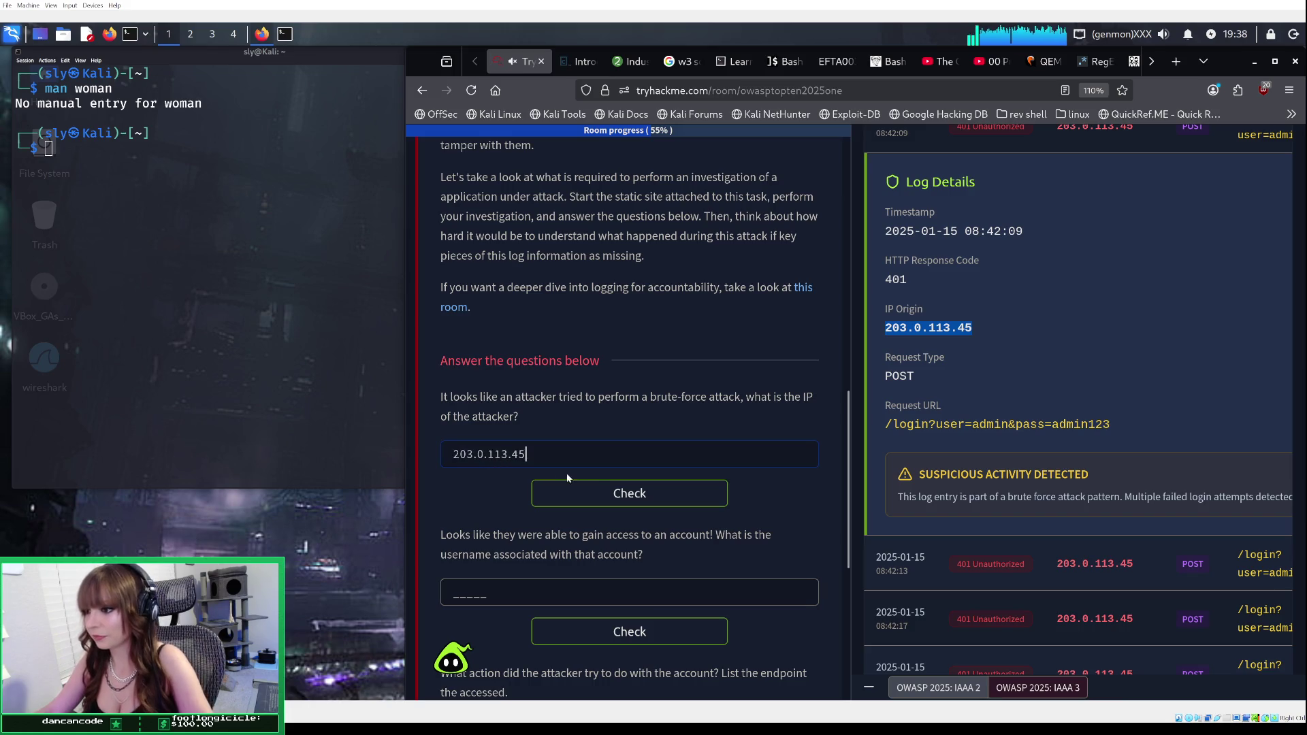
left_click(593, 487)
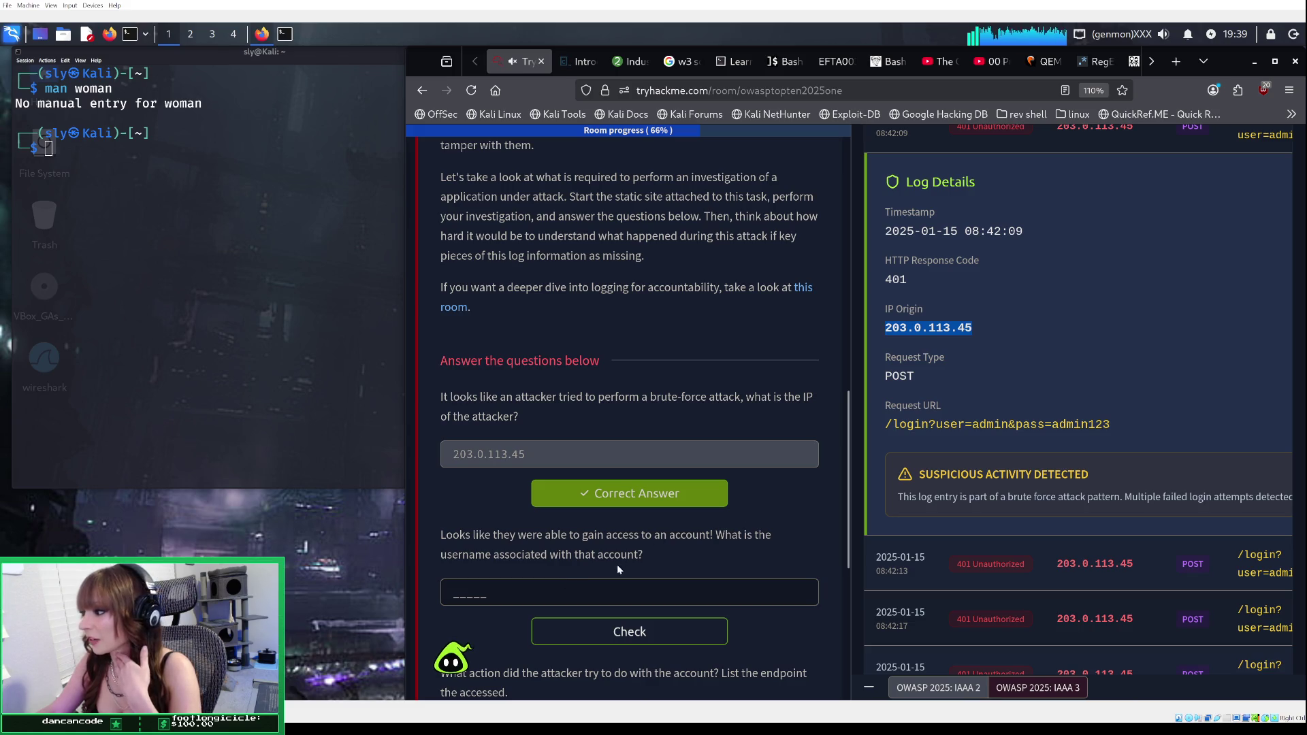
- Answer 'admin' as the compromised username, then collapse the 08:42:09 log details
left_click(509, 590)
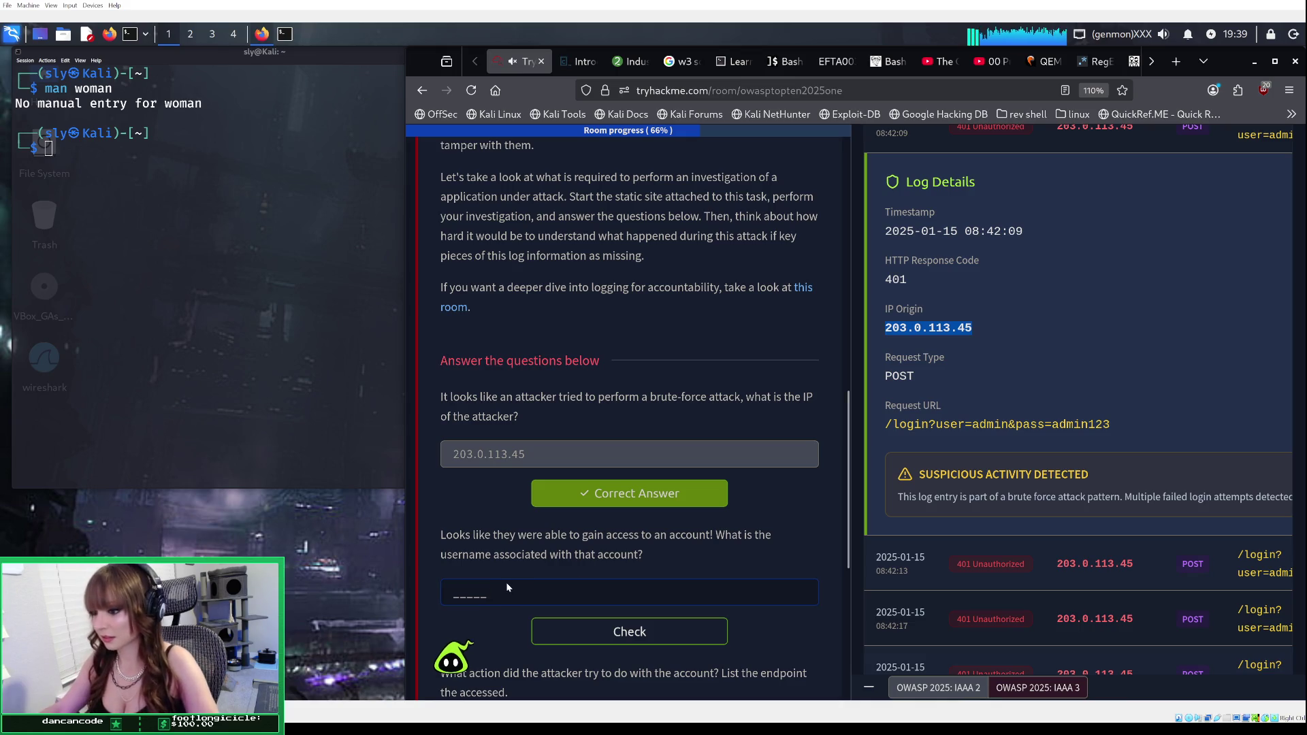
type("admin")
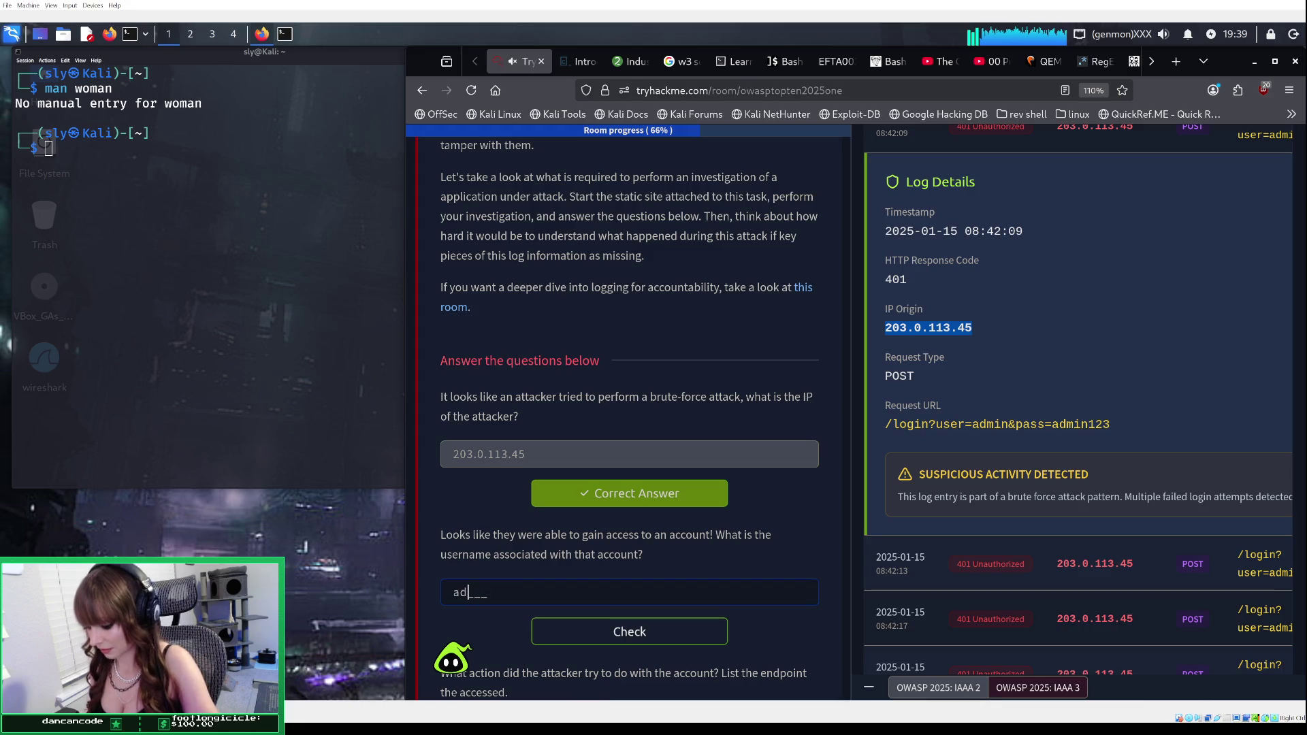
key("Return")
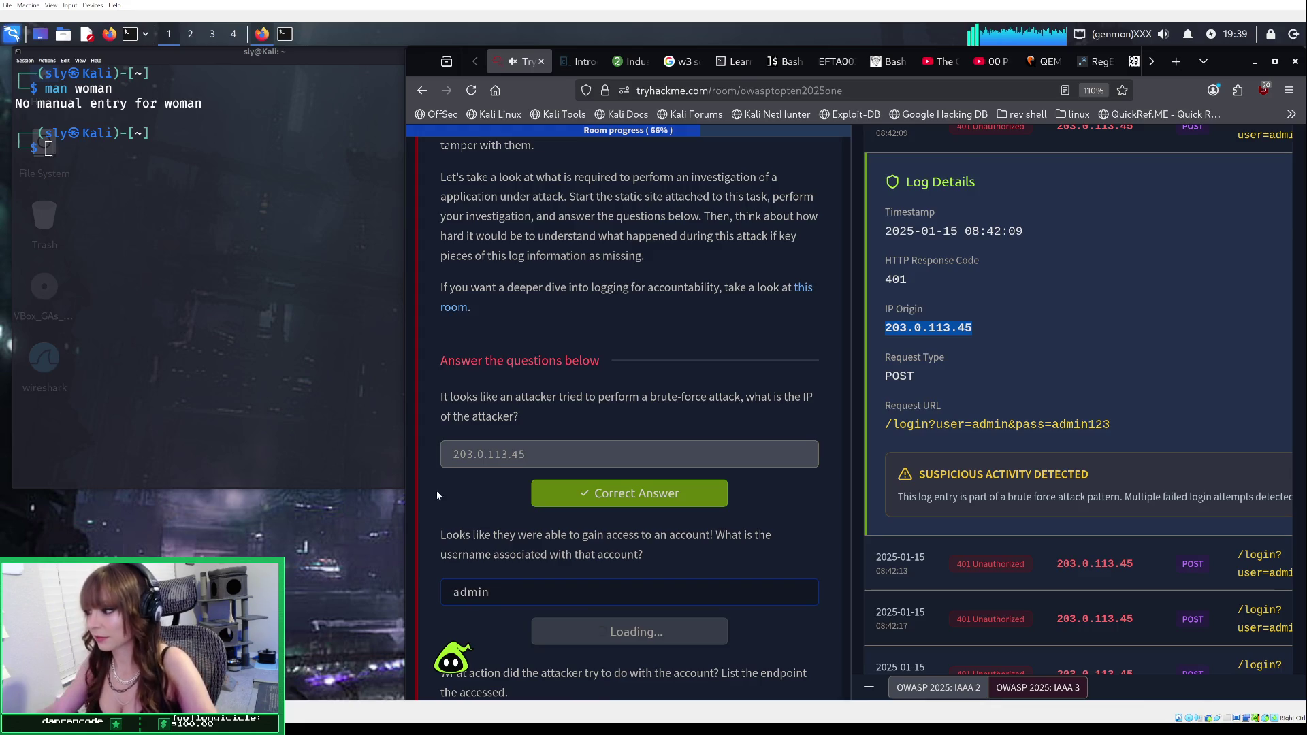
scroll(550, 504, "down", 3)
scroll(549, 503, "down", 1)
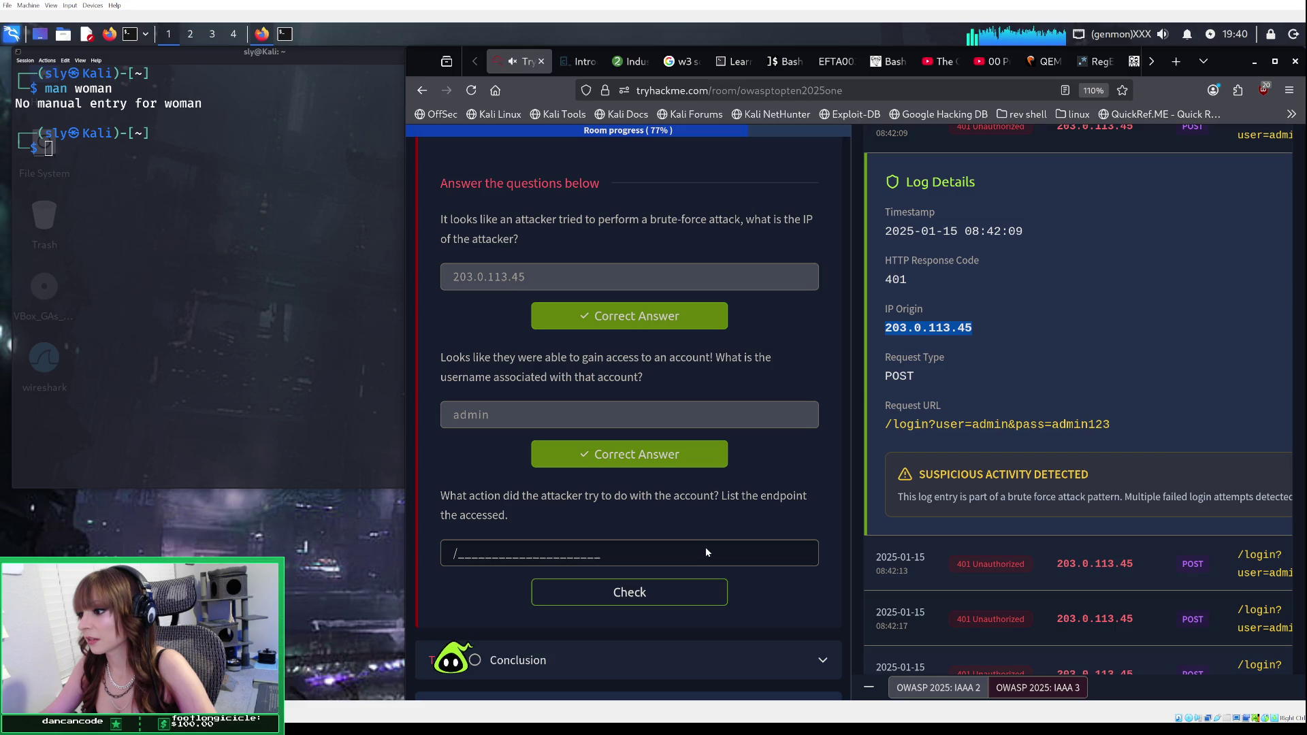
left_click(1054, 146)
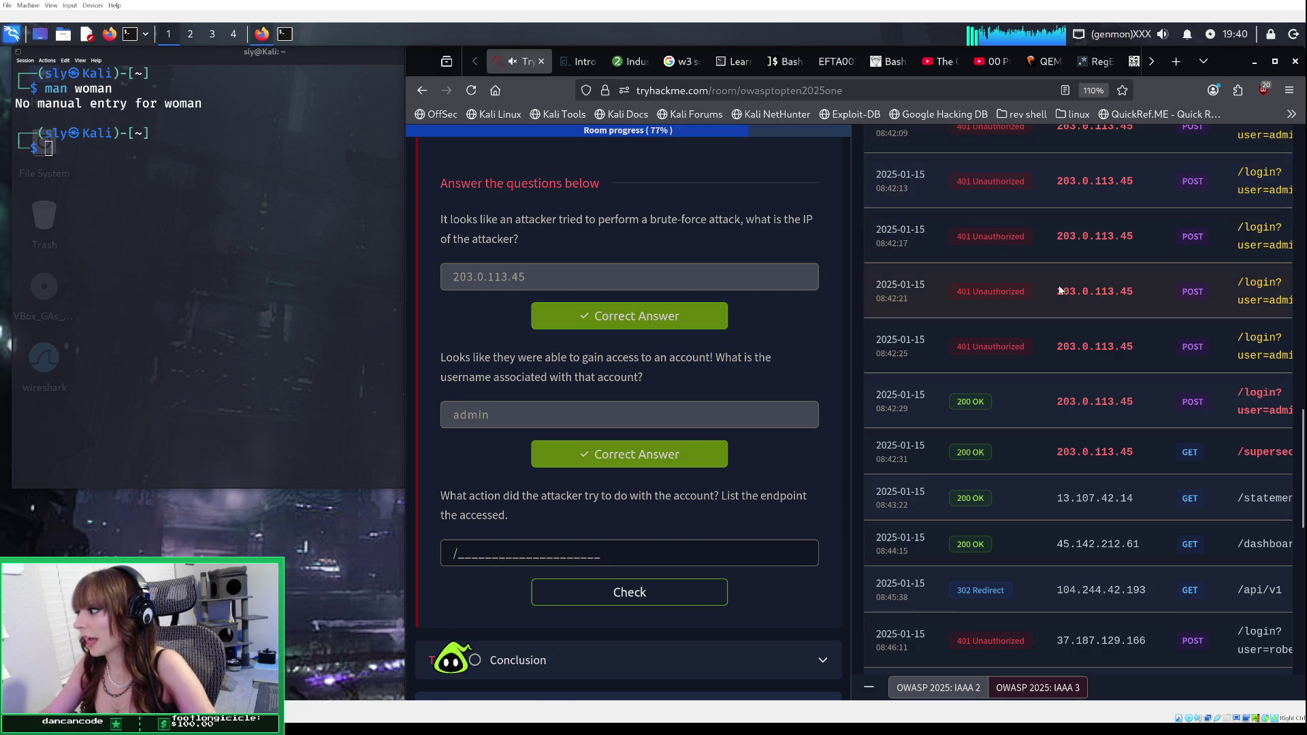
- Widen the browser window so the page reflows
scroll(1064, 374, "up", 2)
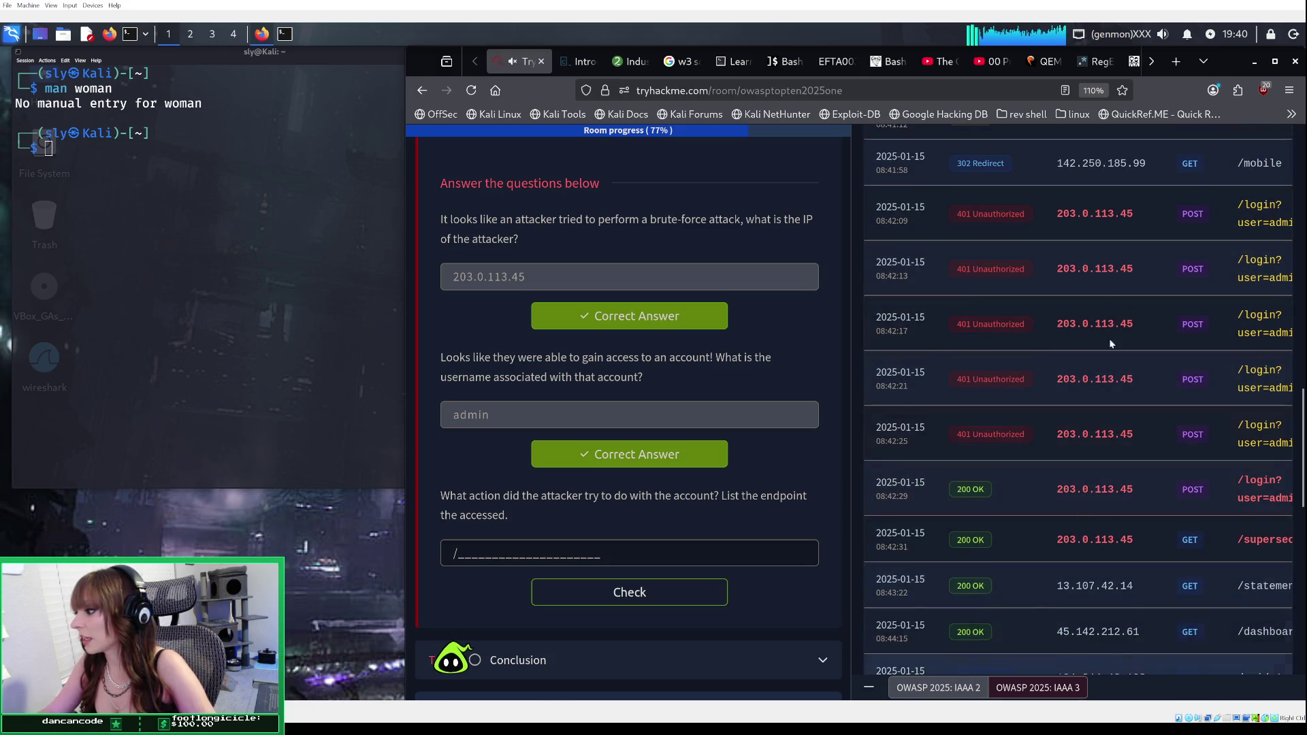
scroll(1016, 604, "down", 2)
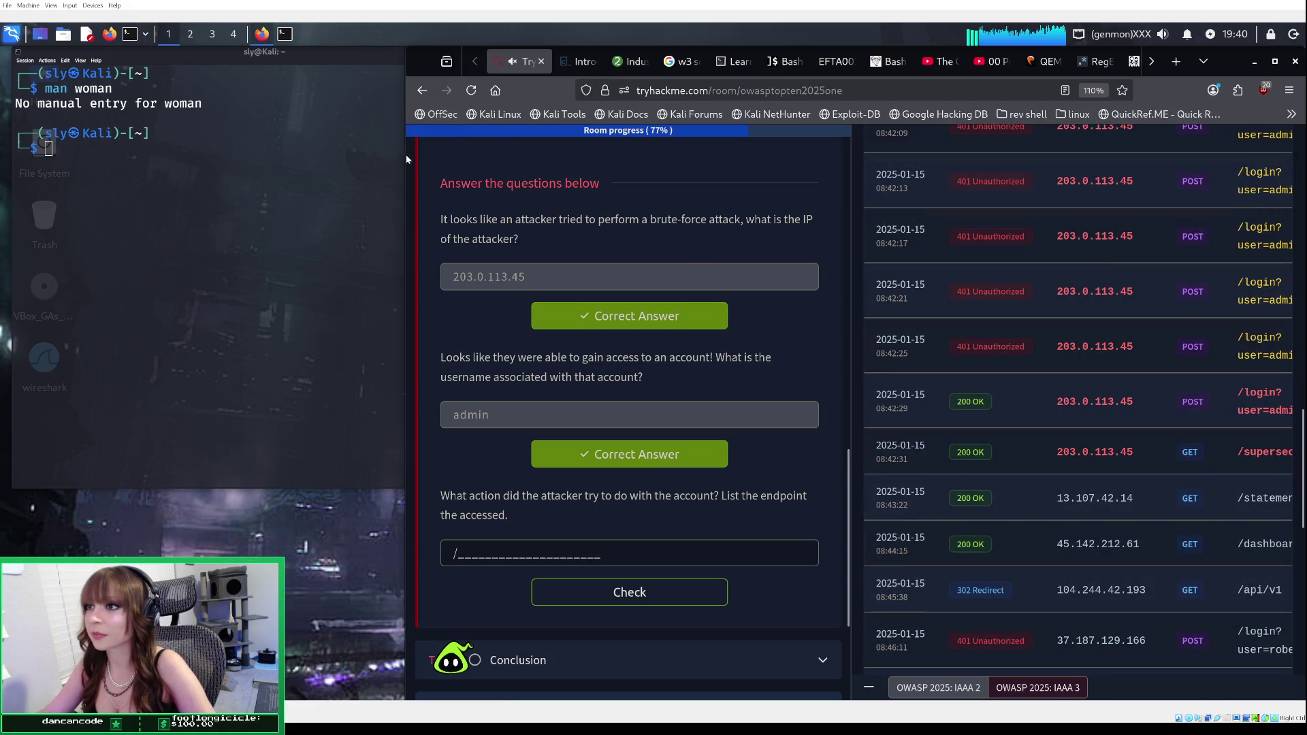
left_click_drag(382, 166, 231, 170)
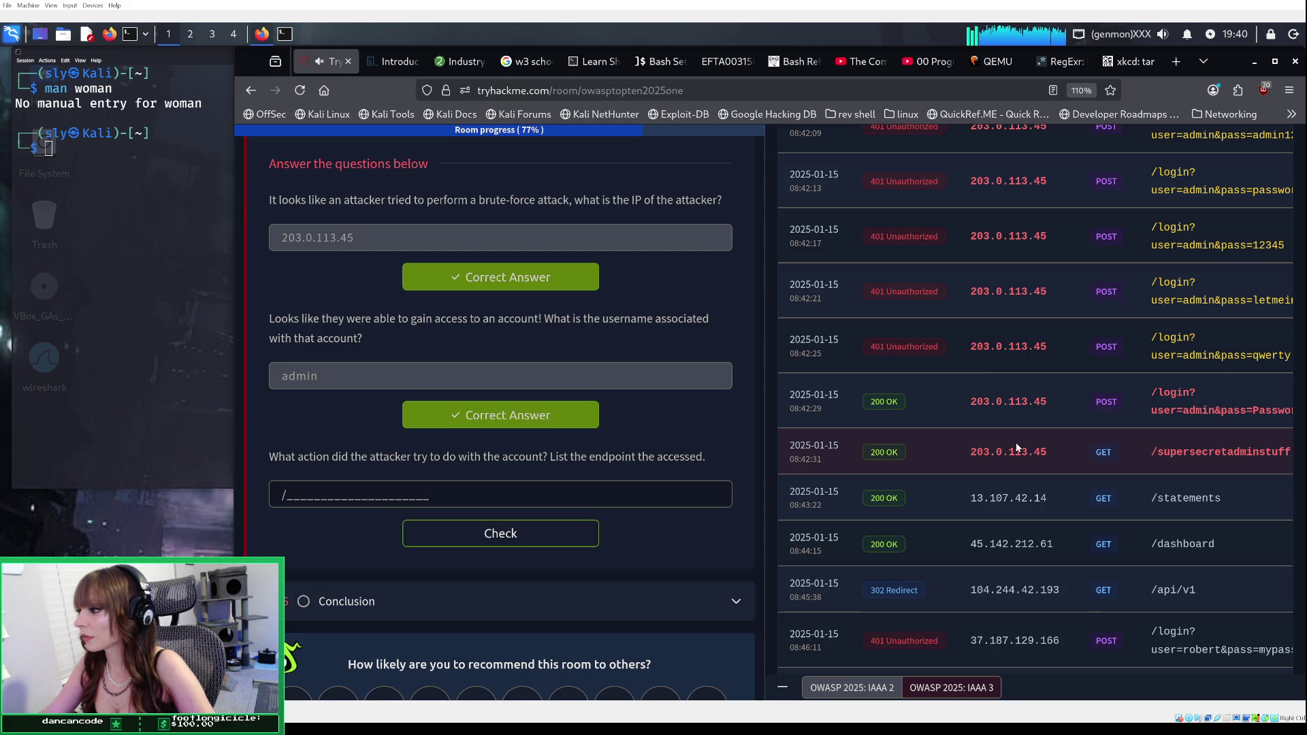
- Copy /supersecretadminstuff from the request details into the endpoint answer and check it
left_click(373, 499)
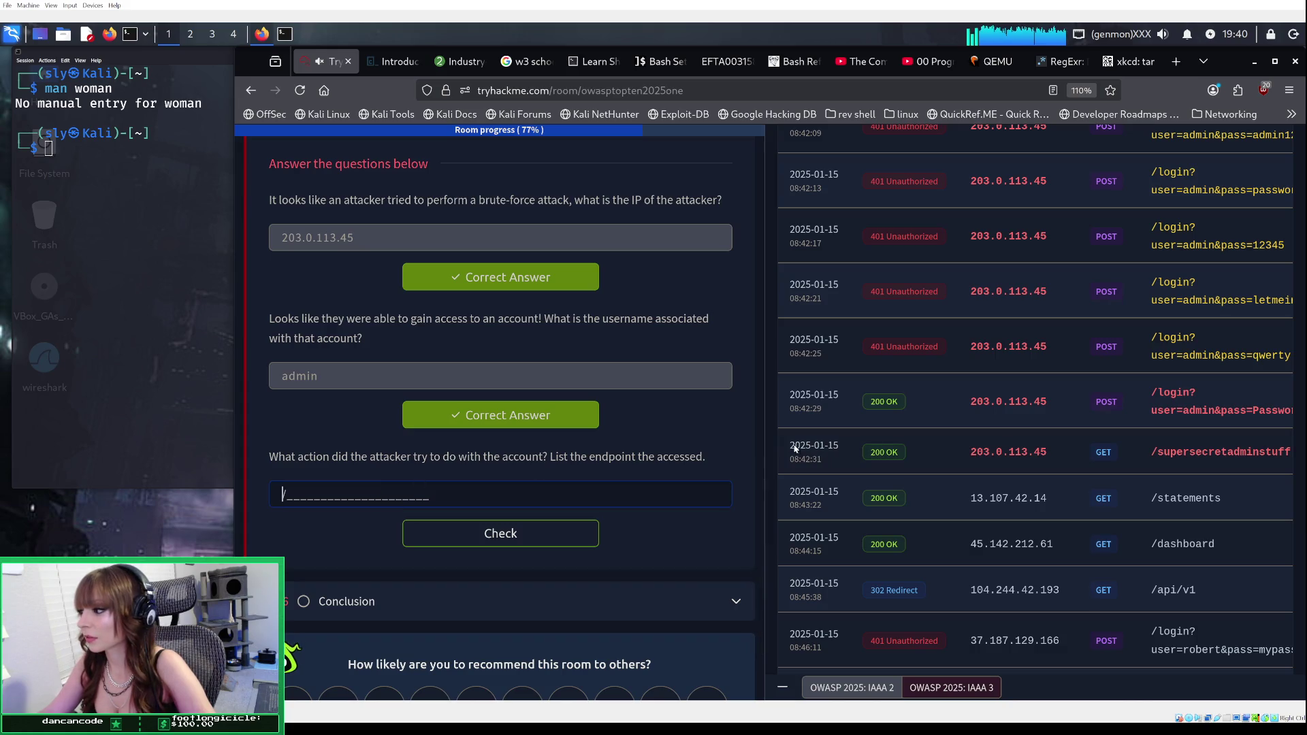
left_click(1155, 452)
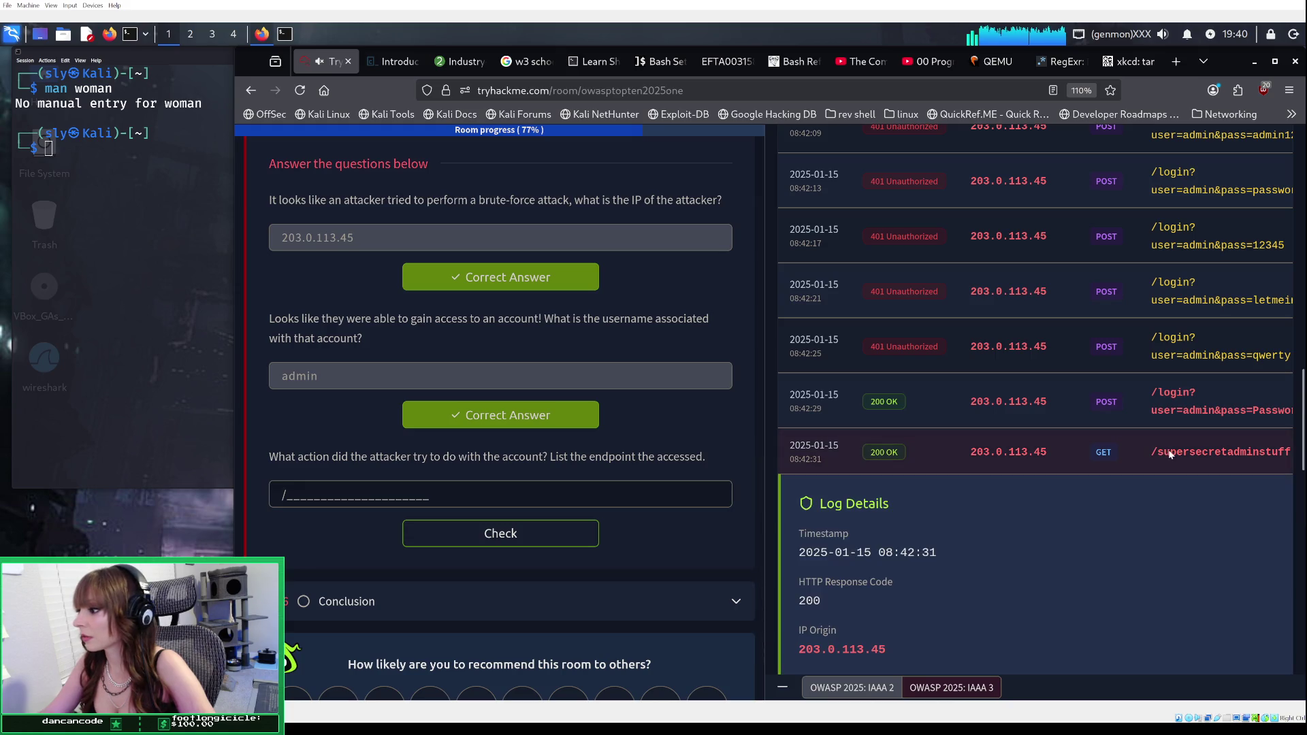
scroll(1170, 455, "down", 6)
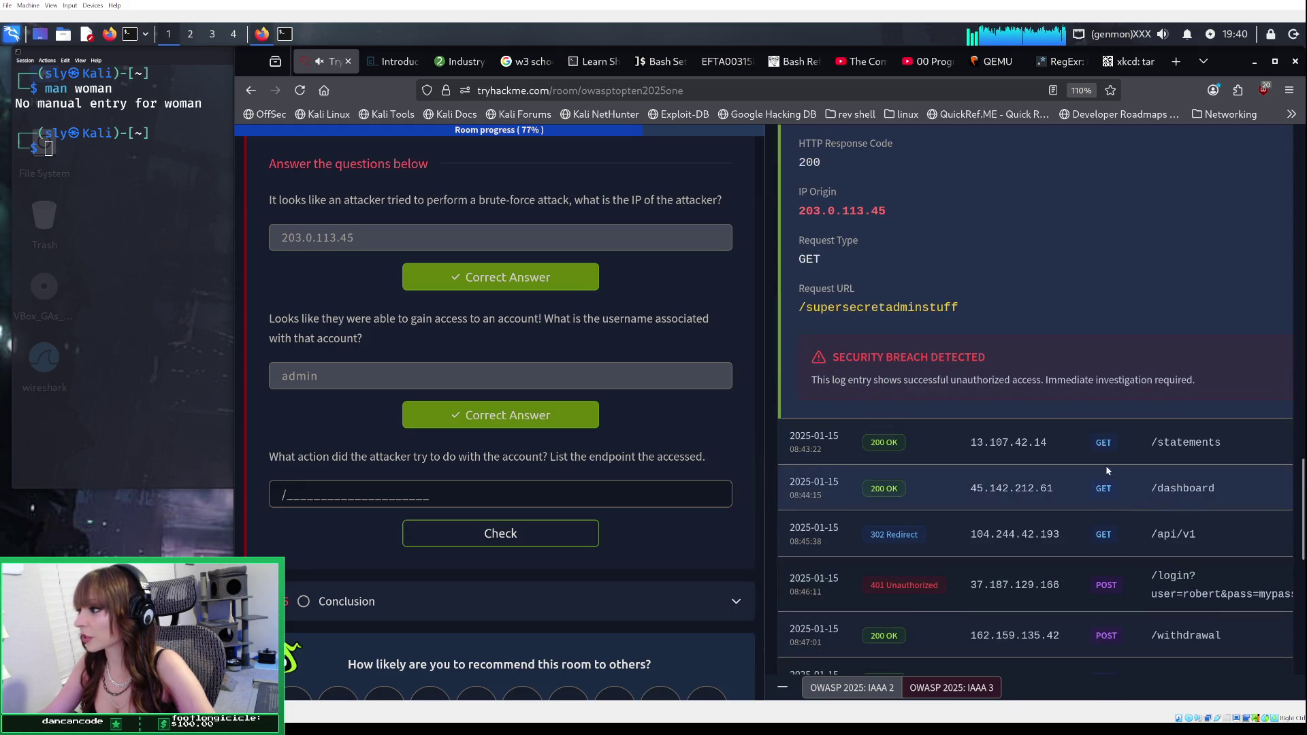
left_click_drag(959, 308, 802, 310)
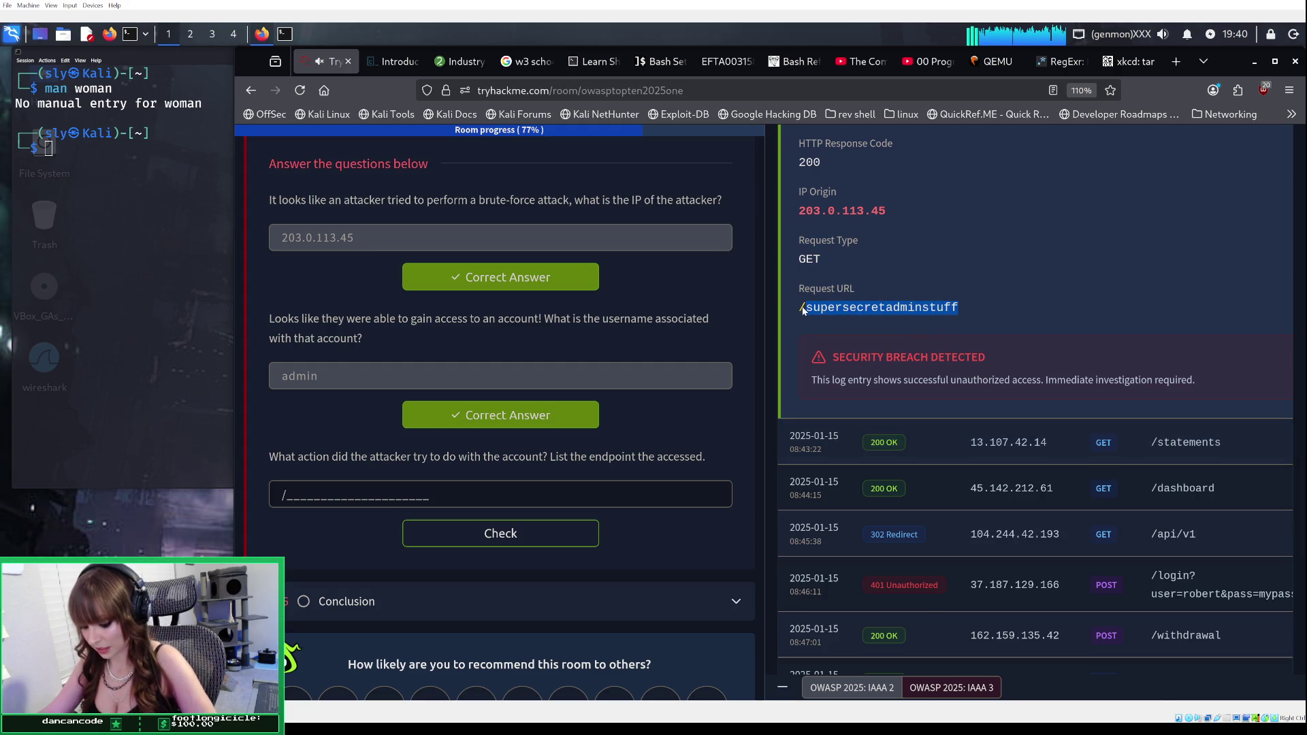
left_click(363, 500)
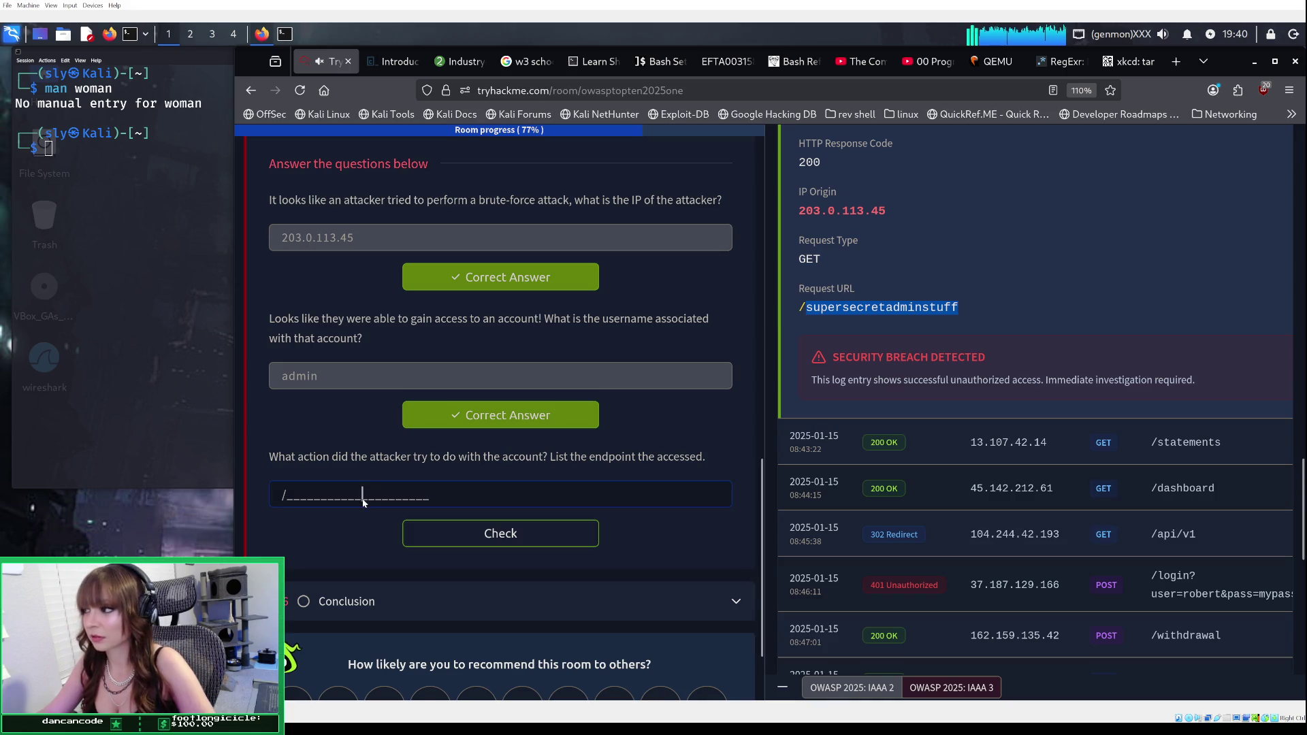
type("/supersecretadminstuff")
left_click(463, 532)
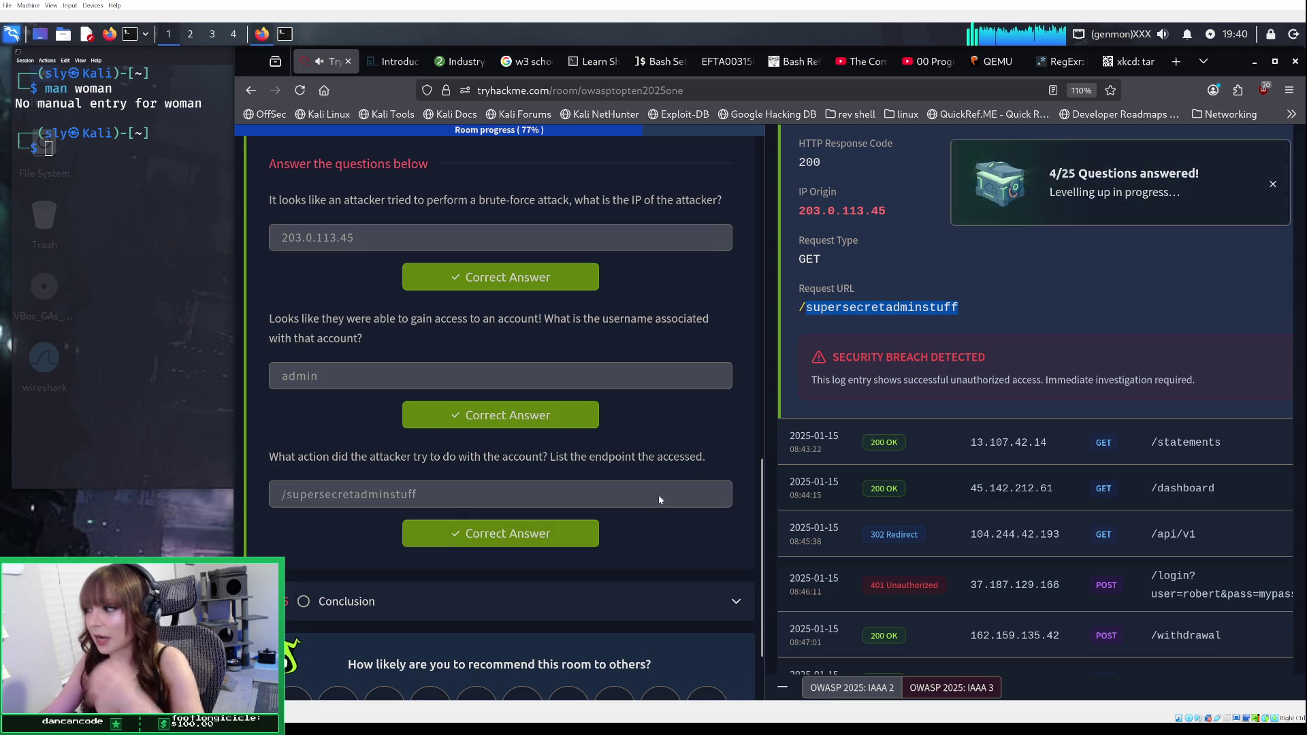
scroll(684, 477, "up", 2)
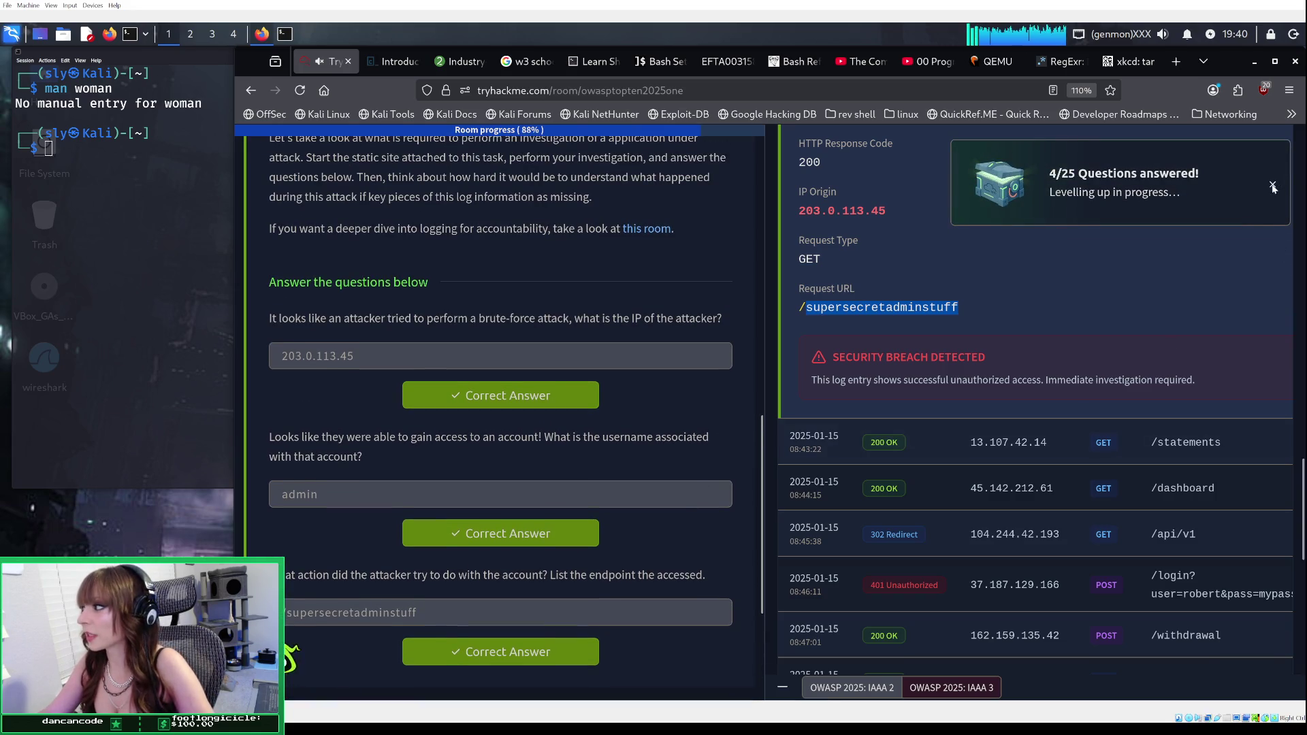
- Dismiss the 4/25 questions-answered notification, review the log and task panes, then switch to the QEMU tab
left_click(1272, 186)
scroll(999, 365, "up", 3)
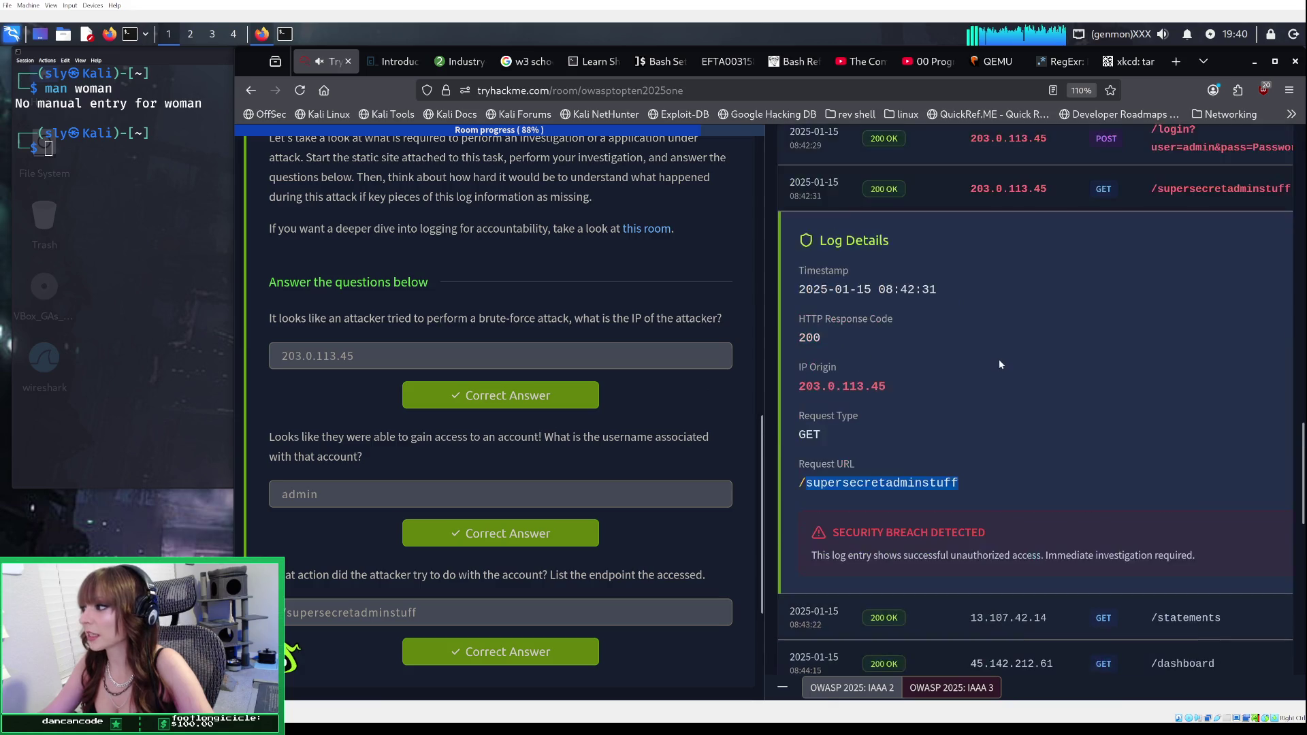
scroll(999, 358, "up", 3)
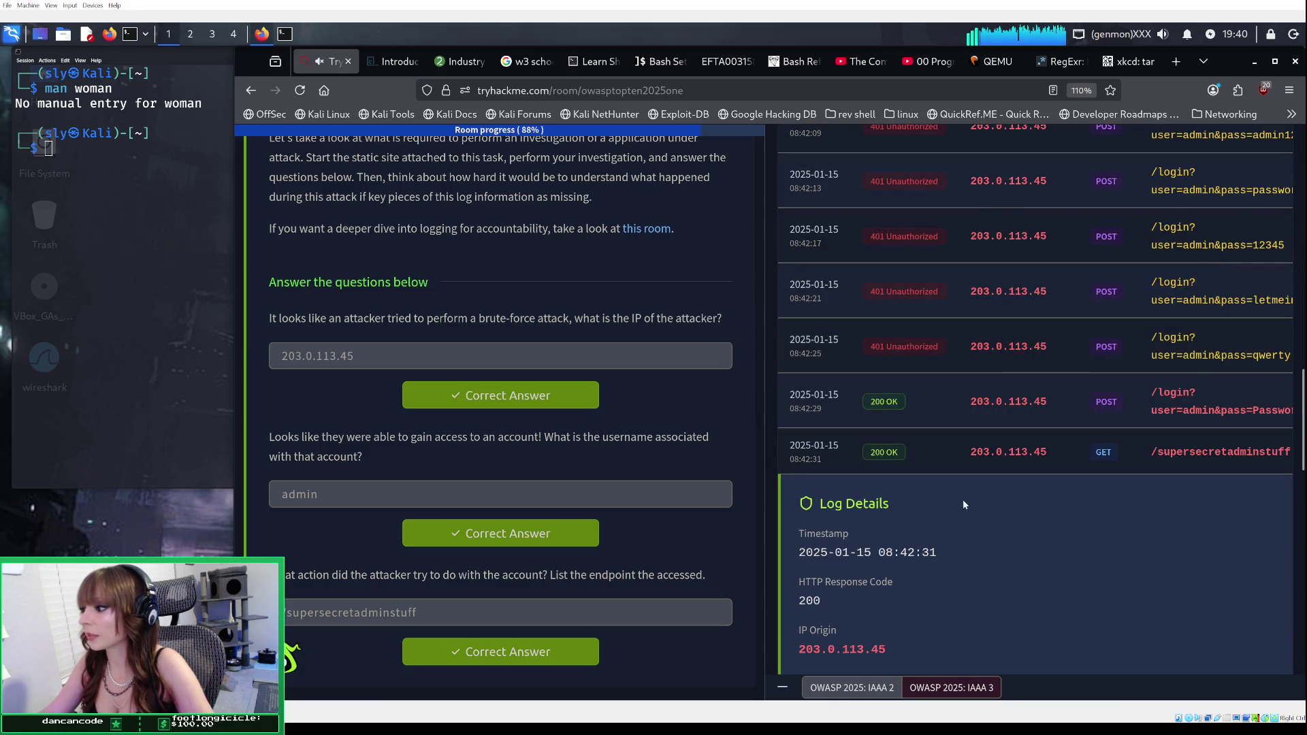
scroll(962, 500, "down", 1)
scroll(623, 415, "up", 1)
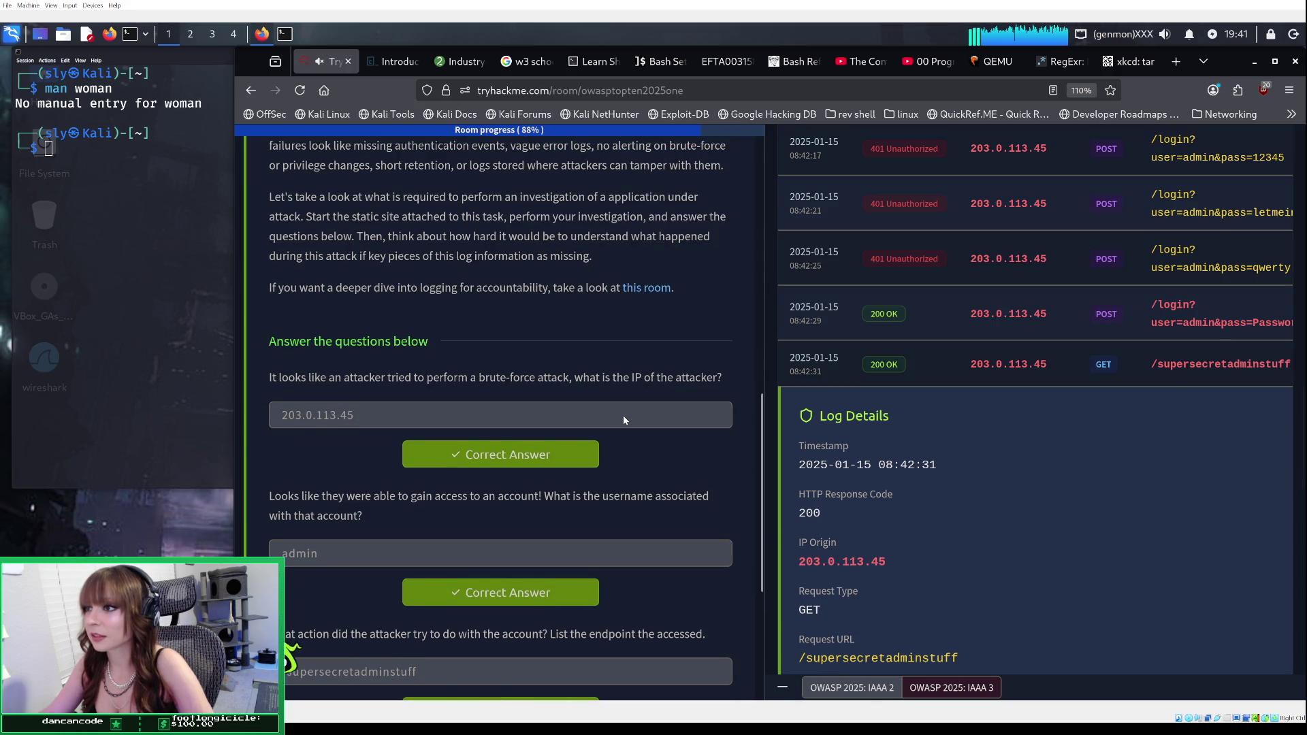
scroll(623, 420, "up", 2)
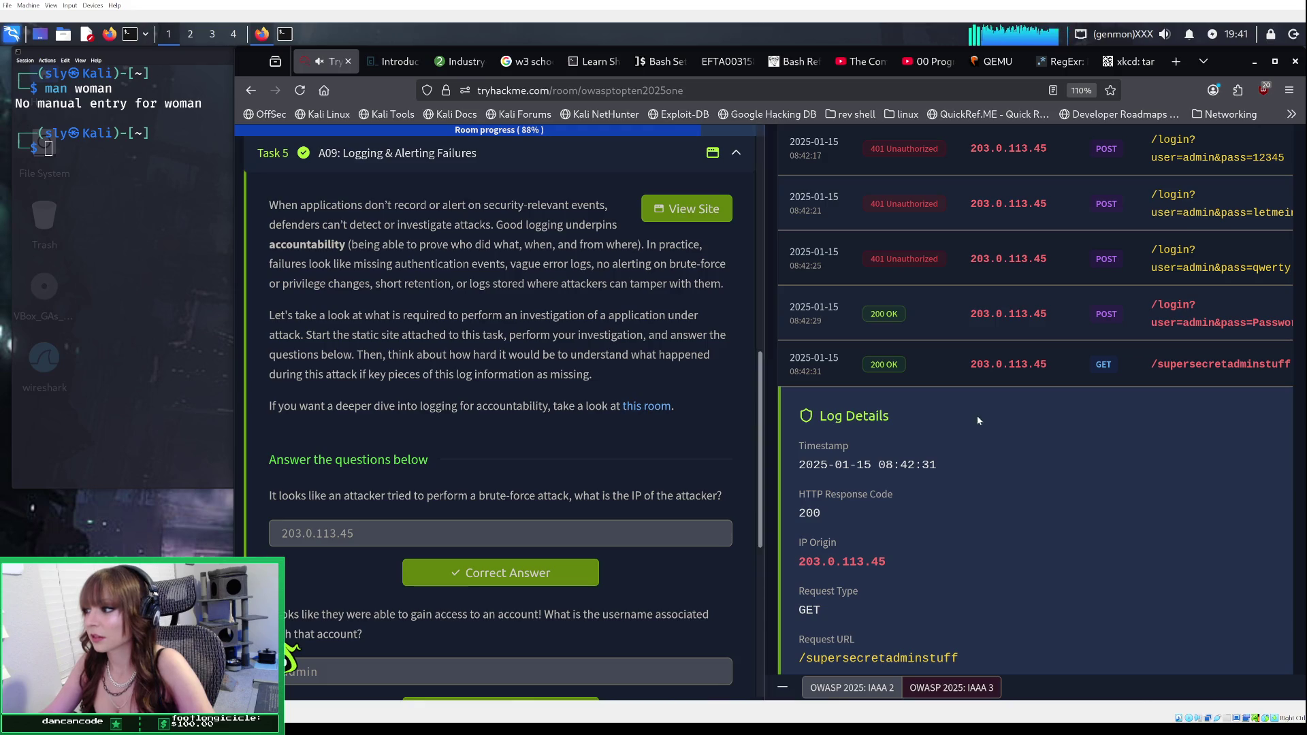
scroll(726, 435, "down", 5)
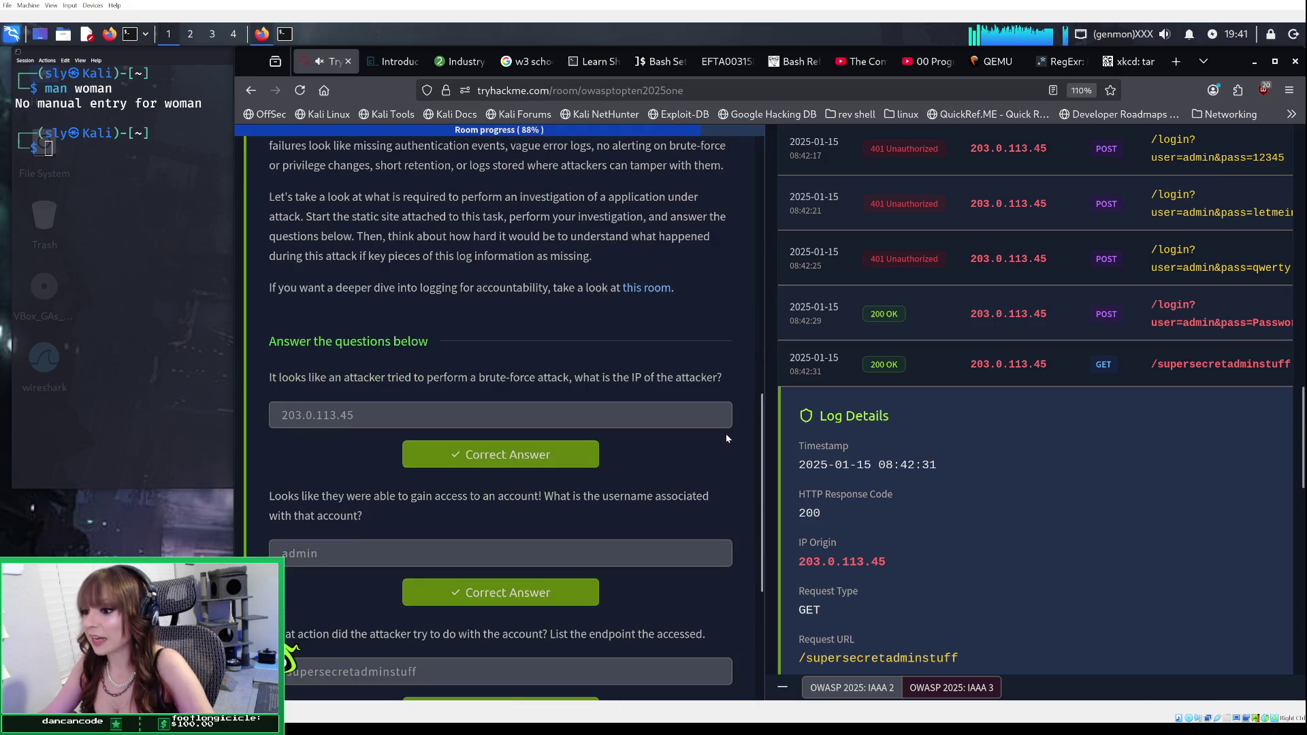
scroll(725, 430, "down", 2)
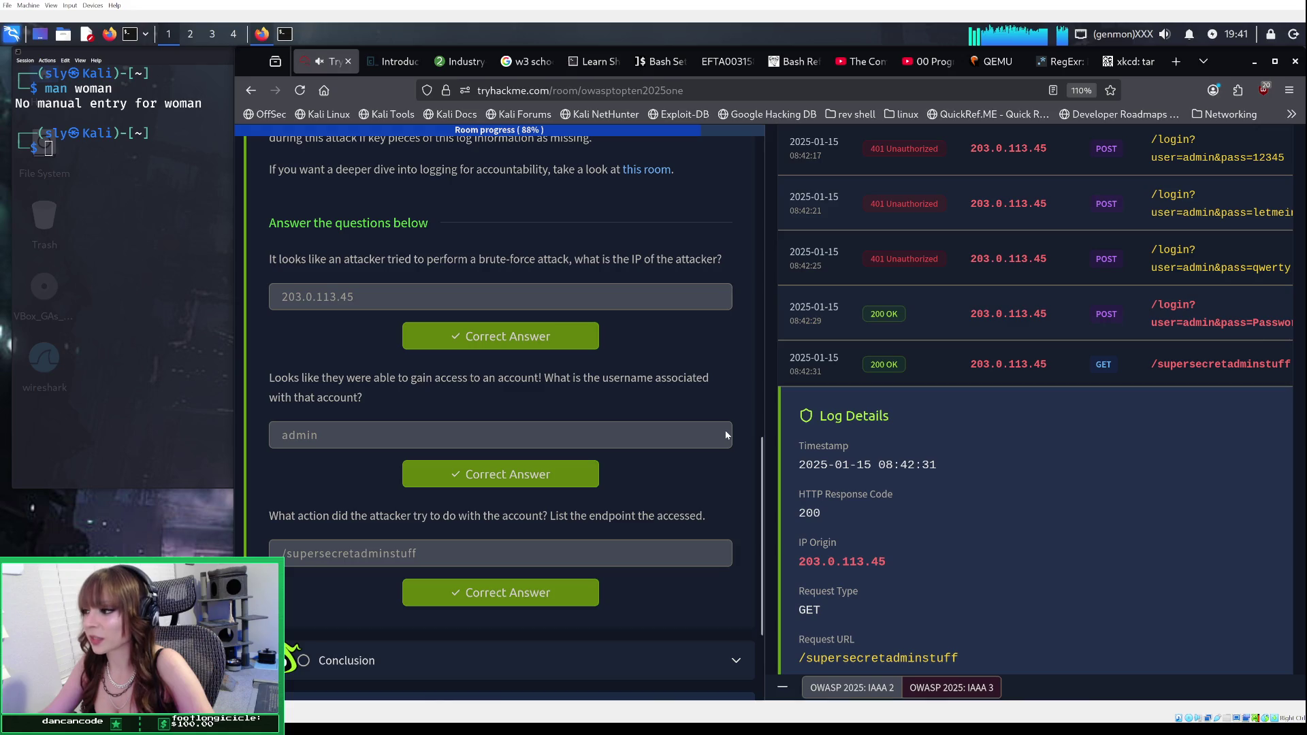
scroll(749, 427, "down", 2)
scroll(648, 492, "down", 3)
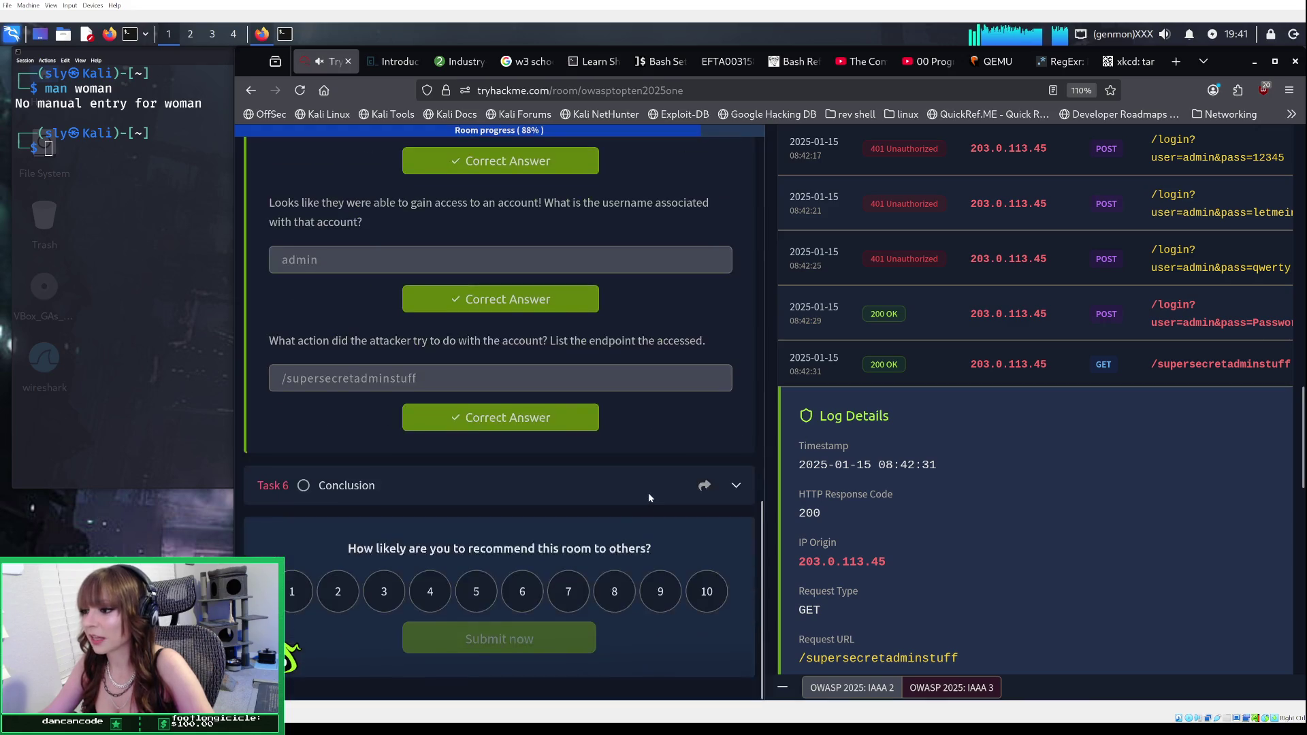
scroll(648, 492, "up", 8)
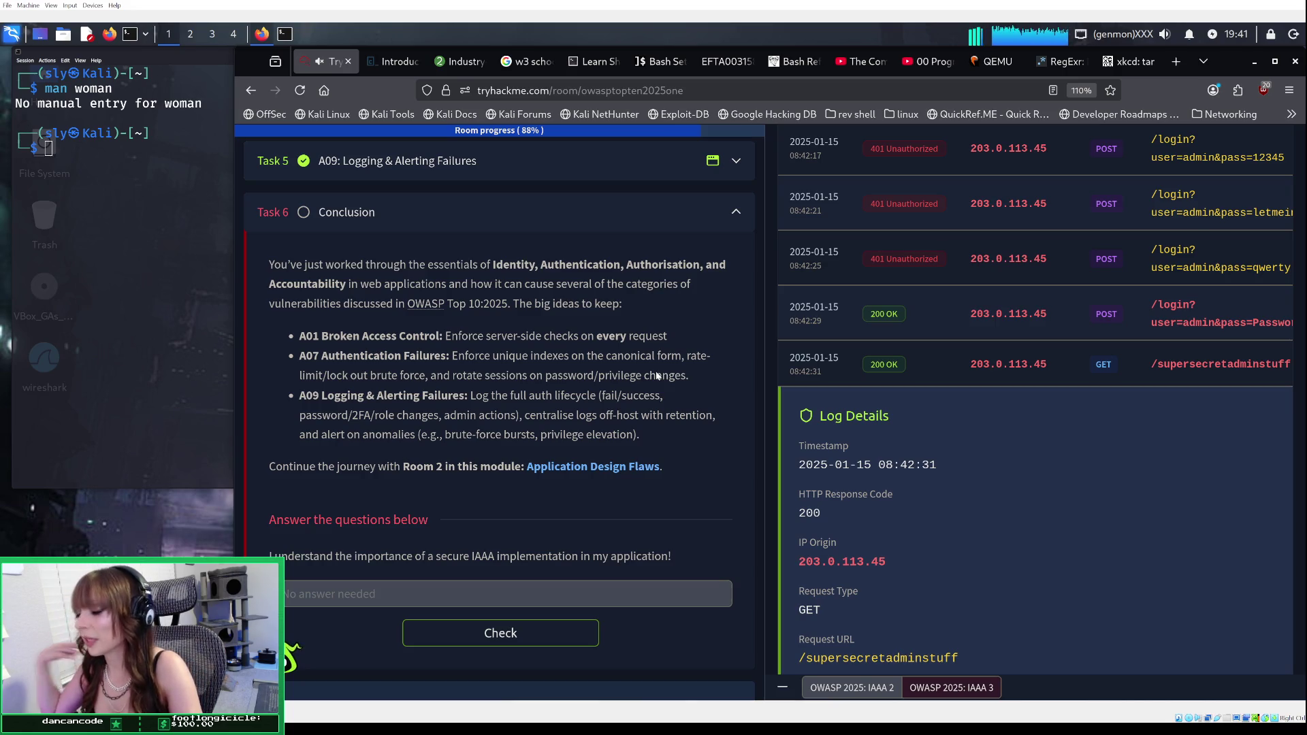
left_click(998, 63)
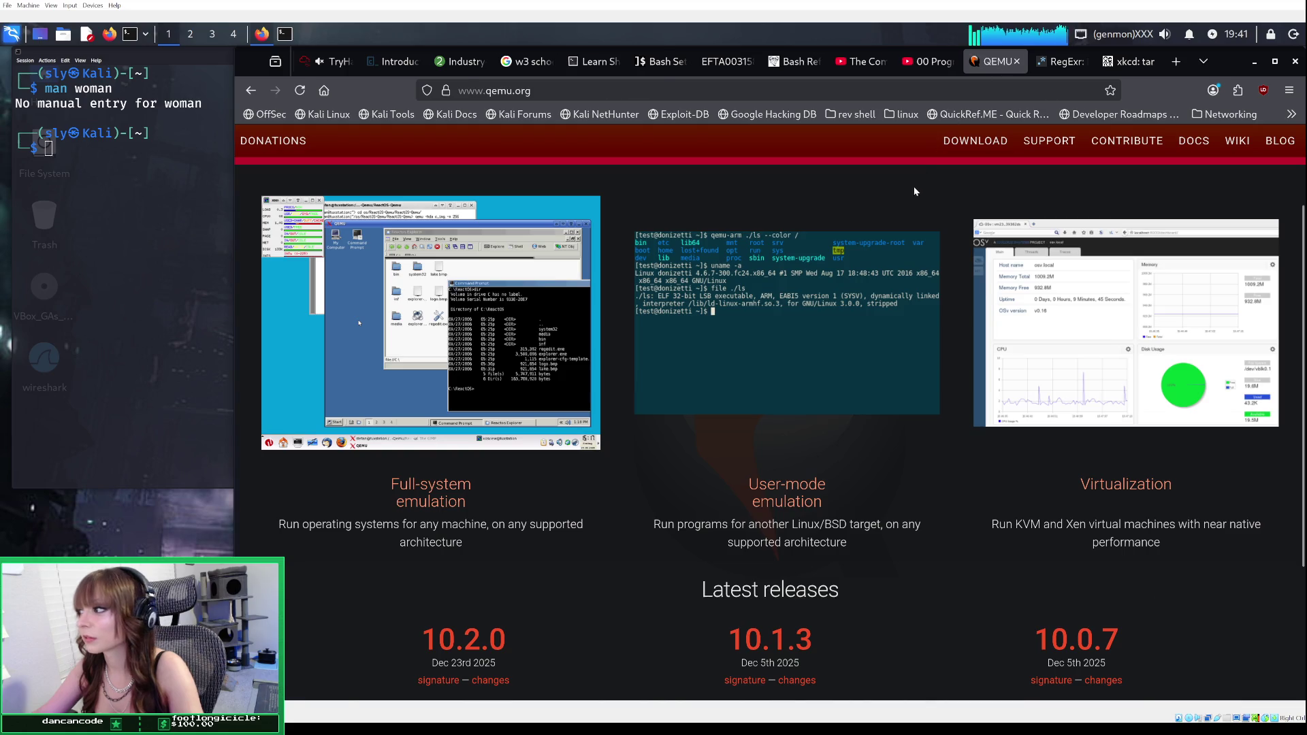
- Close the QEMU website tab
middle_click(998, 63)
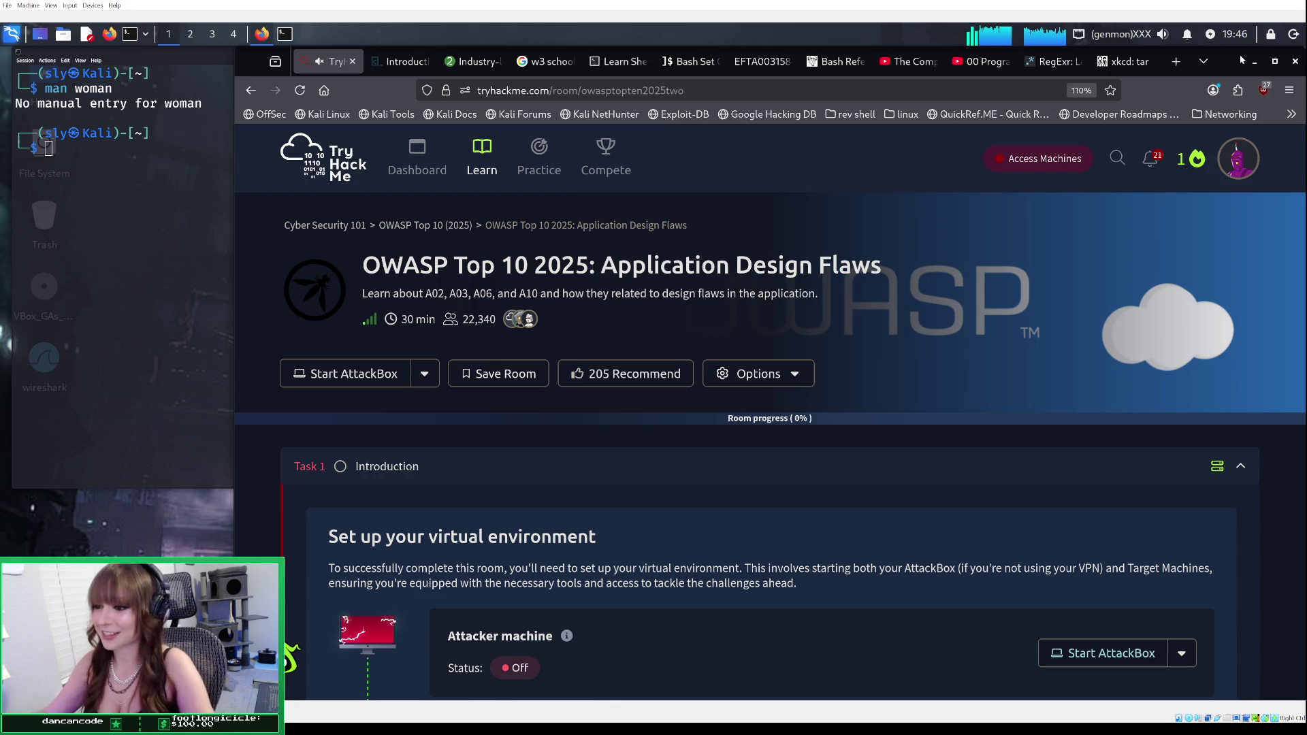
- Narrow the Firefox window from its left edge and bring the terminal window in front
scroll(1121, 312, "down", 3)
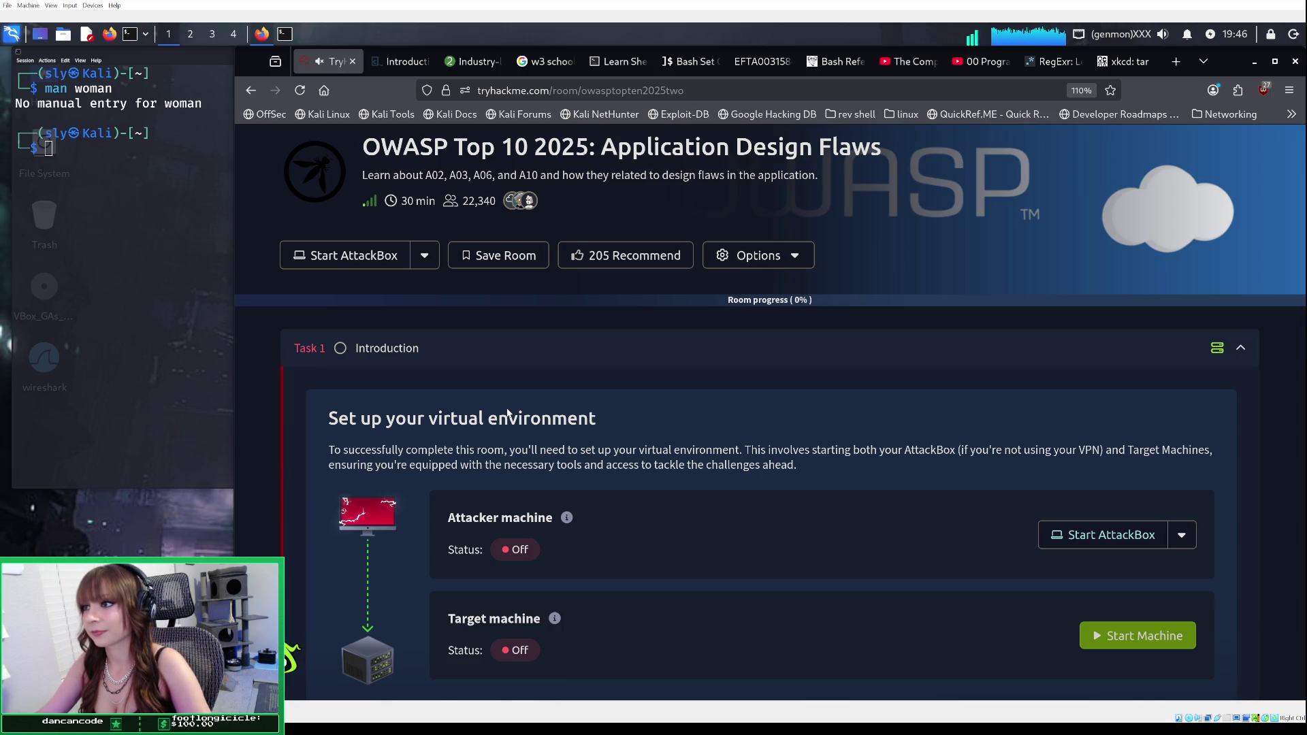
scroll(506, 412, "down", 1)
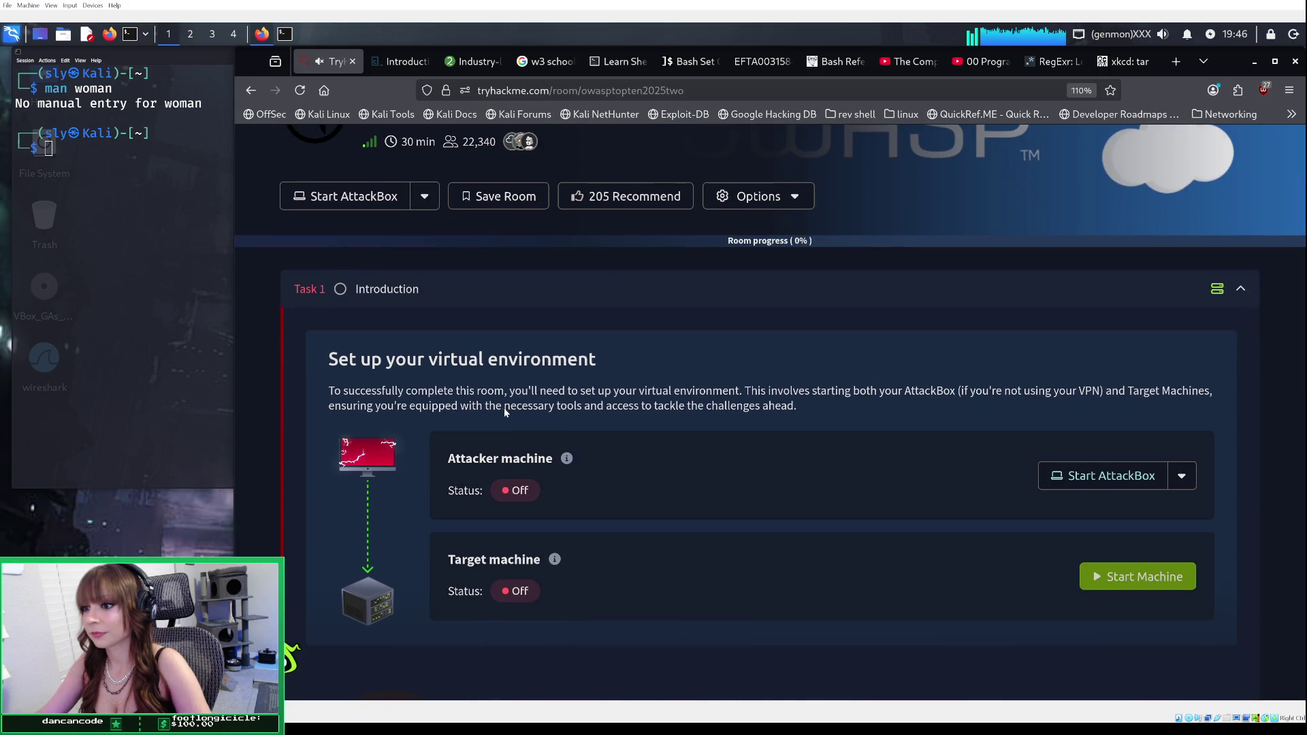
left_click_drag(239, 426, 280, 434)
left_click_drag(280, 430, 280, 430)
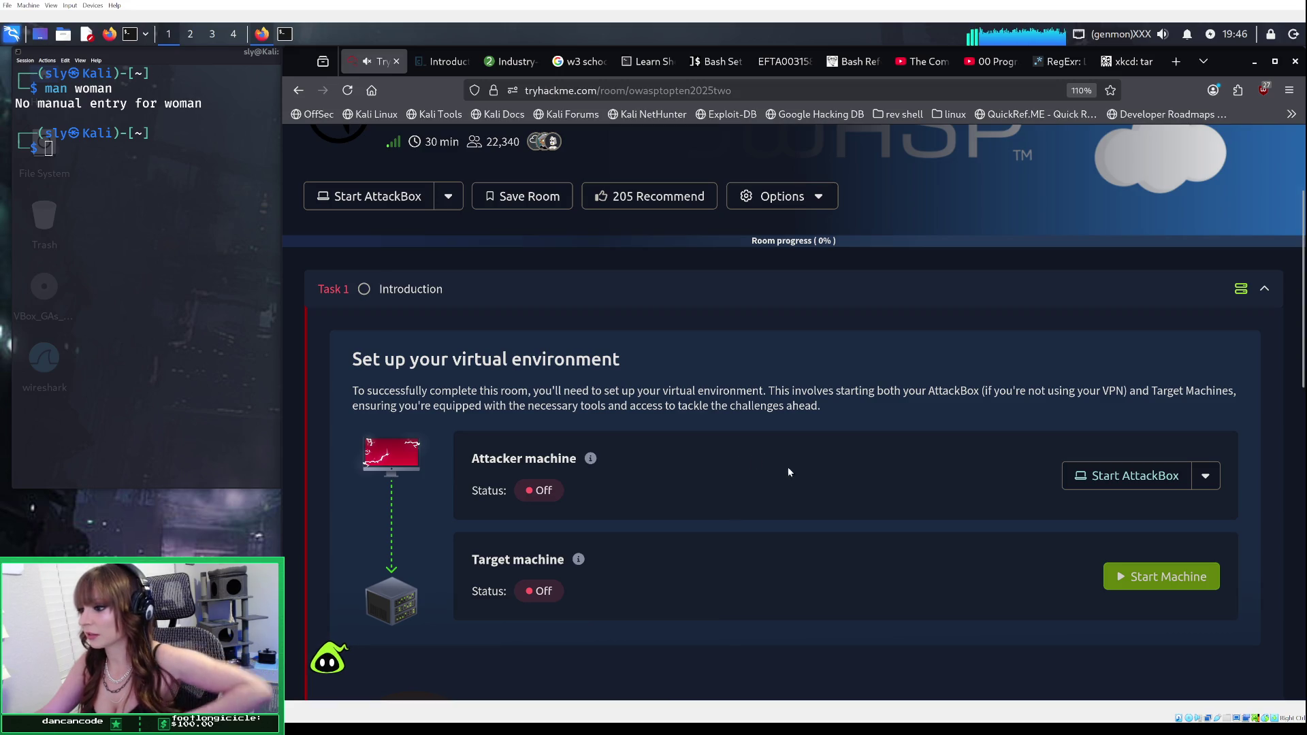
left_click(145, 210)
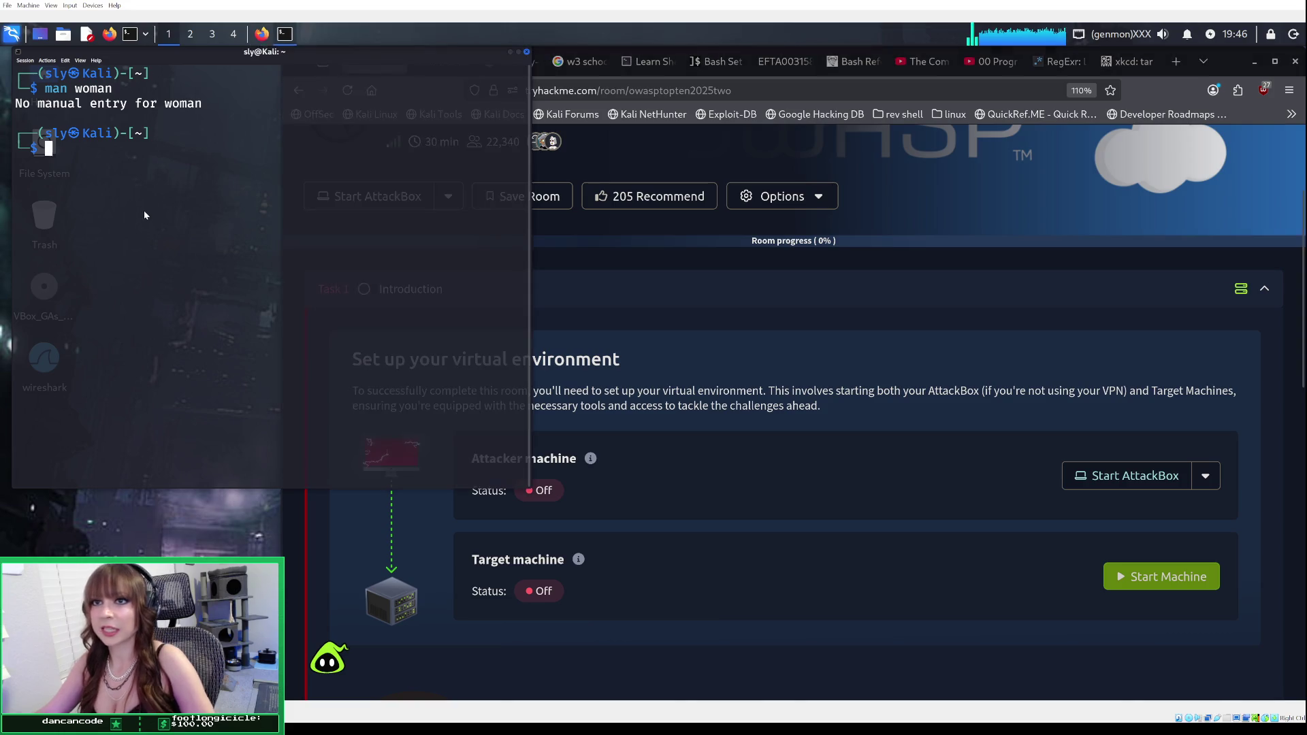
- From ~/Downloads, connect to TryHackMe with sudo openvpn and the downloaded .ovpn config
type("cd D")
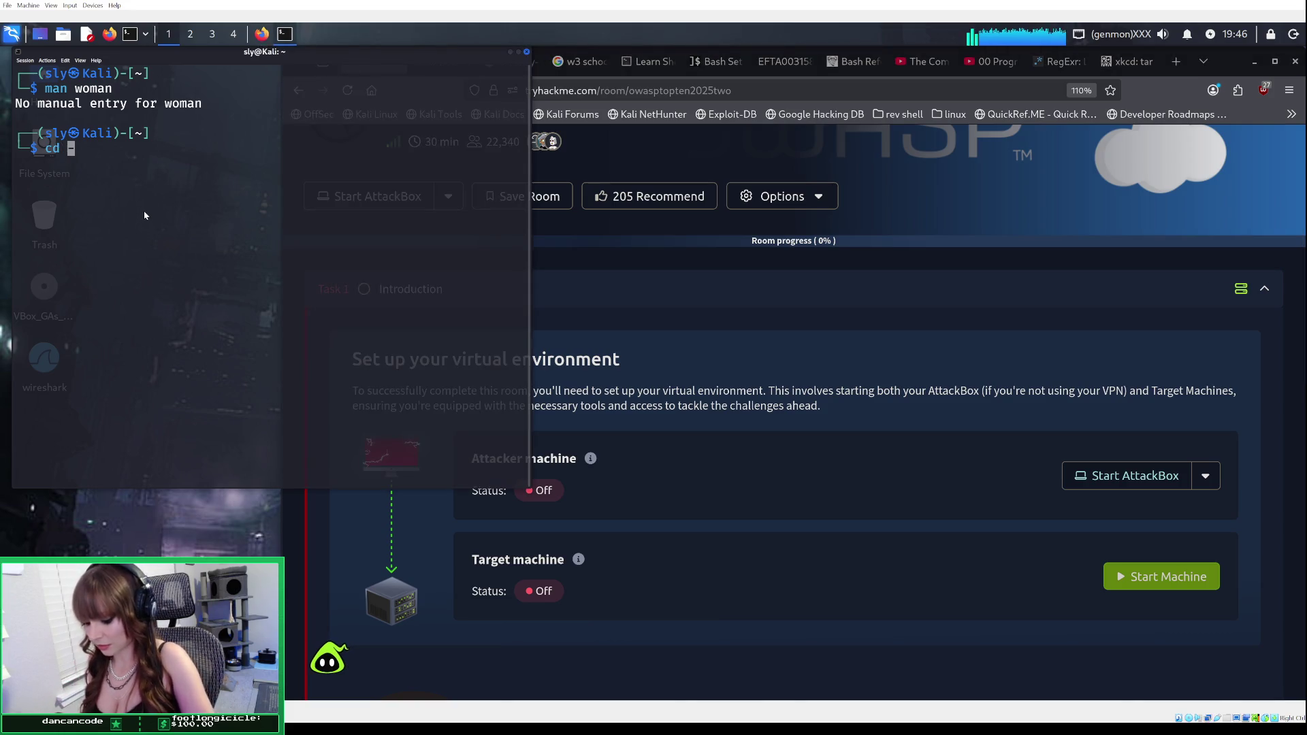
key("Right")
key("Return")
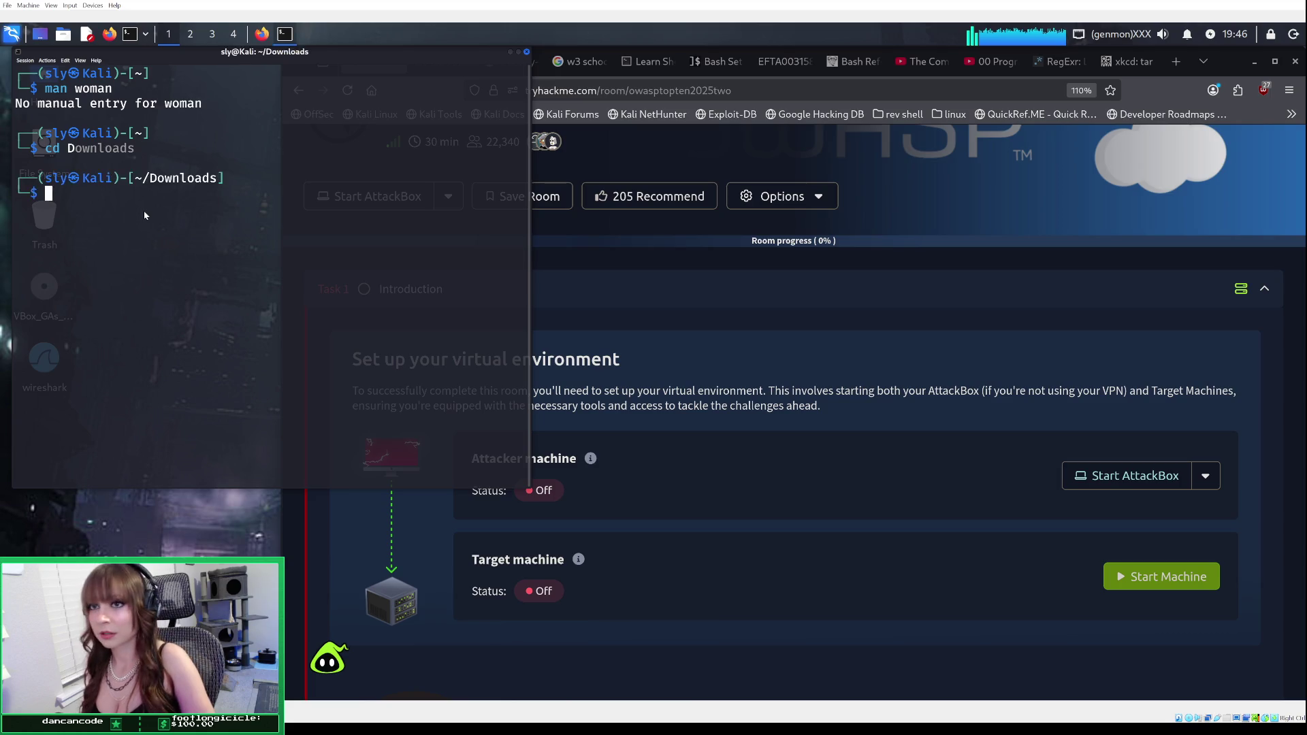
type("sudo")
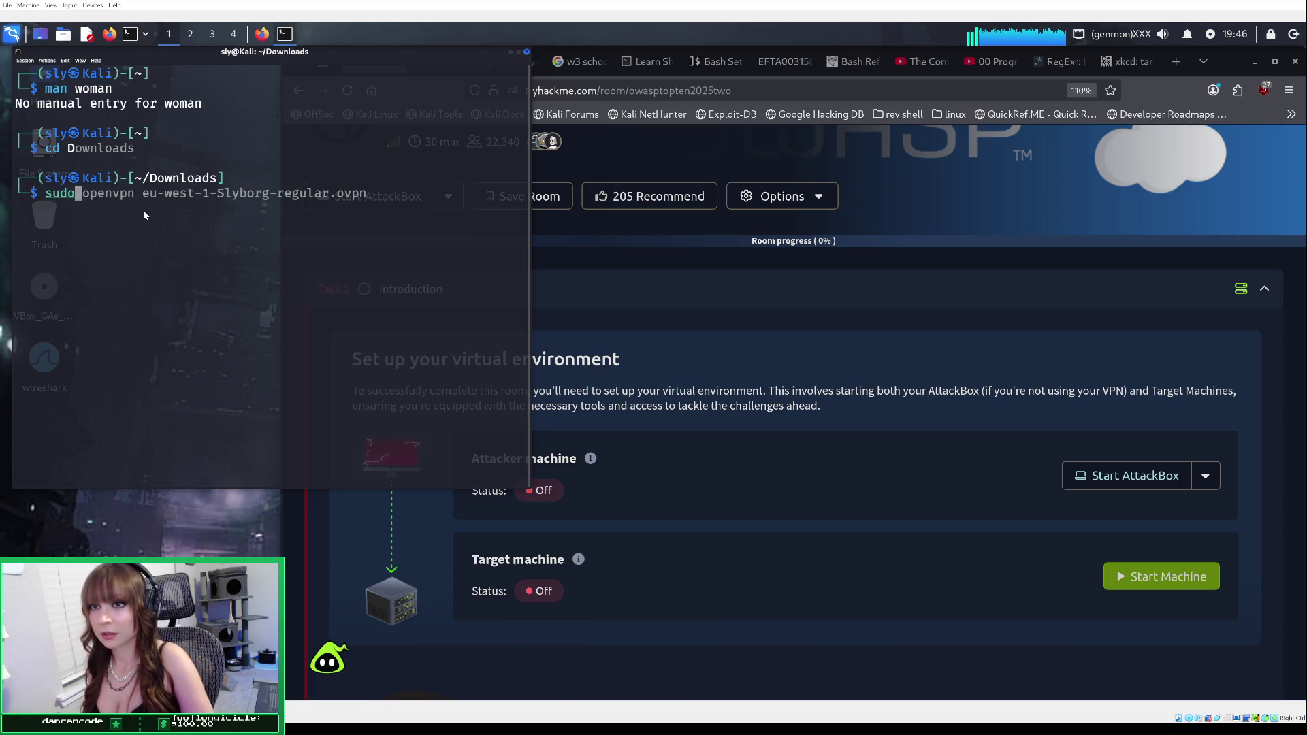
key("Right")
key("Return")
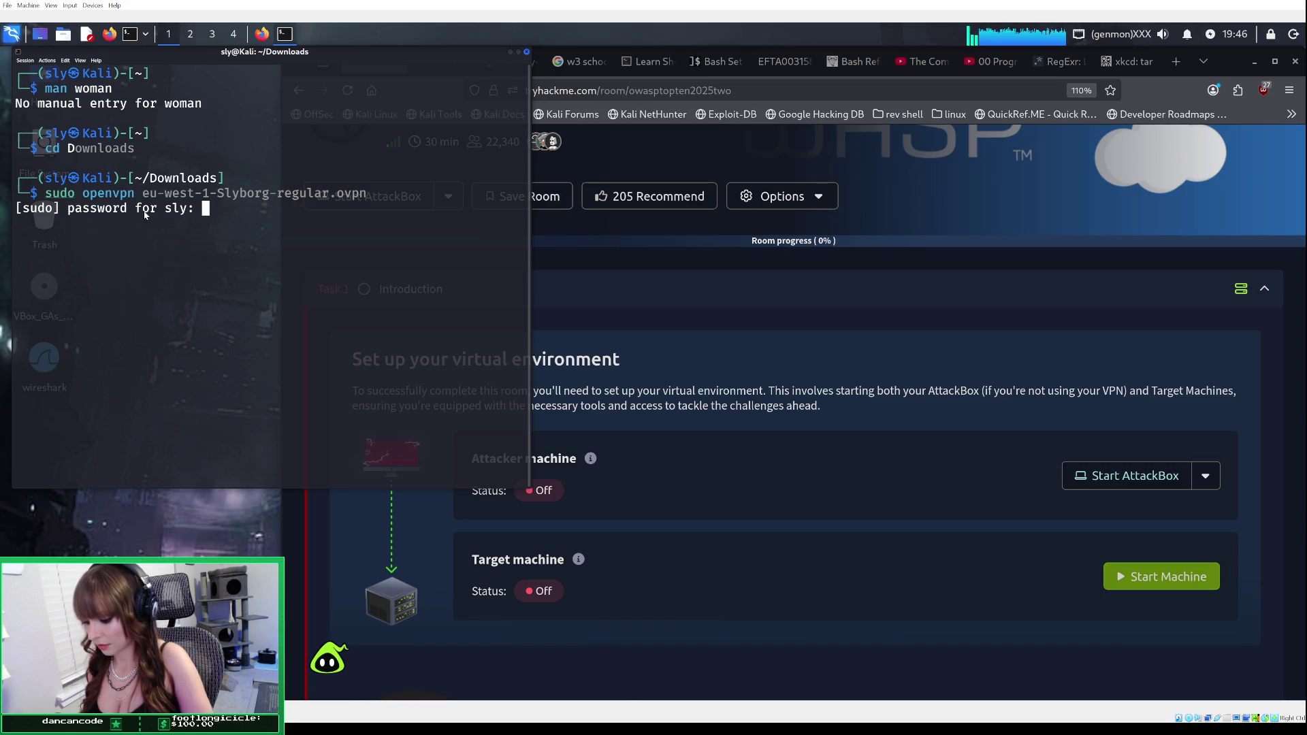
key("Return")
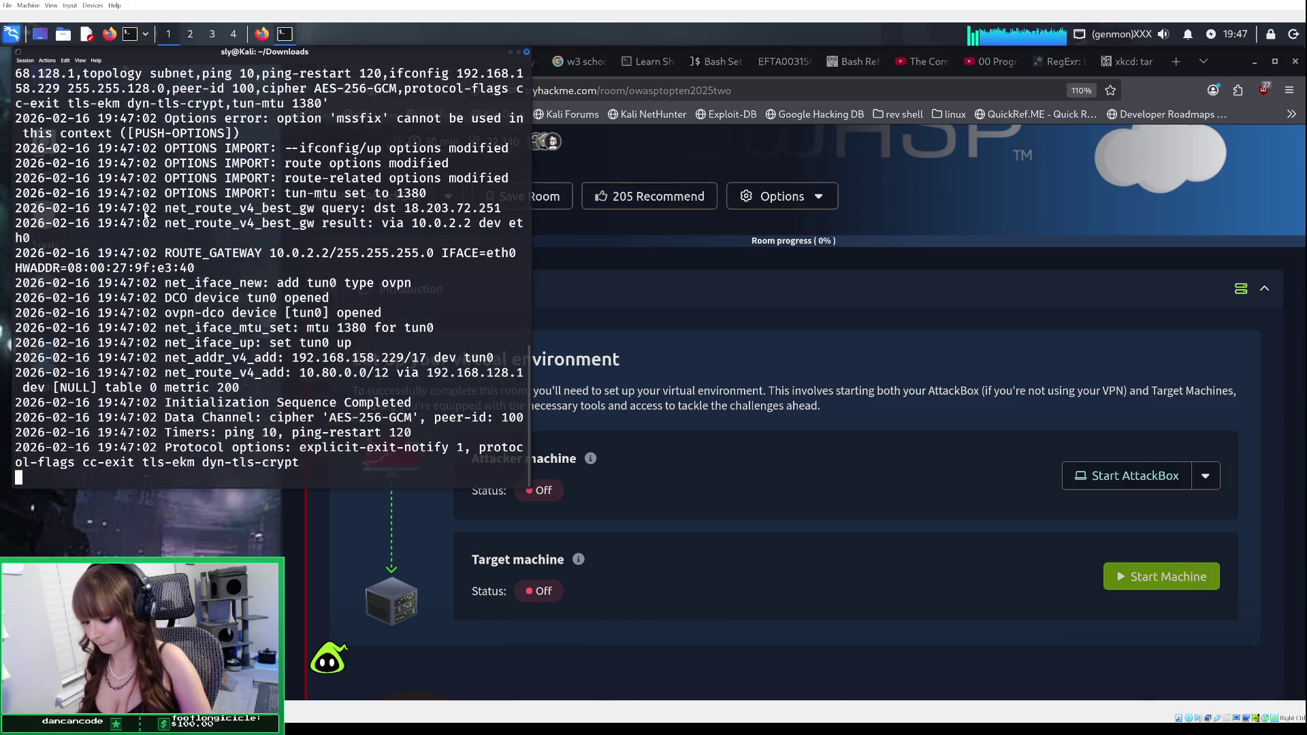
- Open a second terminal tab and enlarge its text by four zoom steps
key("ctrl+shift+t")
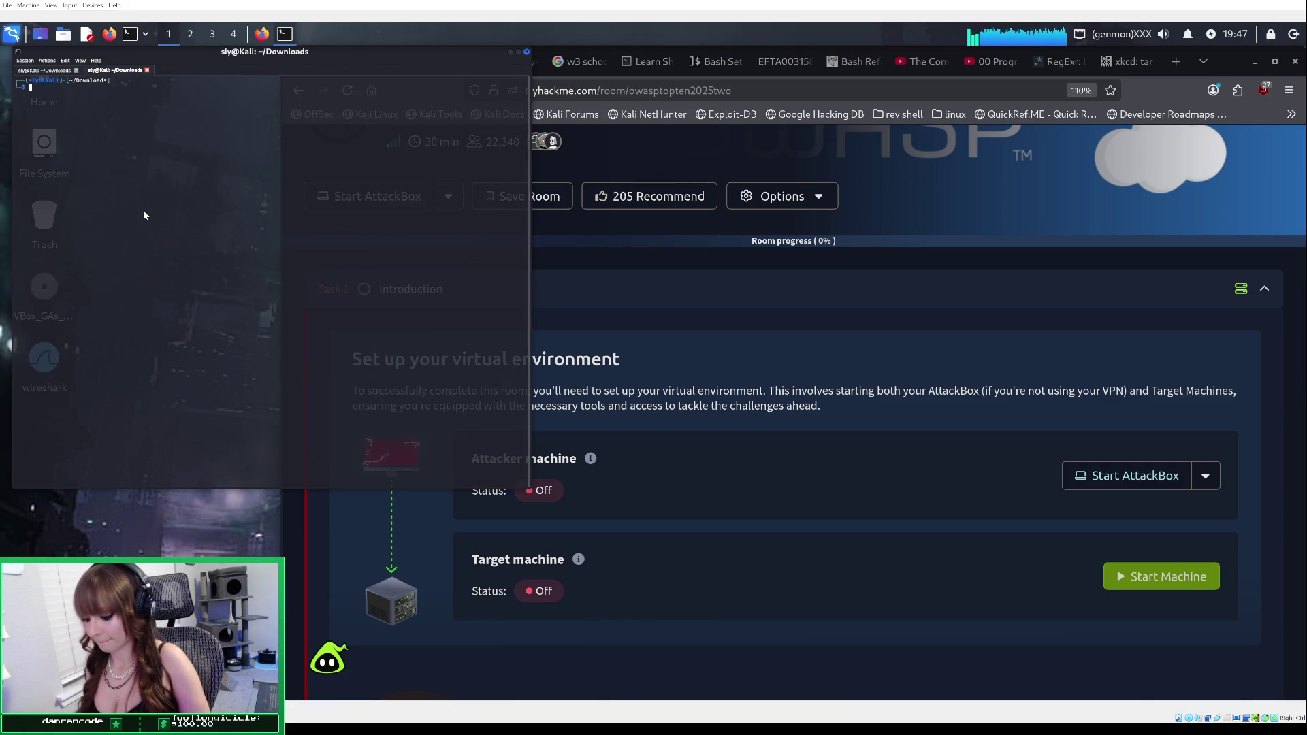
key("ctrl+plus")
key("ctrl+plus")
key("ctrl+plus")
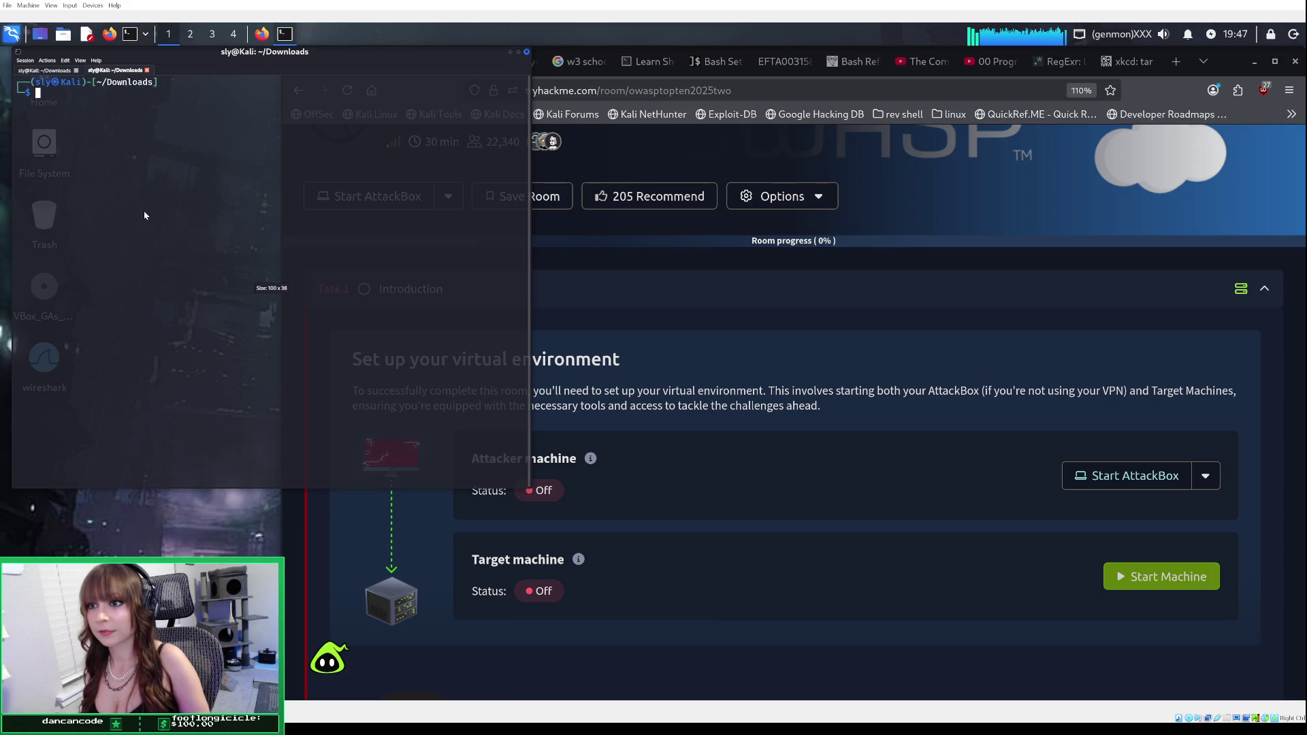
key("ctrl+plus")
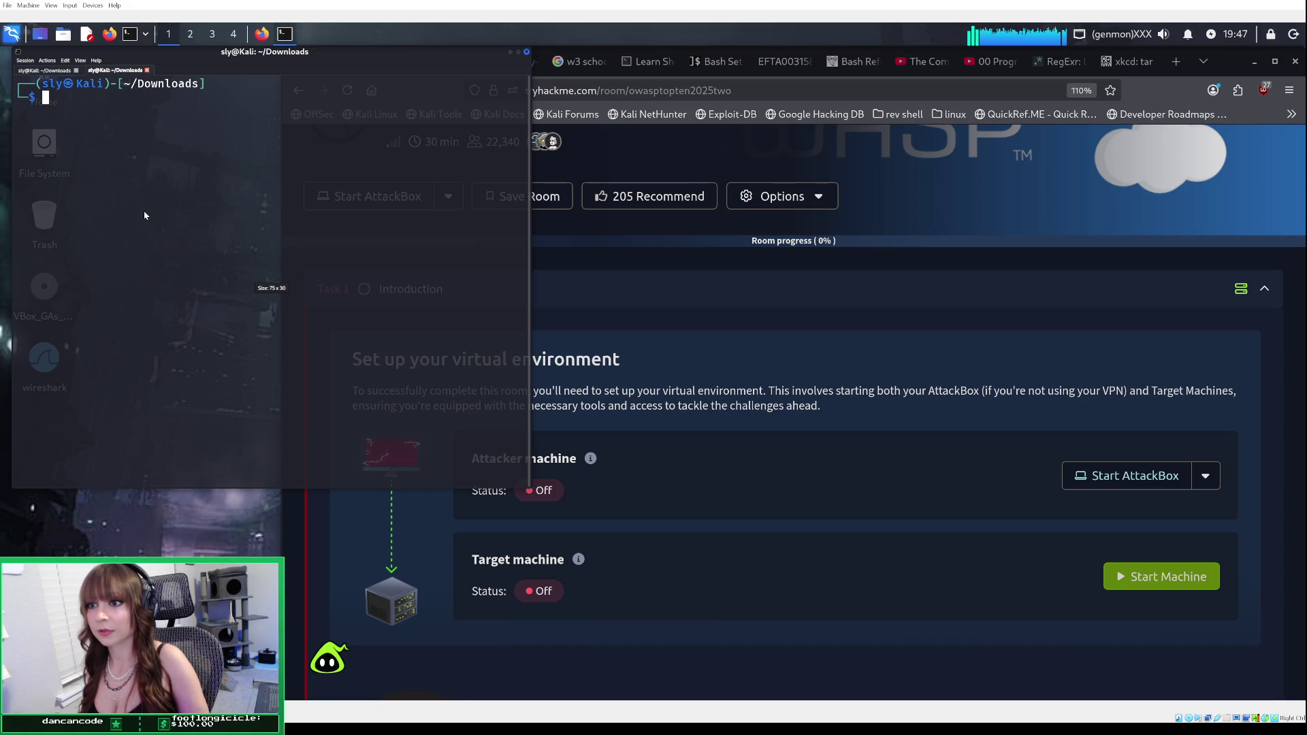
key("ctrl+plus")
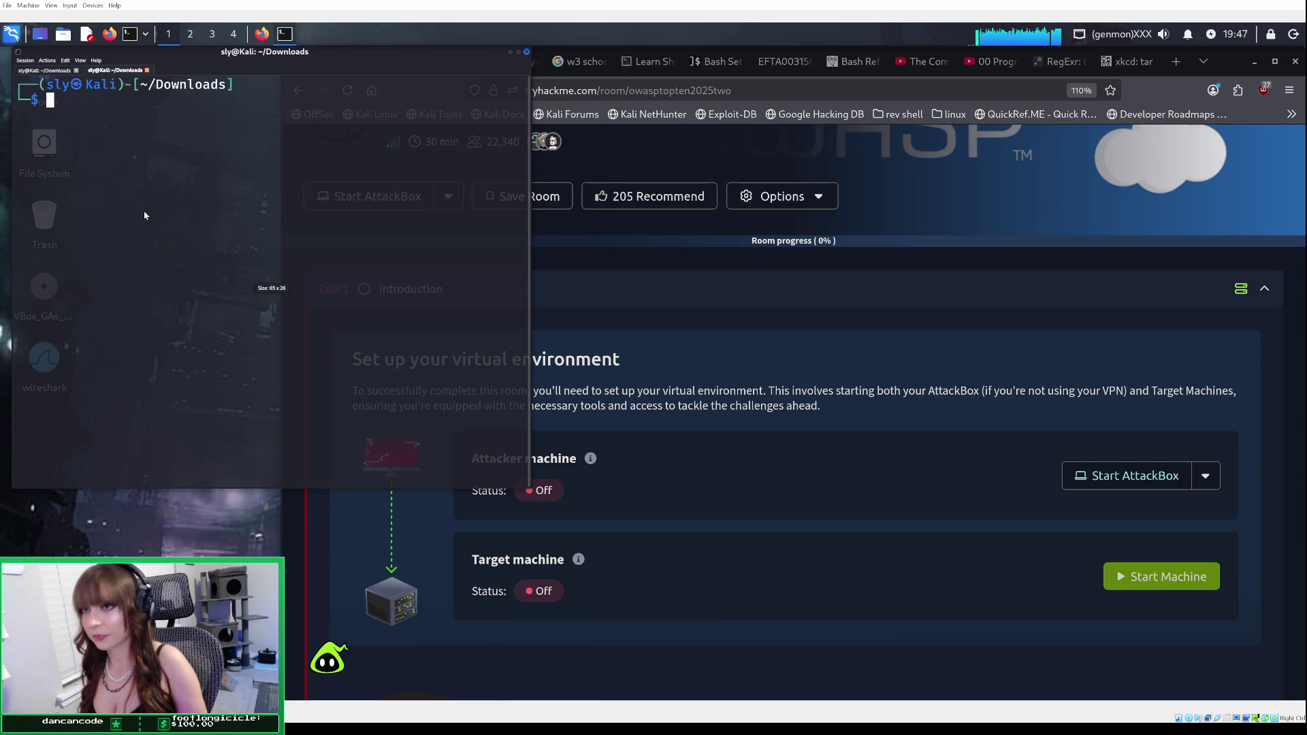
key("ctrl+plus")
left_click(676, 273)
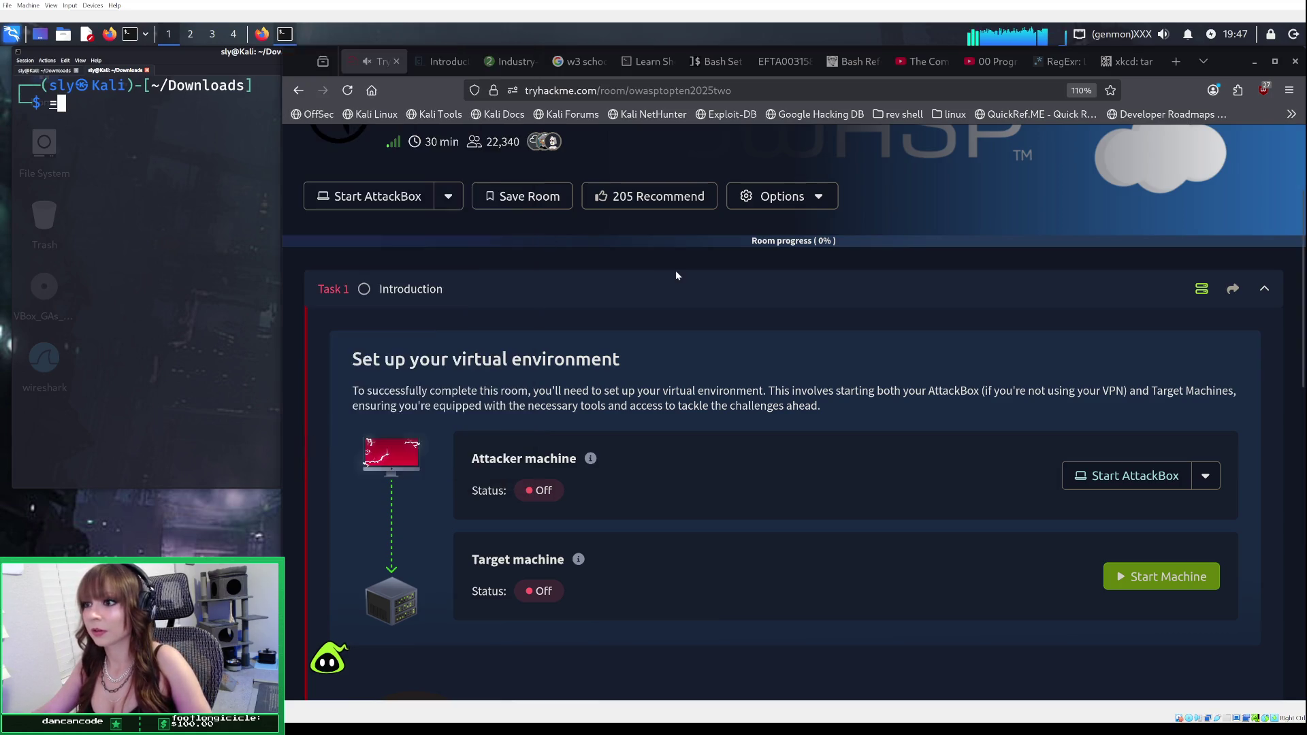
- Expand the Task 1 Introduction section of the room
scroll(676, 272, "down", 2)
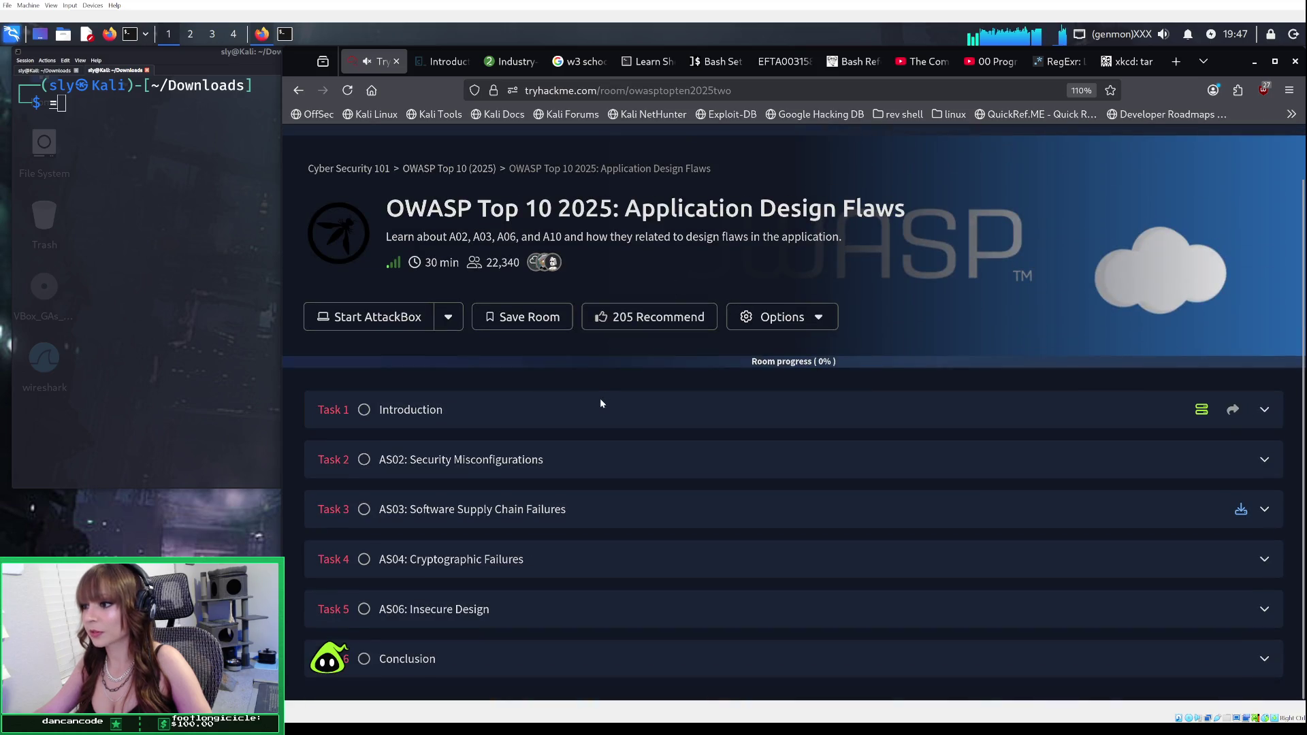
left_click(600, 403)
scroll(619, 391, "down", 5)
scroll(659, 373, "up", 1)
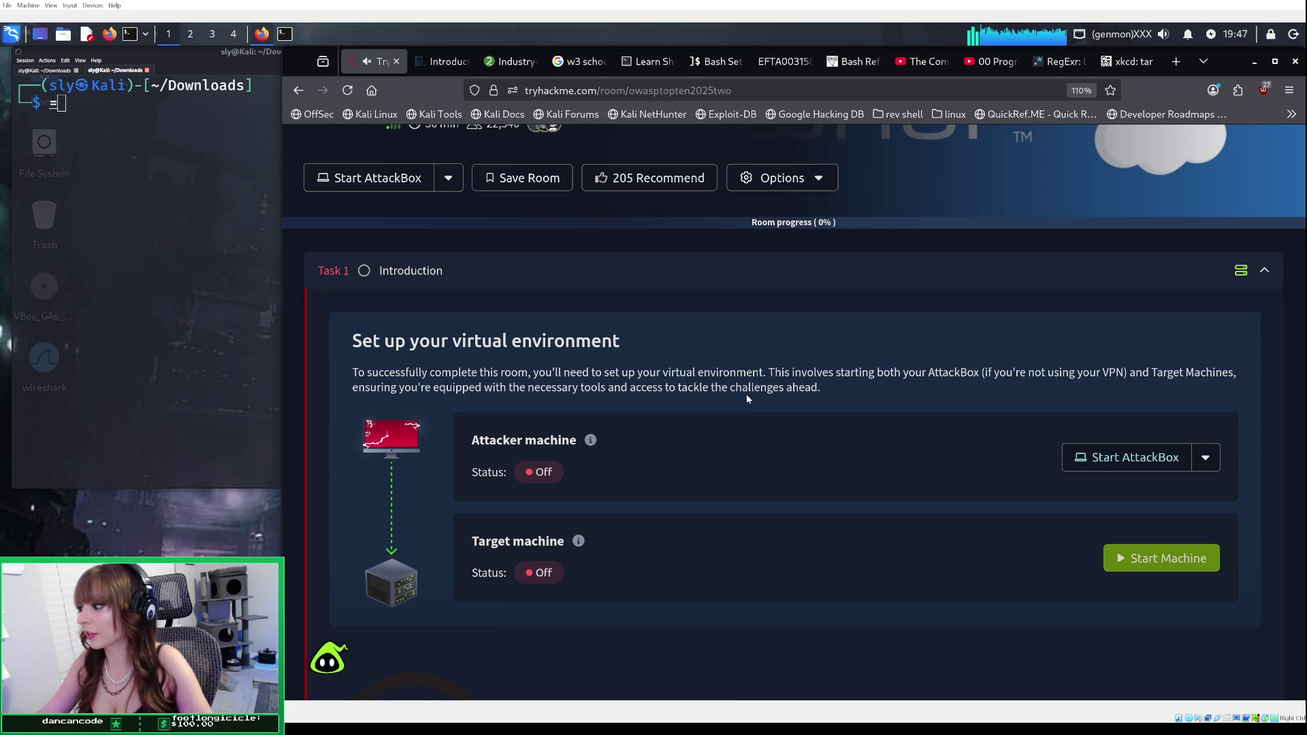
scroll(747, 399, "down", 1)
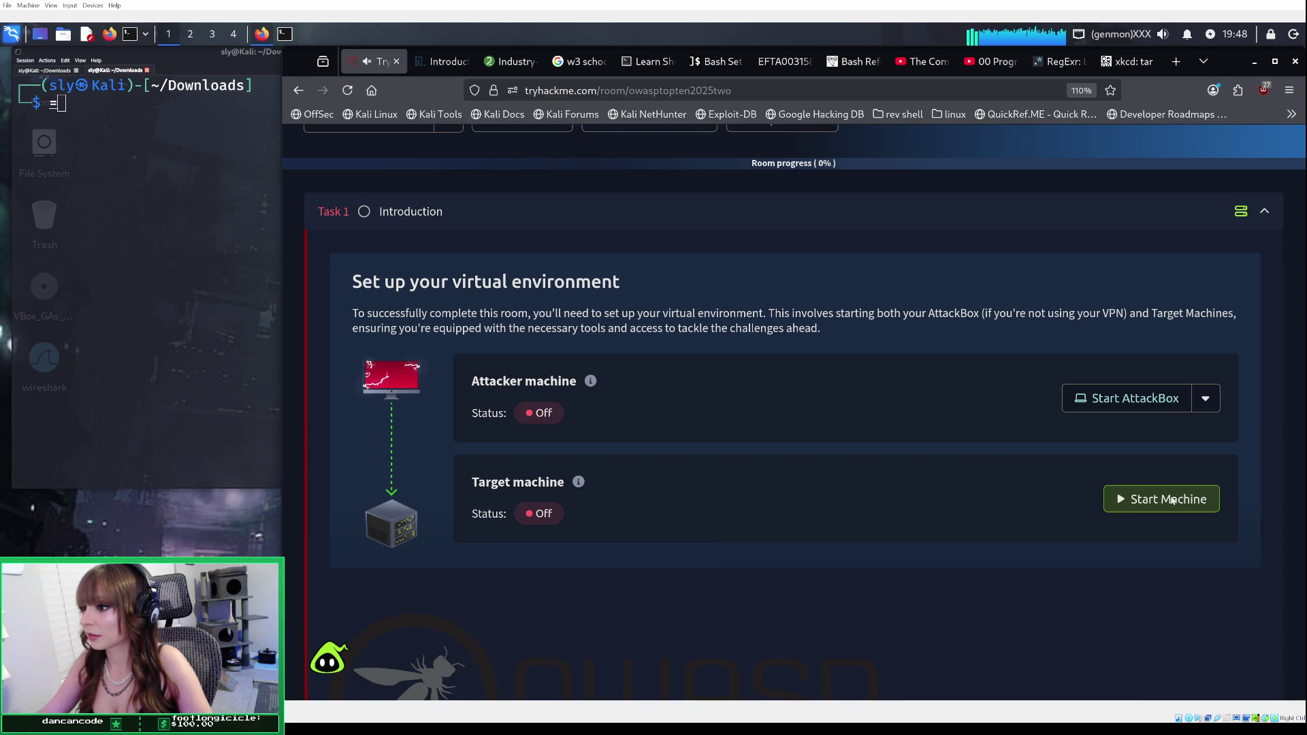
- Review the attack machine choices, then start the target machine
left_click(1203, 400)
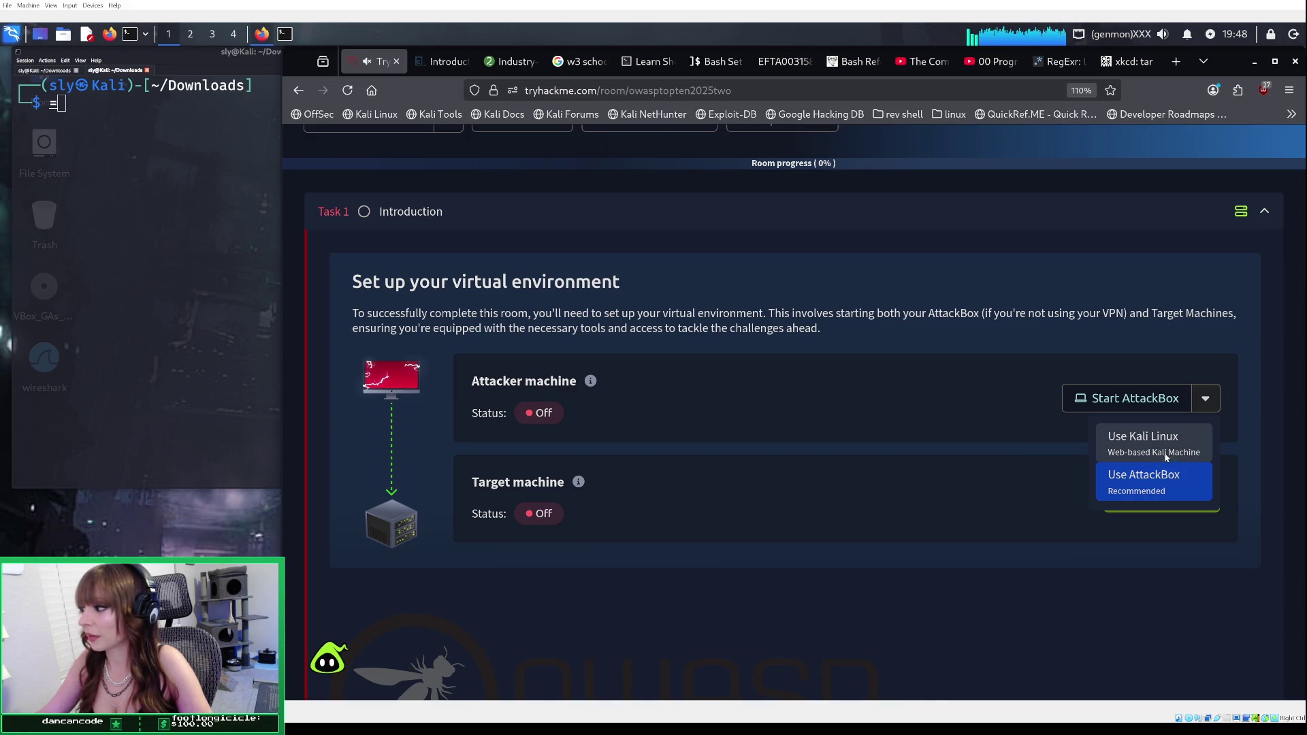
left_click(1204, 401)
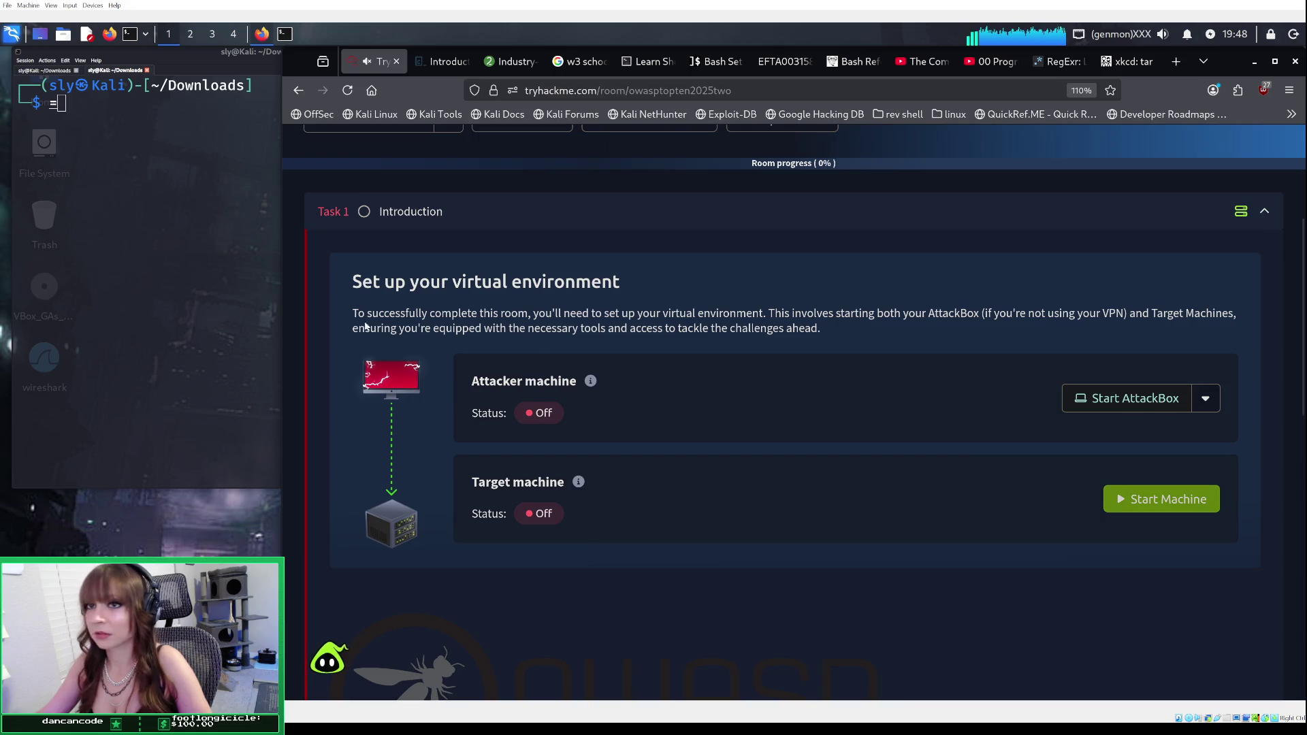
left_click(115, 250)
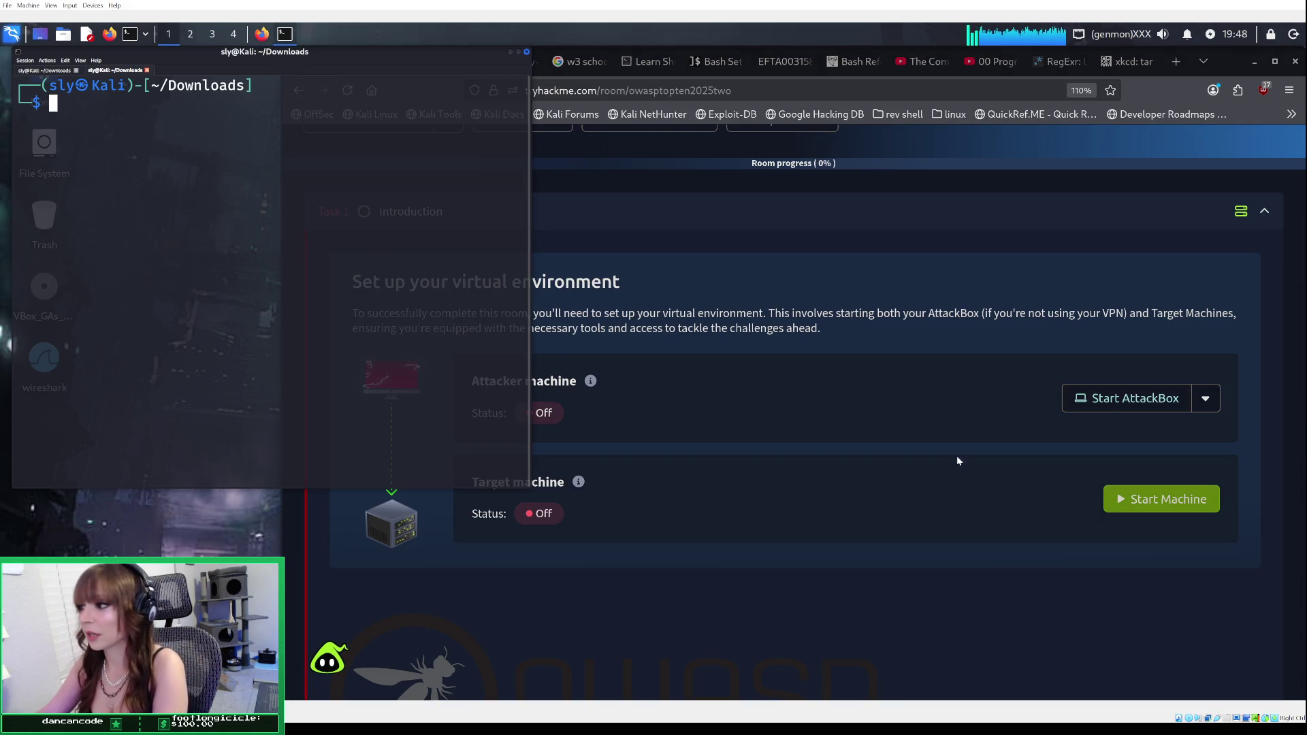
left_click(972, 484)
left_click(1157, 499)
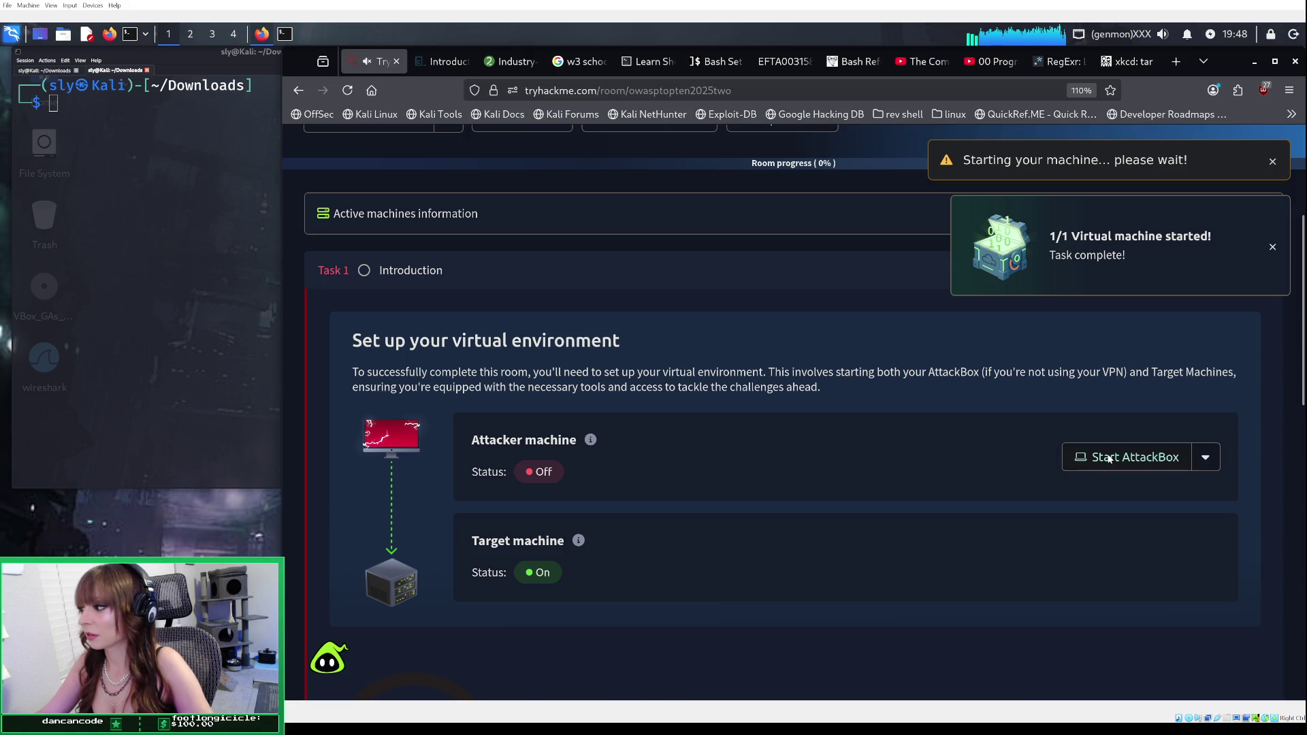
- Start the AttackBox, then exit split view to read the Introduction task
left_click(1108, 457)
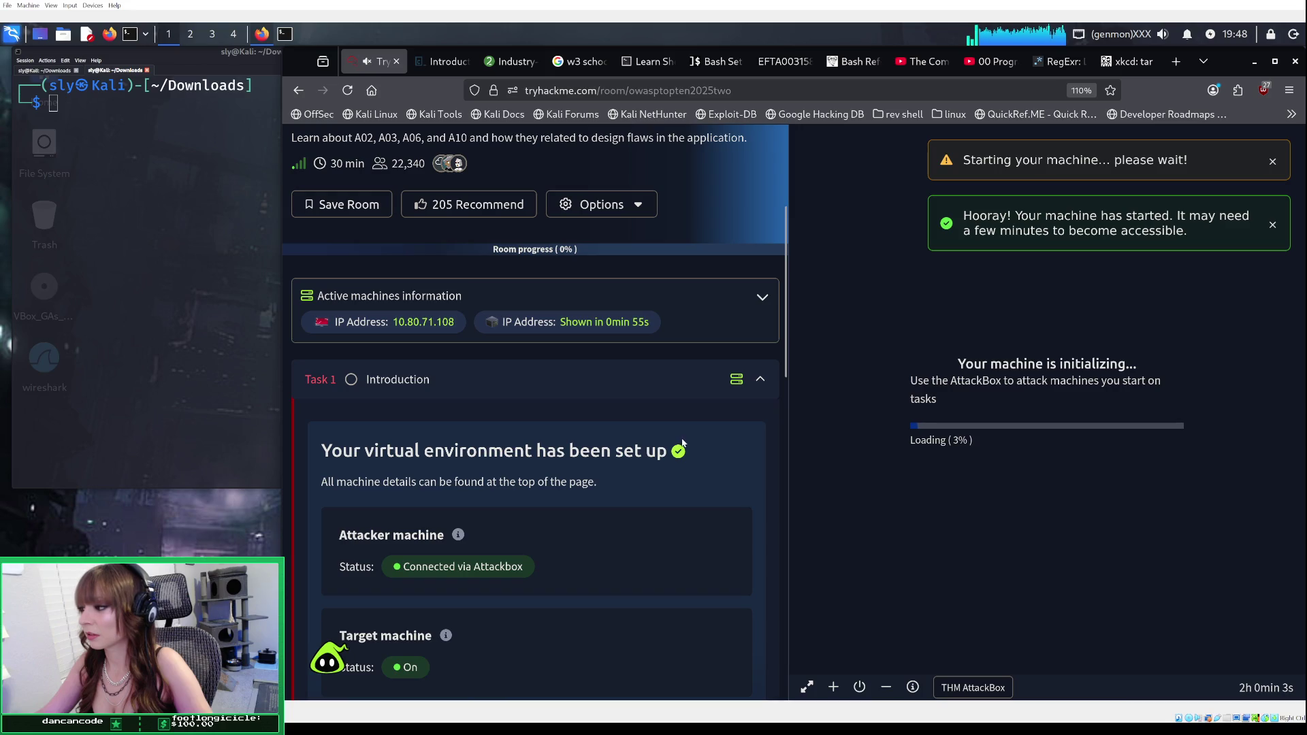
left_click(887, 688)
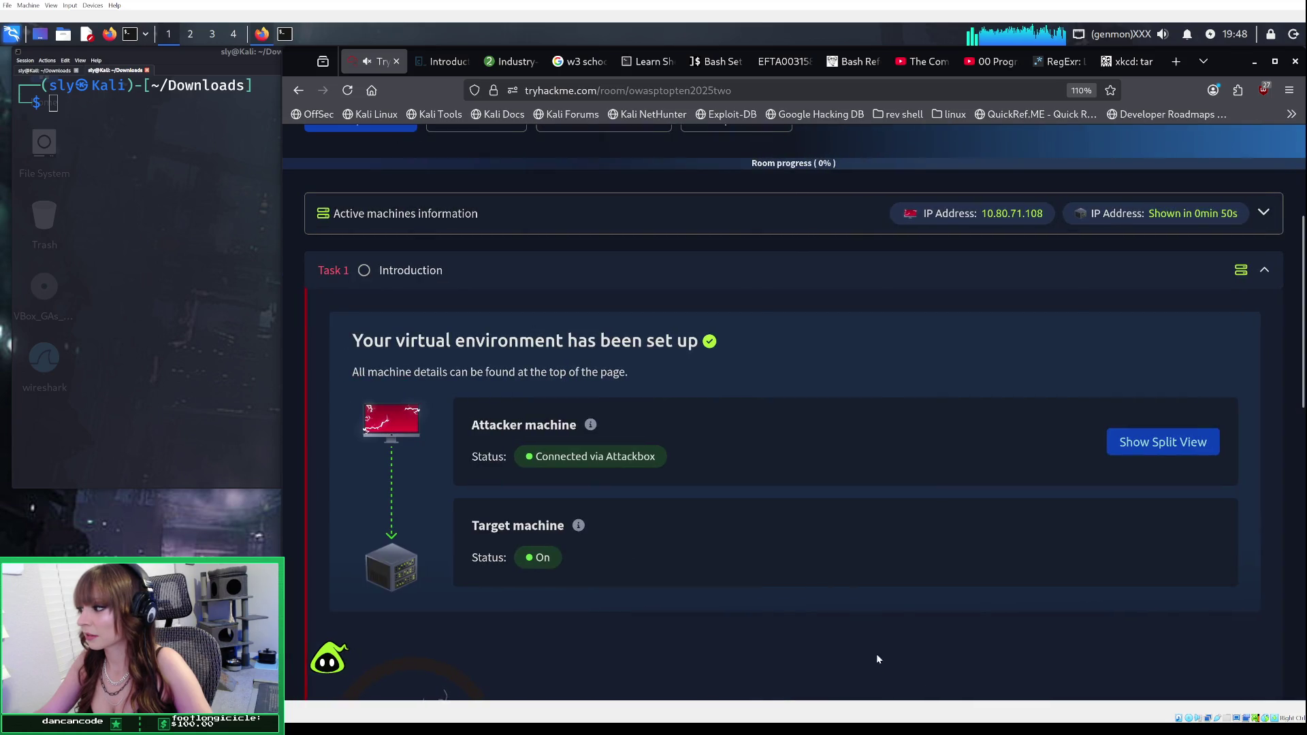
scroll(852, 578, "down", 1)
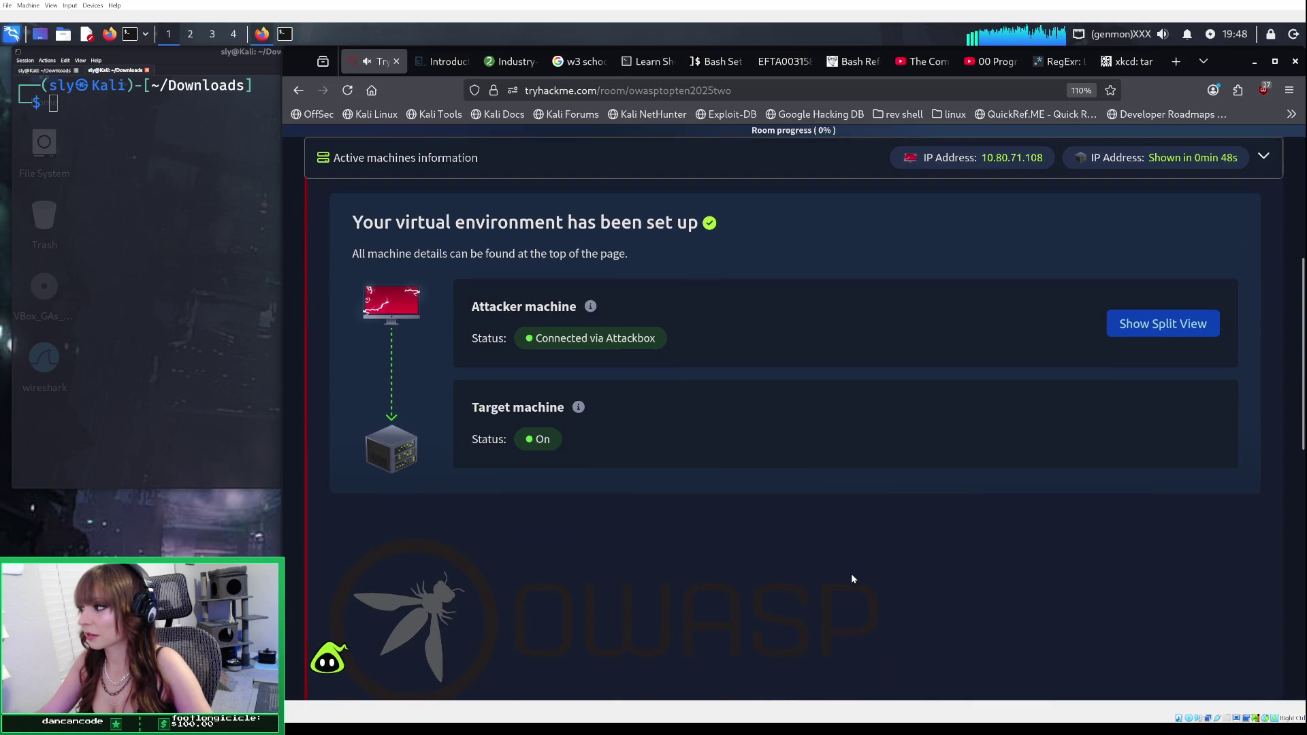
scroll(852, 577, "down", 1)
scroll(852, 578, "down", 1)
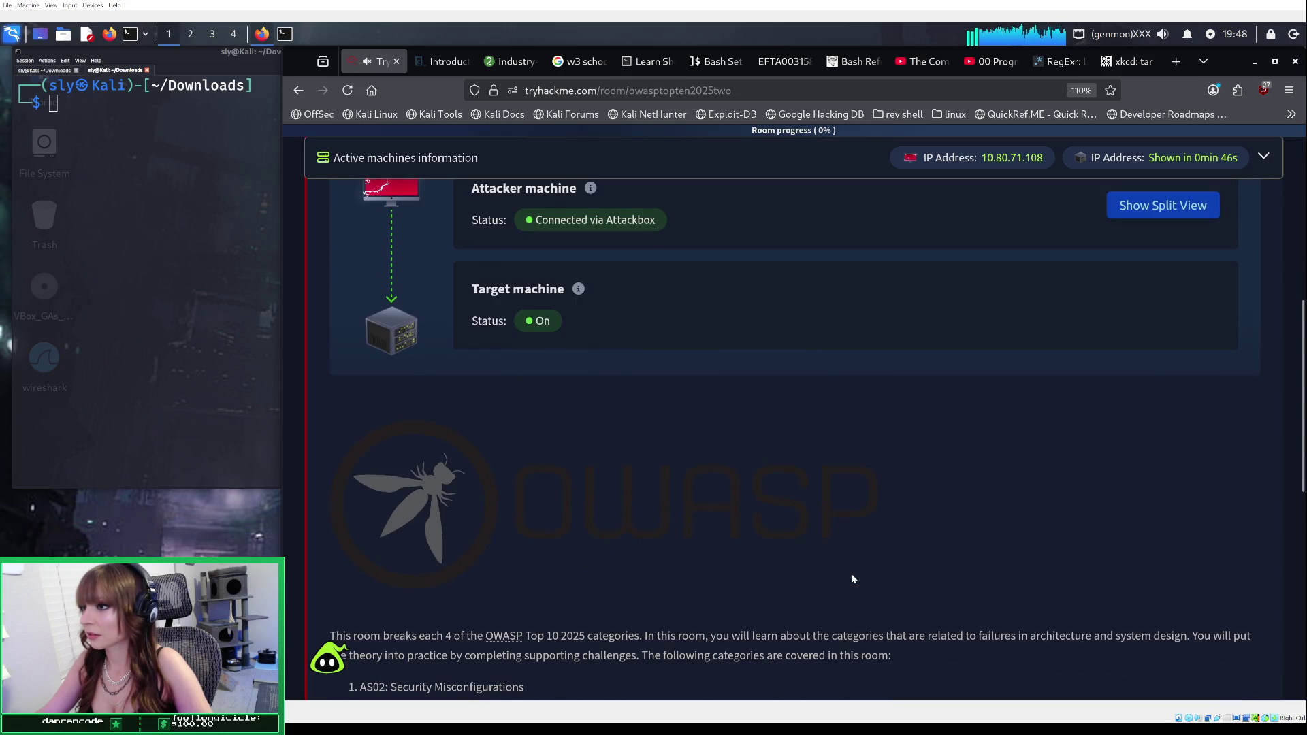
scroll(852, 578, "up", 2)
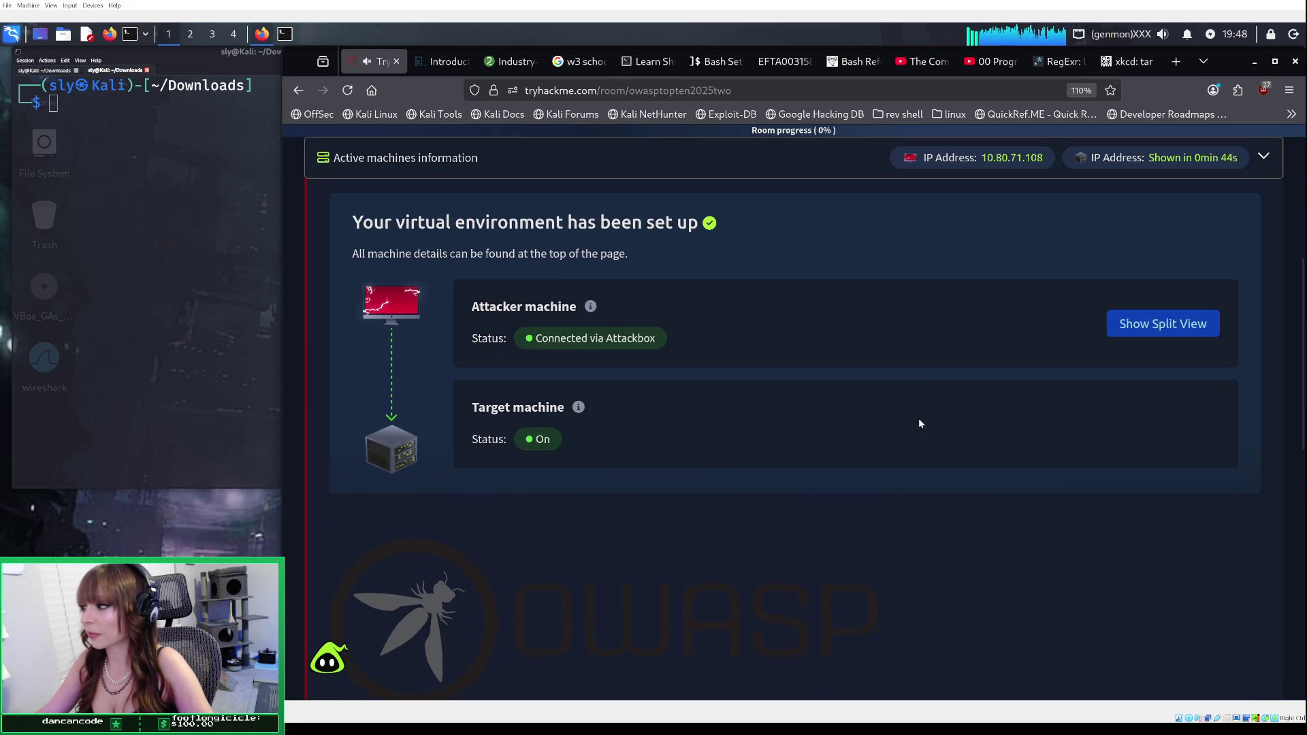
- Toggle the AttackBox split view off and back on while reviewing the Introduction
left_click(1163, 327)
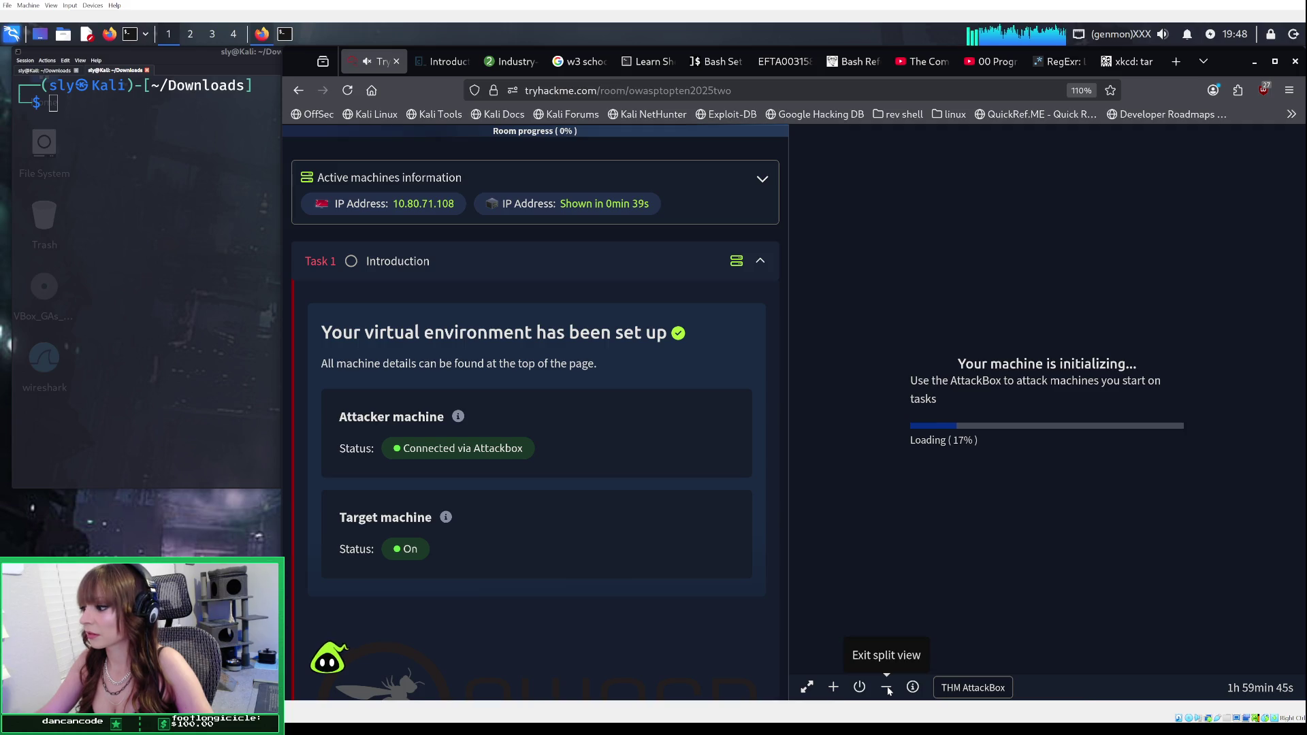
left_click(887, 687)
scroll(728, 595, "down", 5)
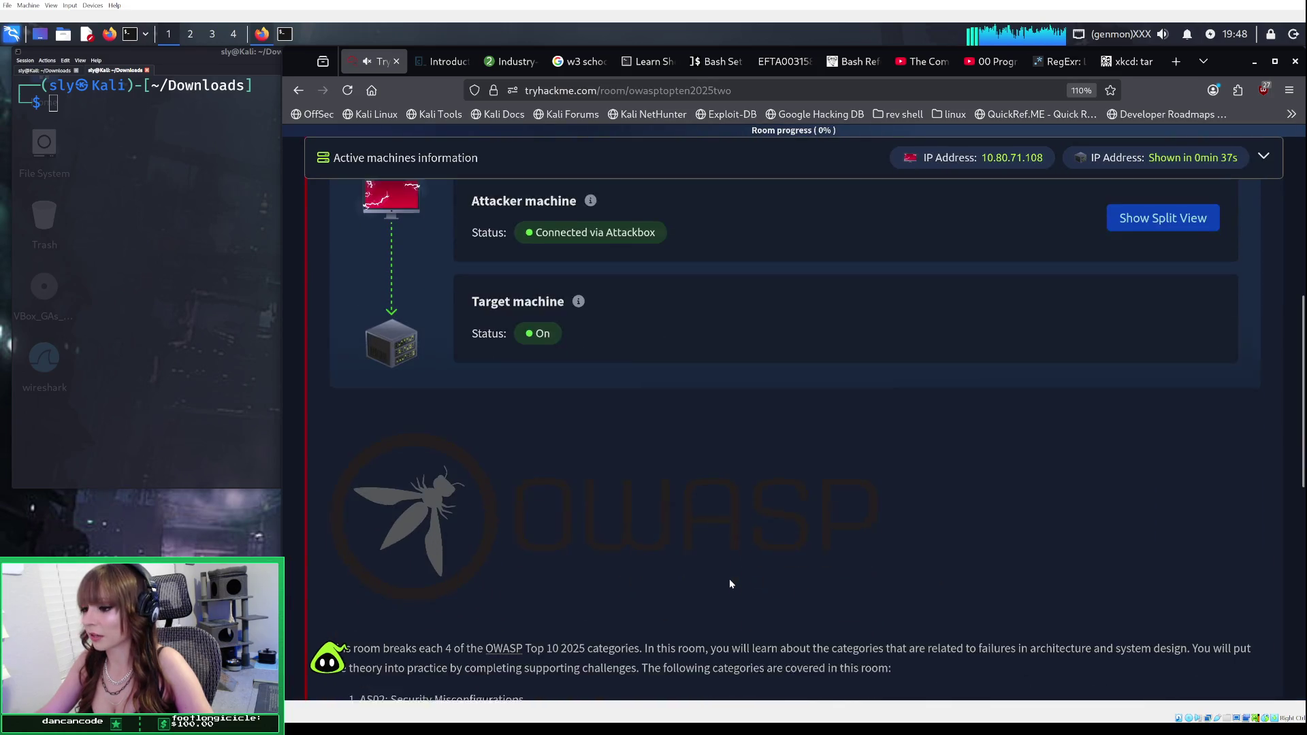
scroll(731, 582, "down", 2)
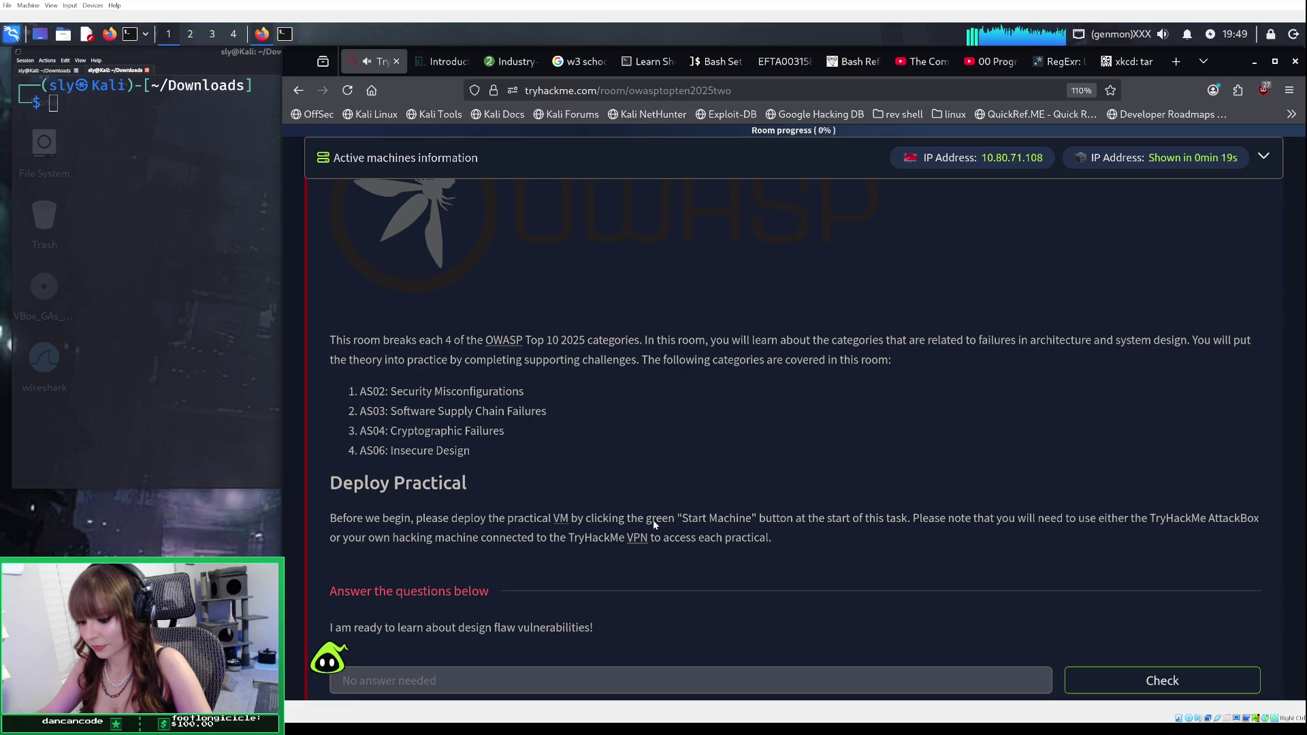
scroll(708, 436, "up", 5)
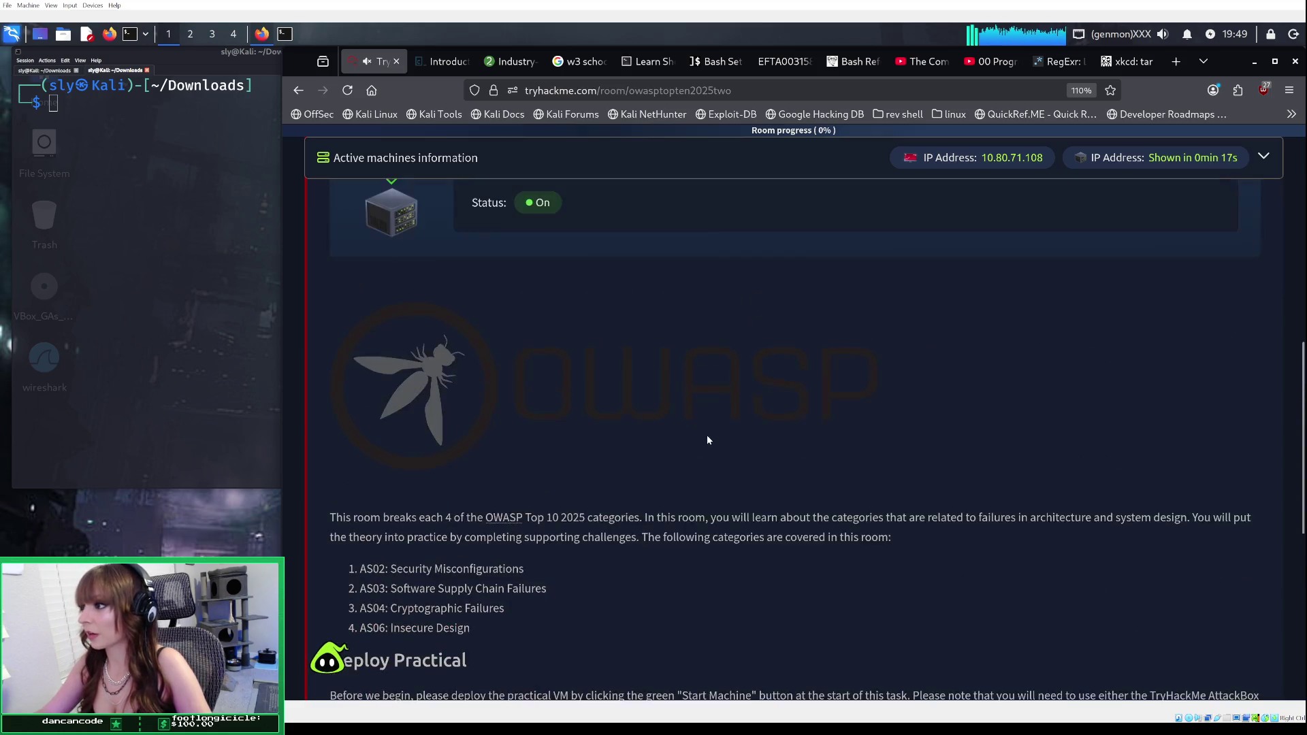
scroll(706, 435, "down", 3)
scroll(707, 435, "up", 3)
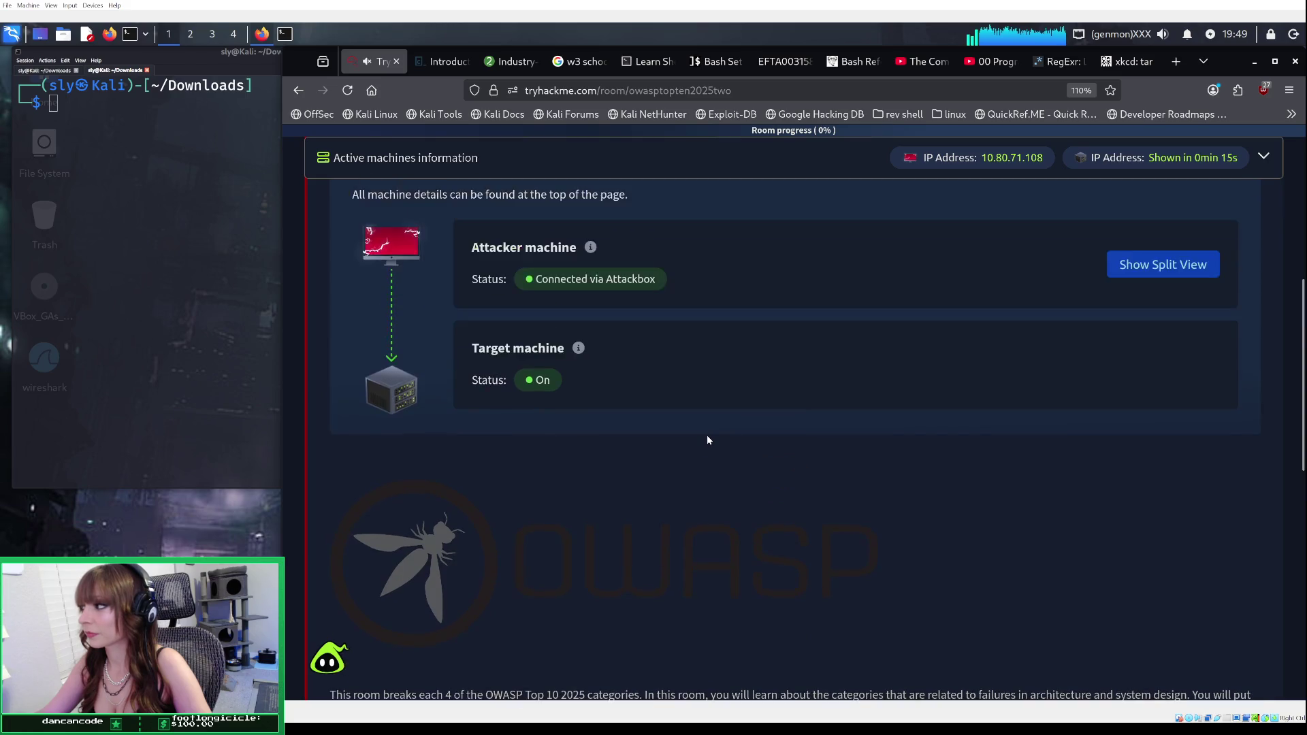
left_click(1167, 267)
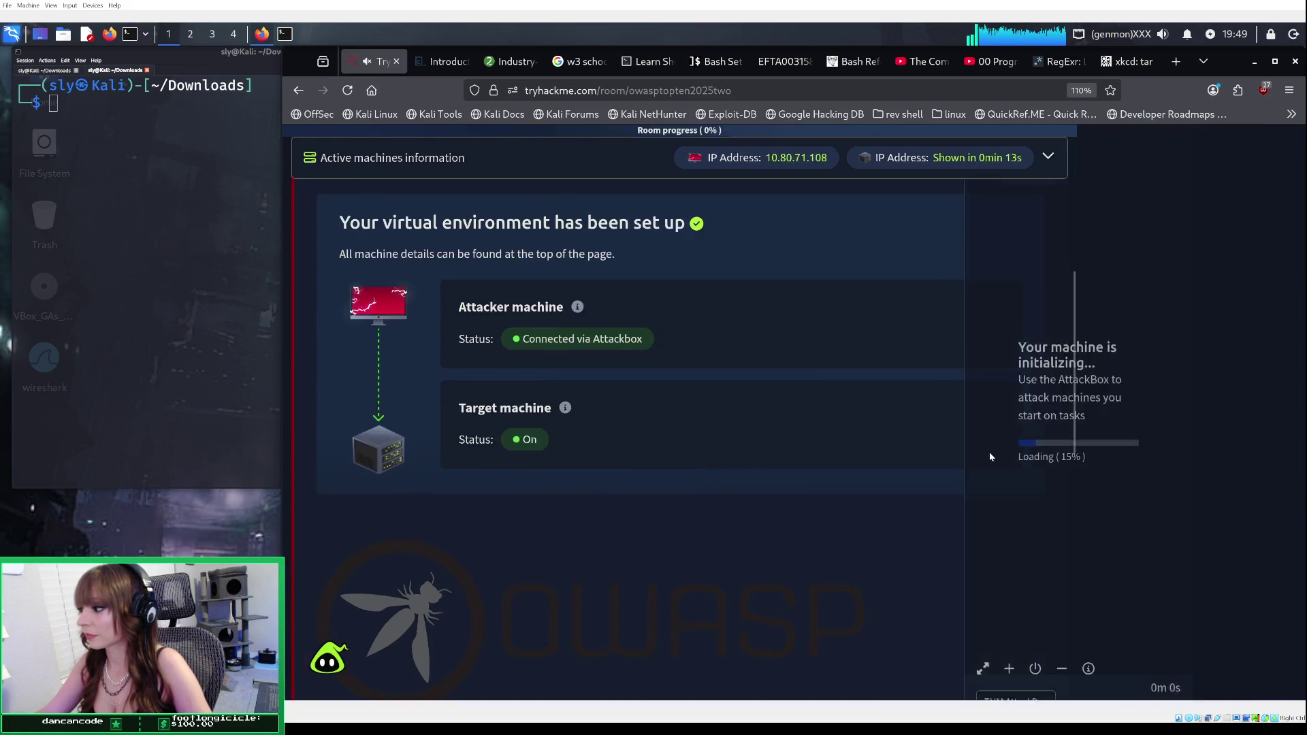
left_click(860, 687)
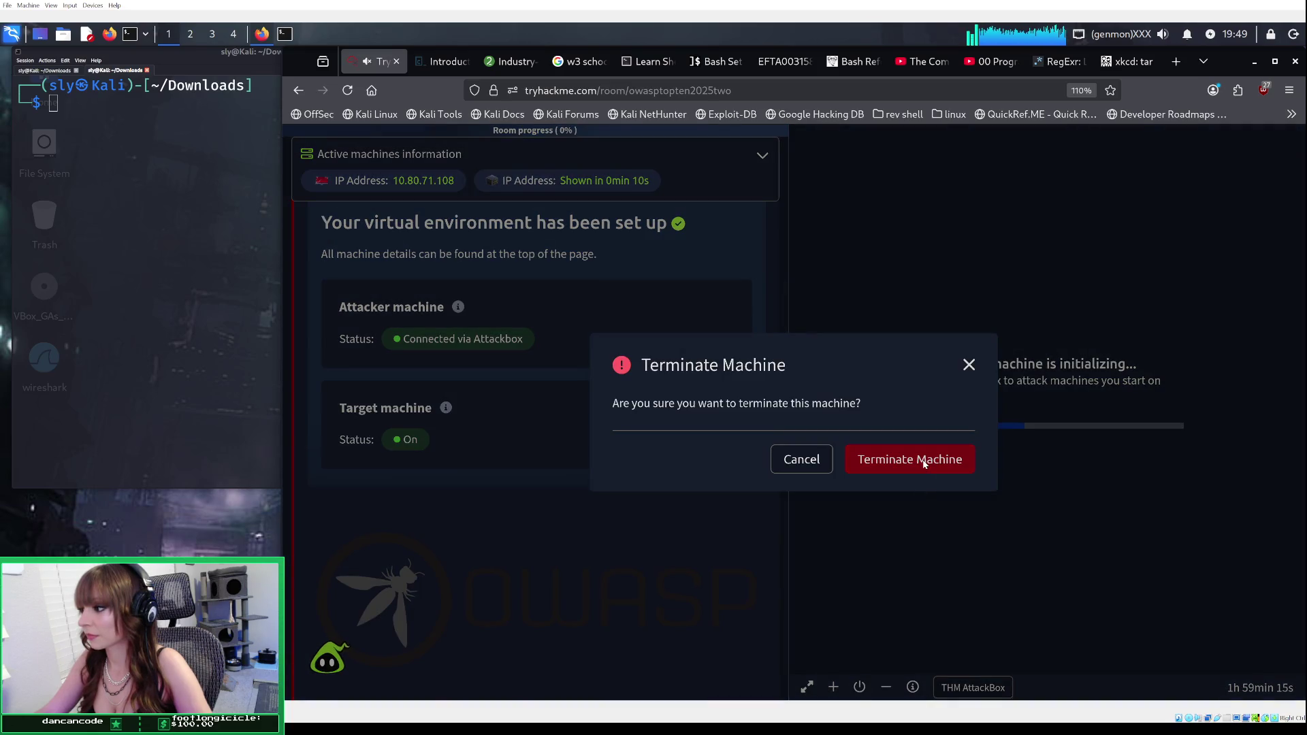
left_click(924, 460)
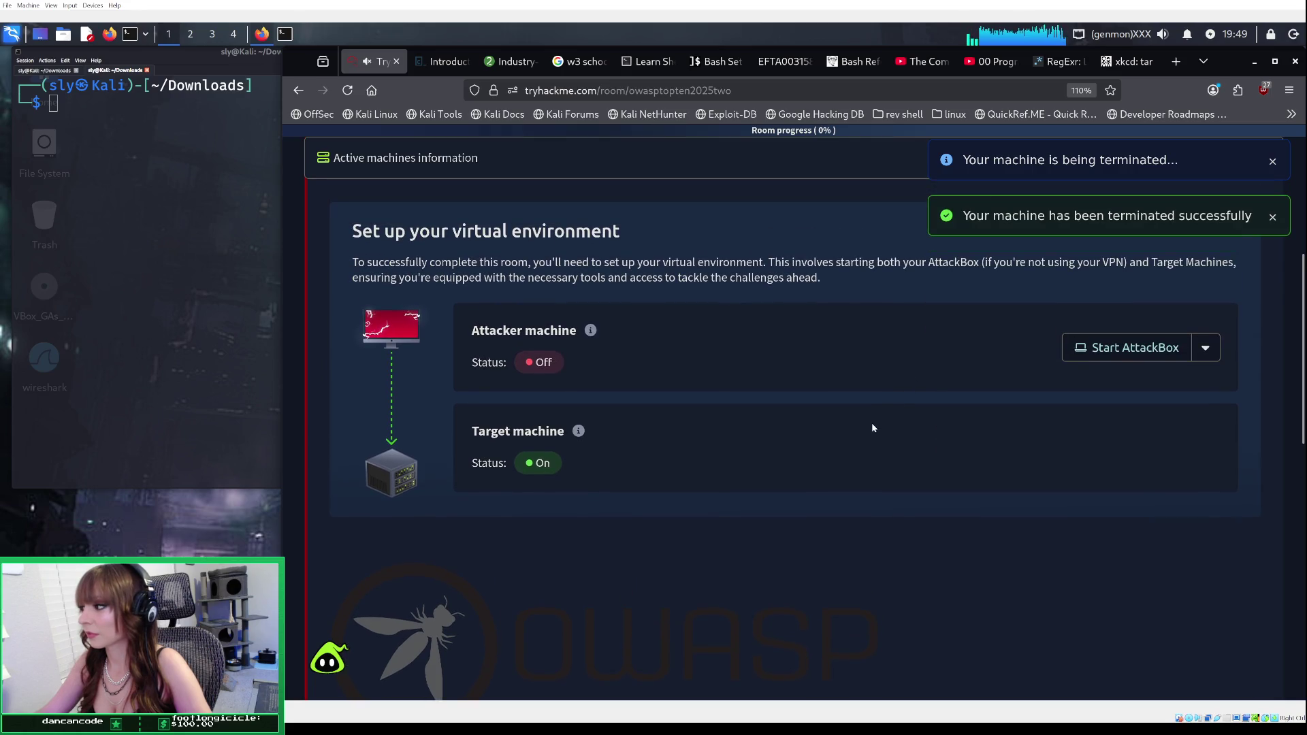
scroll(873, 428, "down", 1)
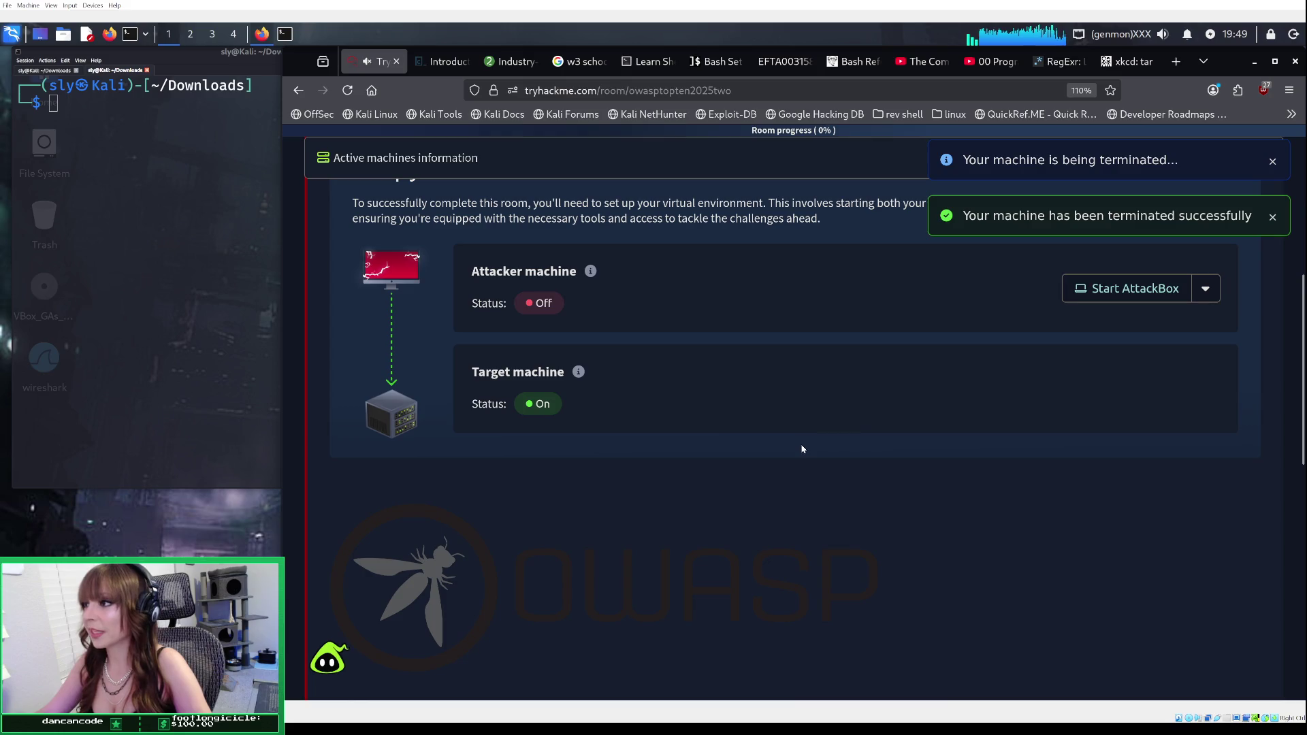
scroll(910, 394, "down", 1)
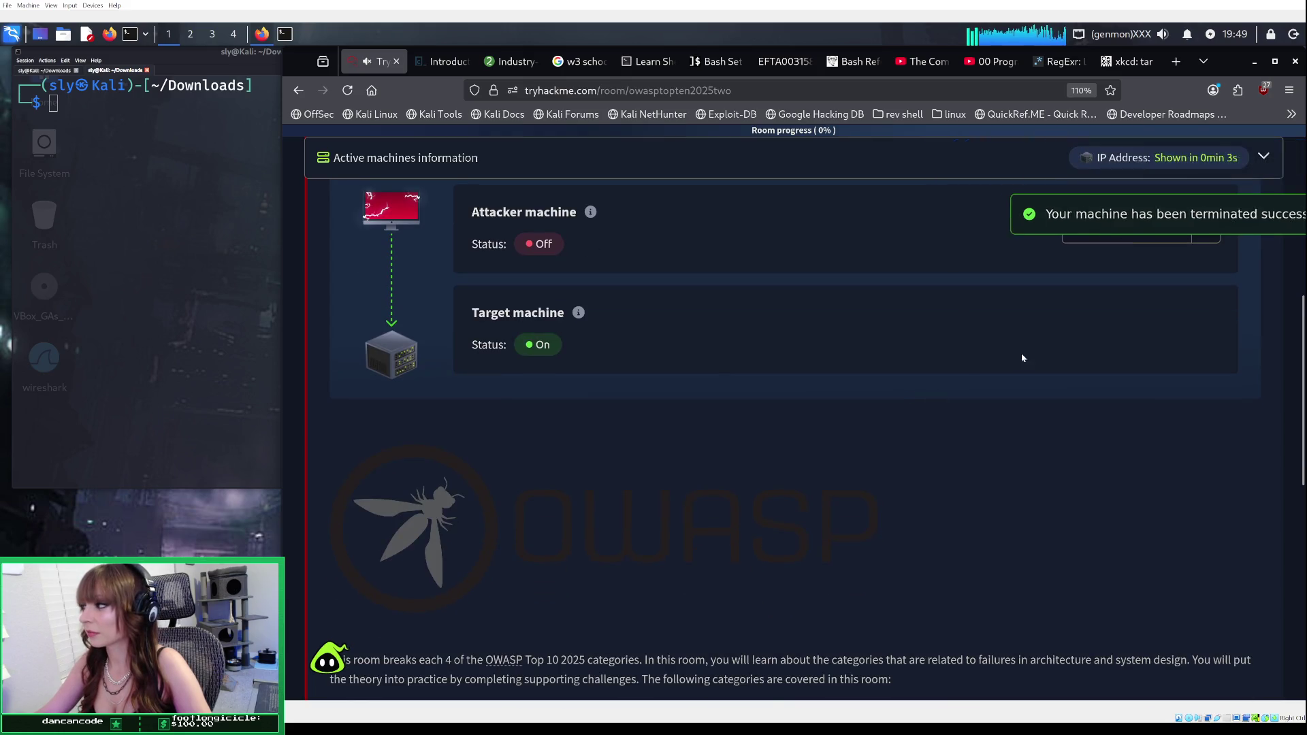
scroll(969, 341, "up", 1)
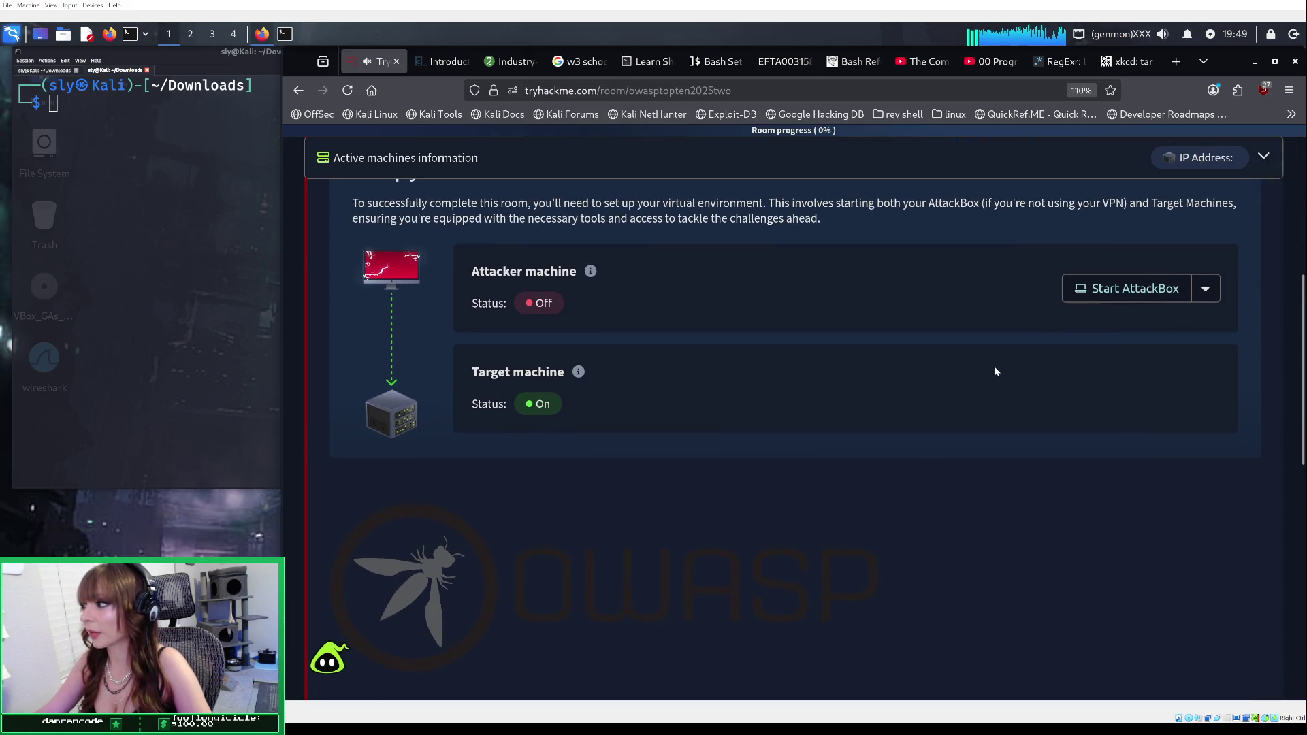
scroll(995, 371, "up", 2)
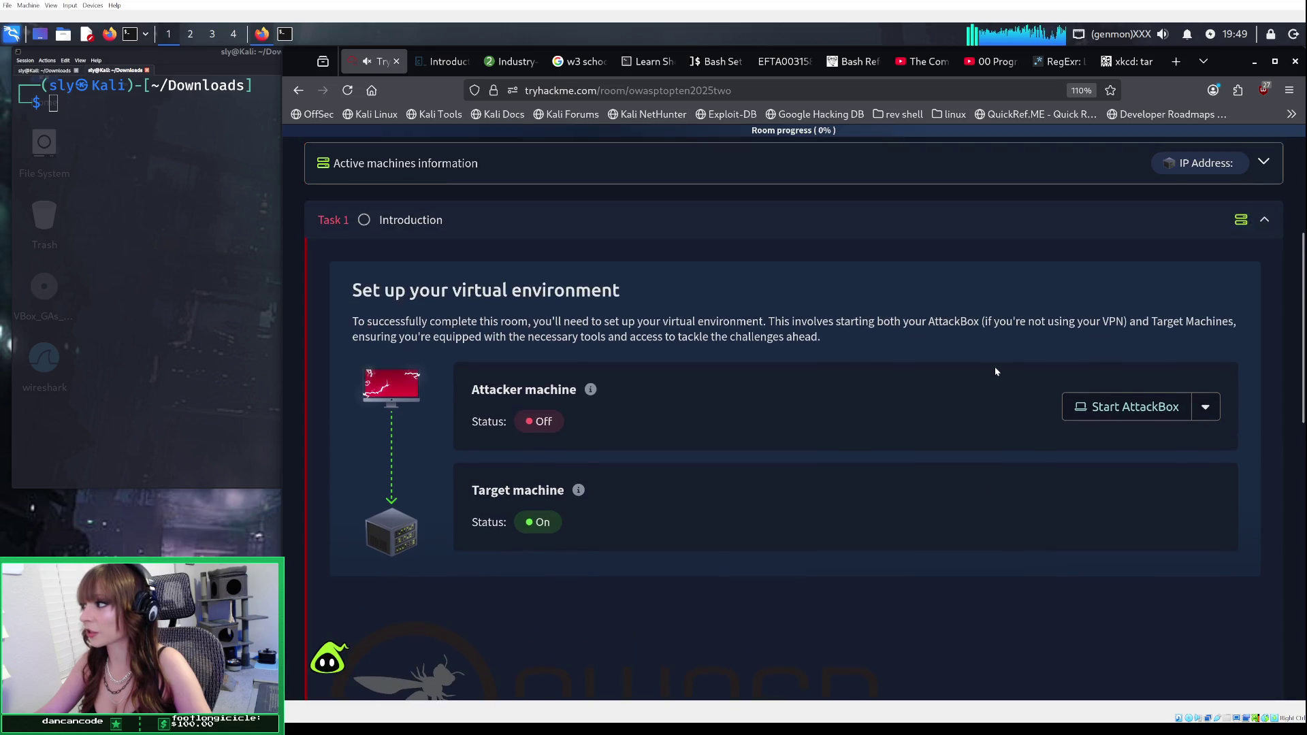
left_click(1263, 163)
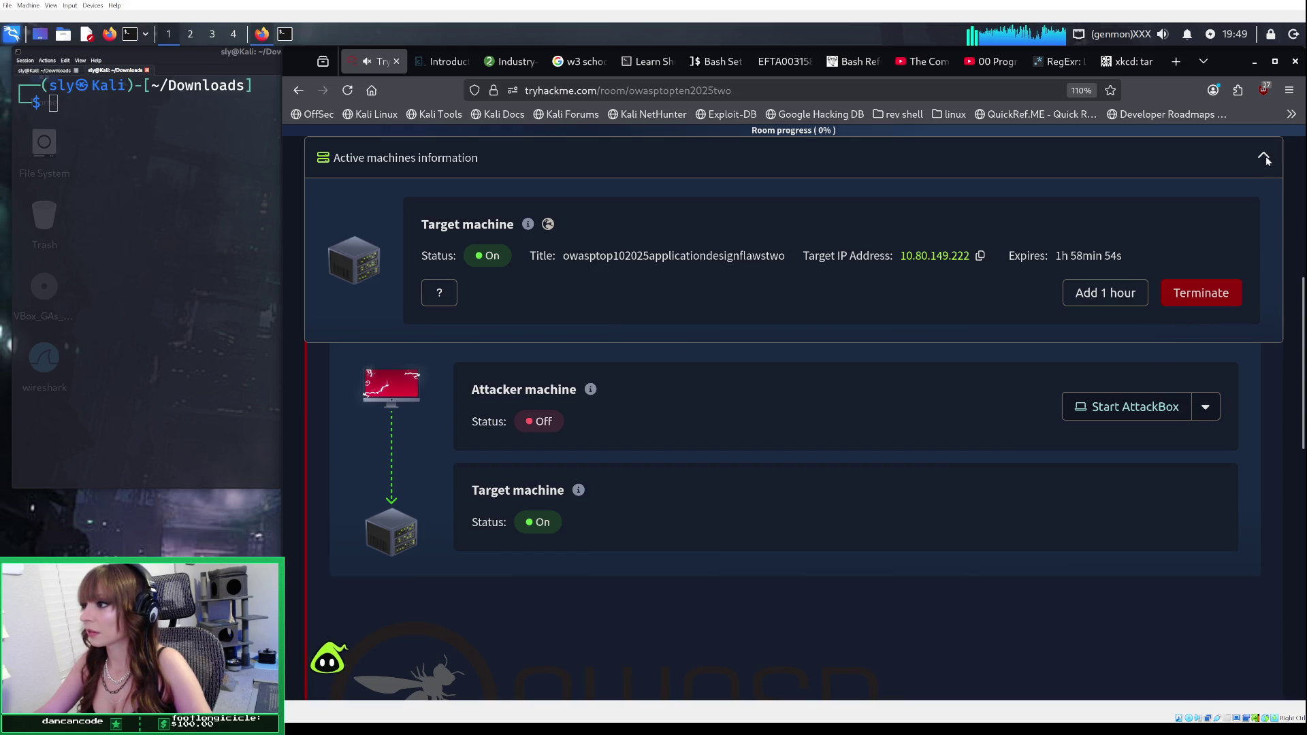
left_click(1265, 157)
scroll(975, 462, "down", 4)
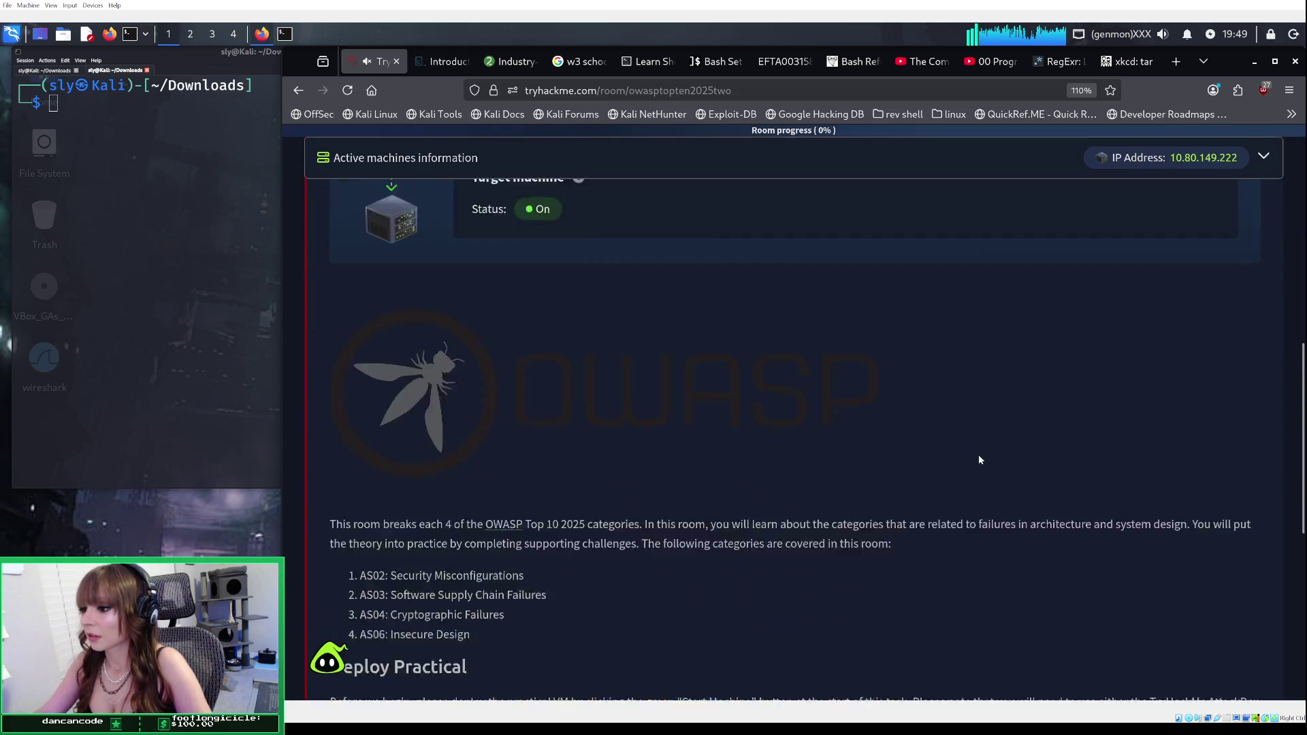
scroll(980, 461, "down", 2)
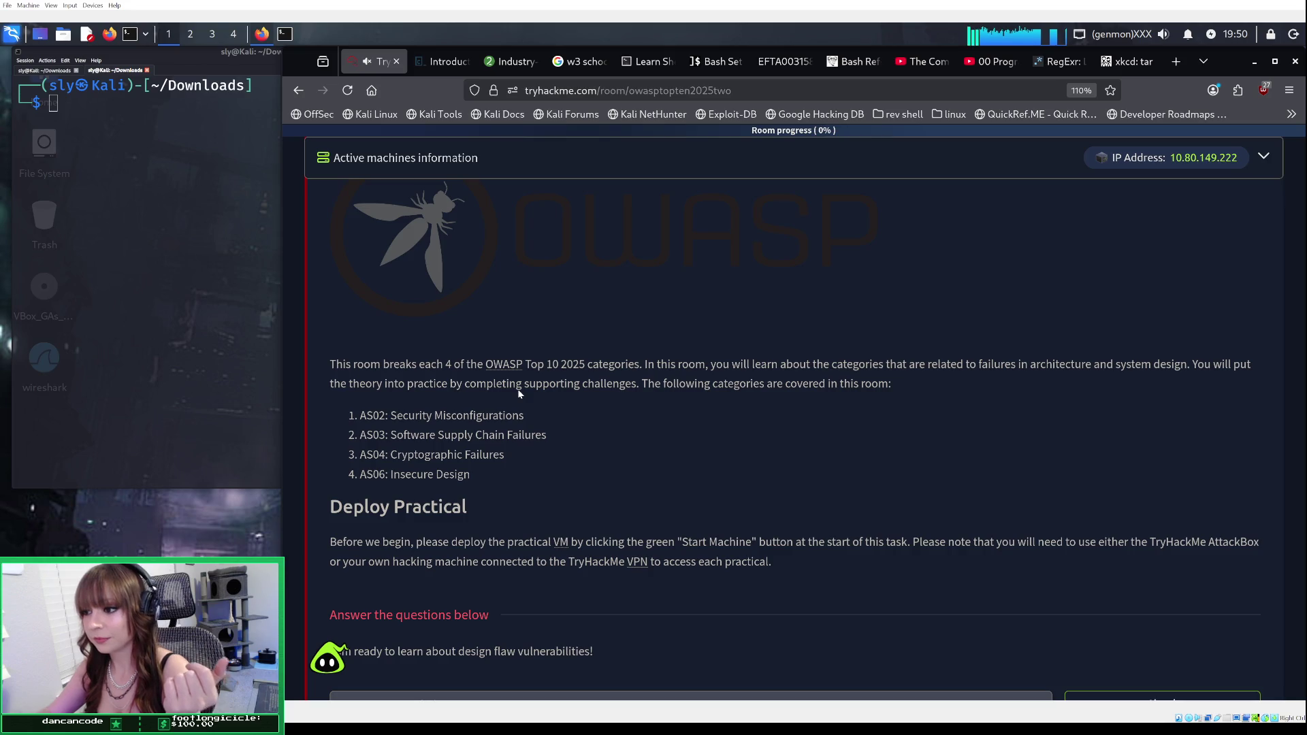
scroll(521, 482, "down", 2)
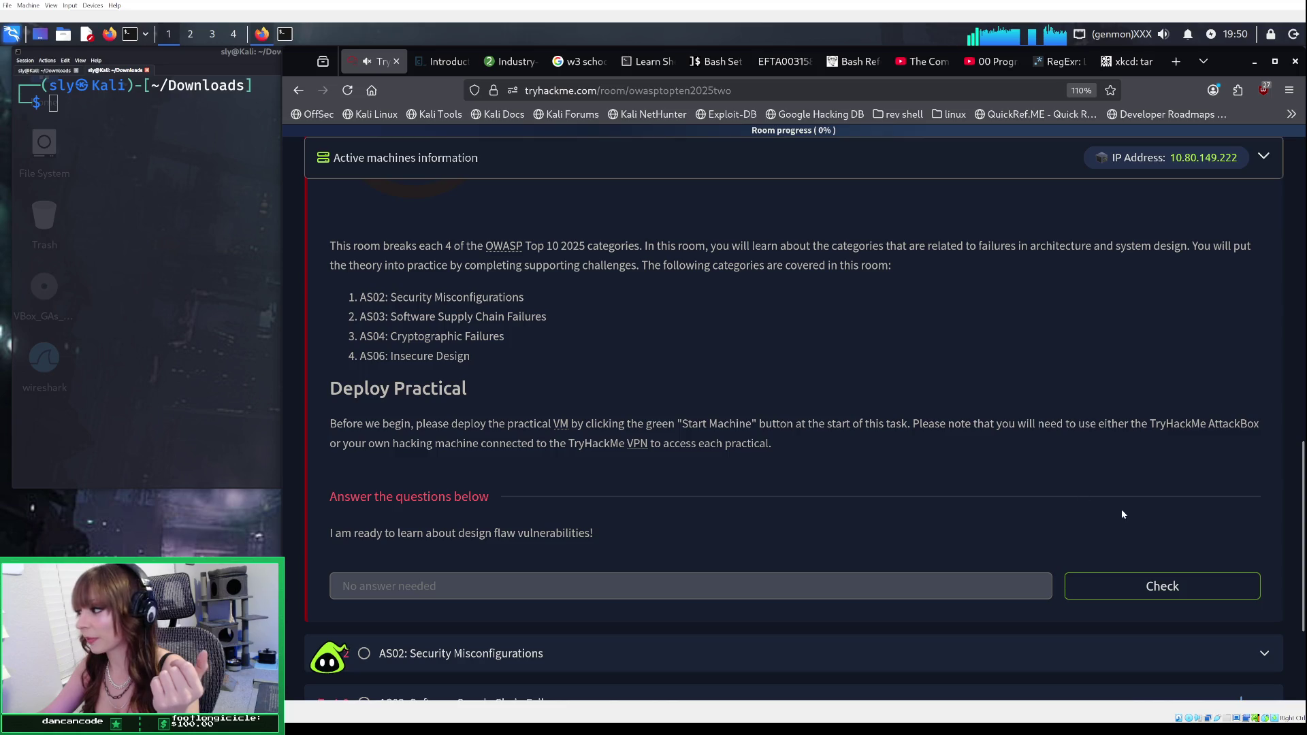
- Mark the Task 1 question complete, bringing room progress to 16%
left_click(1121, 584)
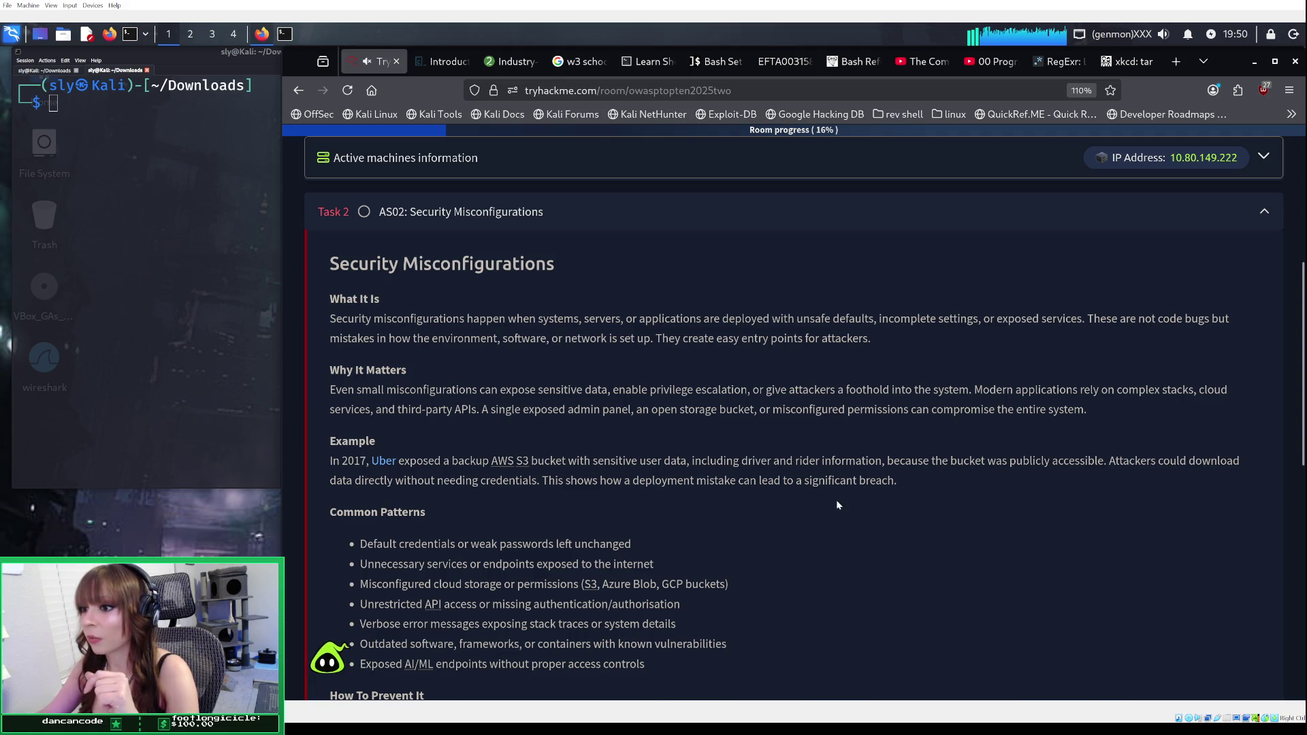
scroll(837, 505, "down", 1)
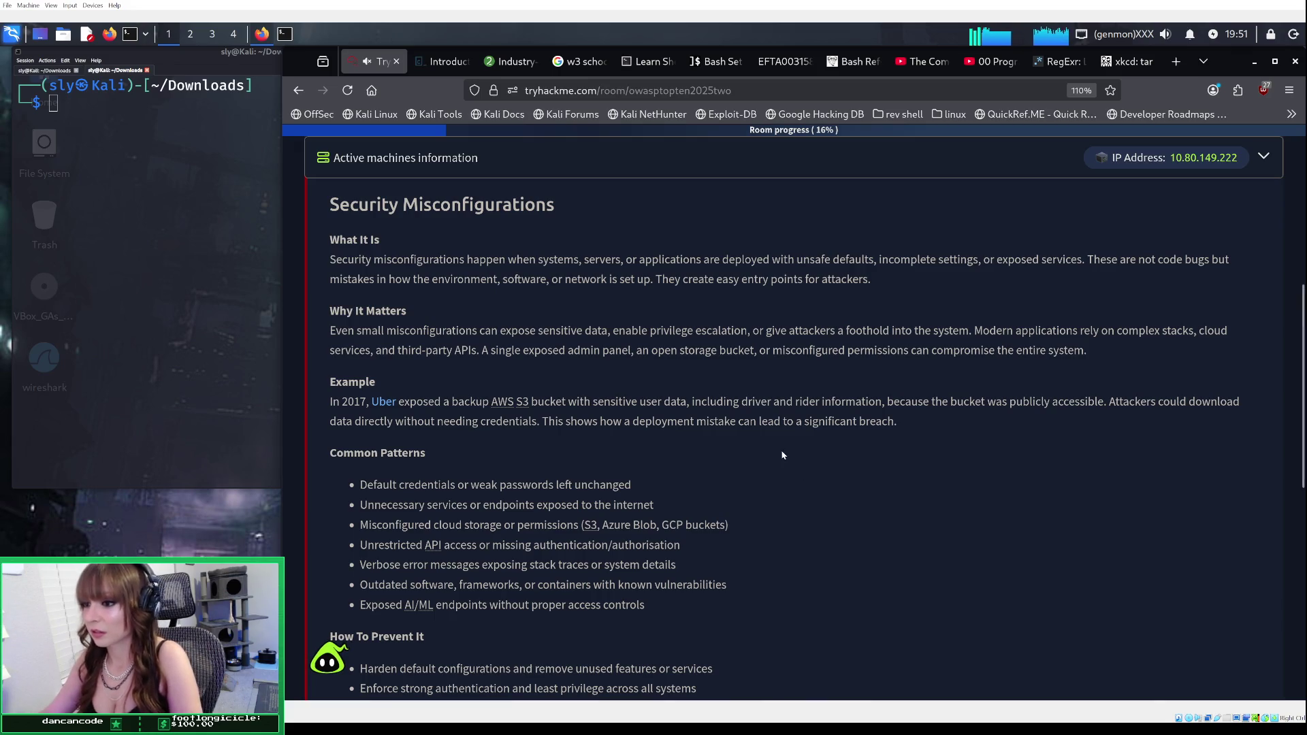
scroll(781, 451, "down", 4)
scroll(783, 454, "down", 1)
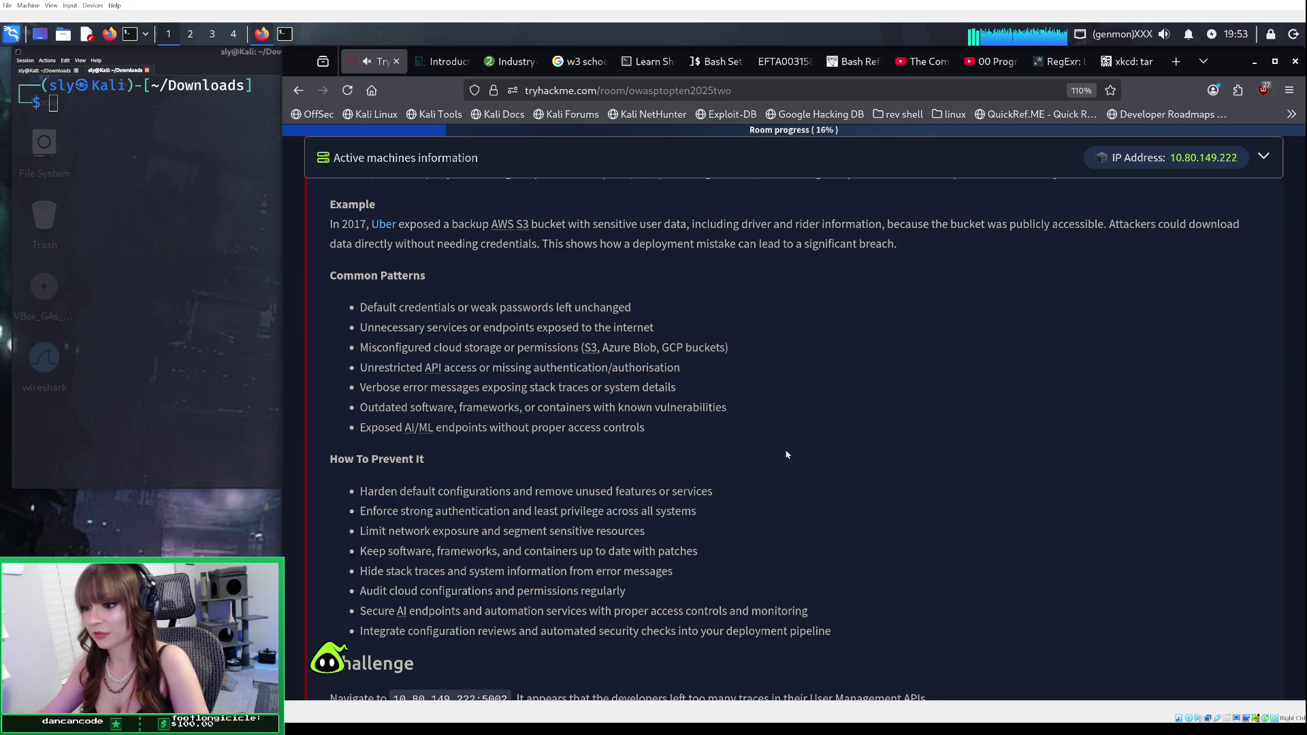
scroll(787, 454, "down", 2)
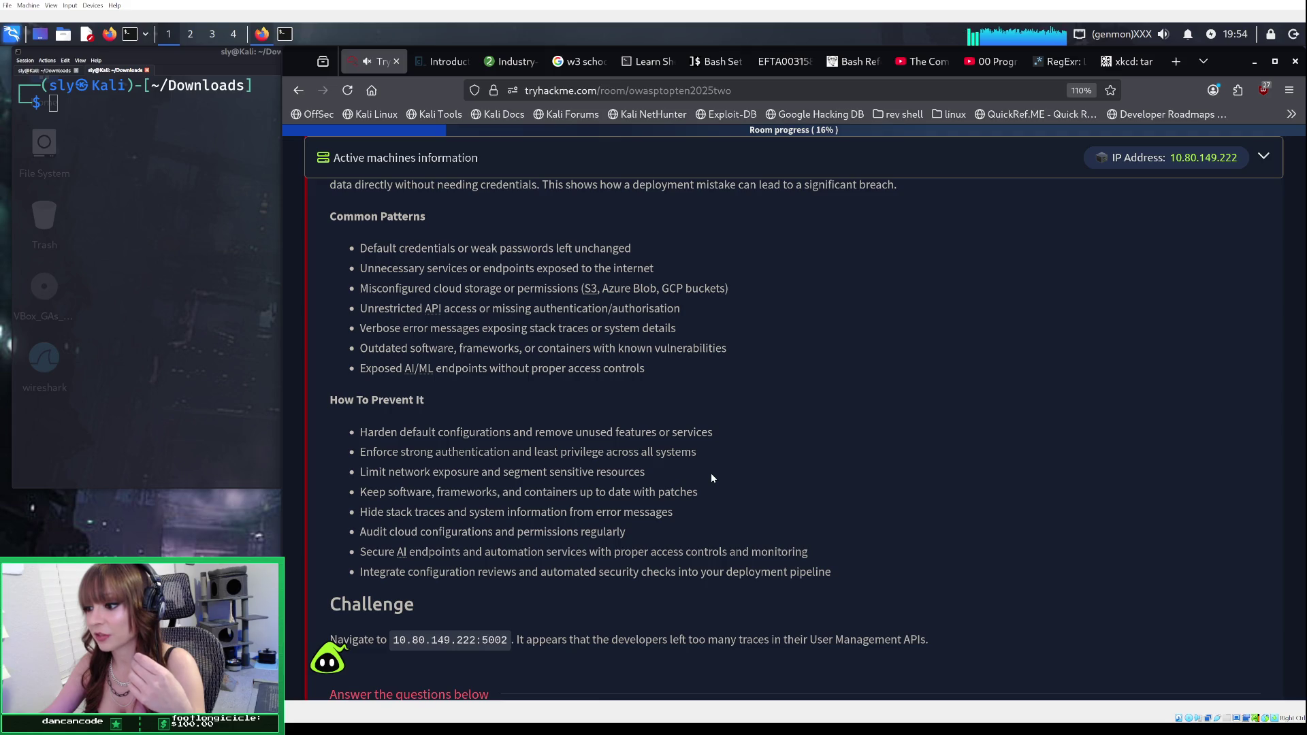
- Scroll down to the Task 2 flag question and open the Echo AI assistant chat
scroll(707, 469, "down", 3)
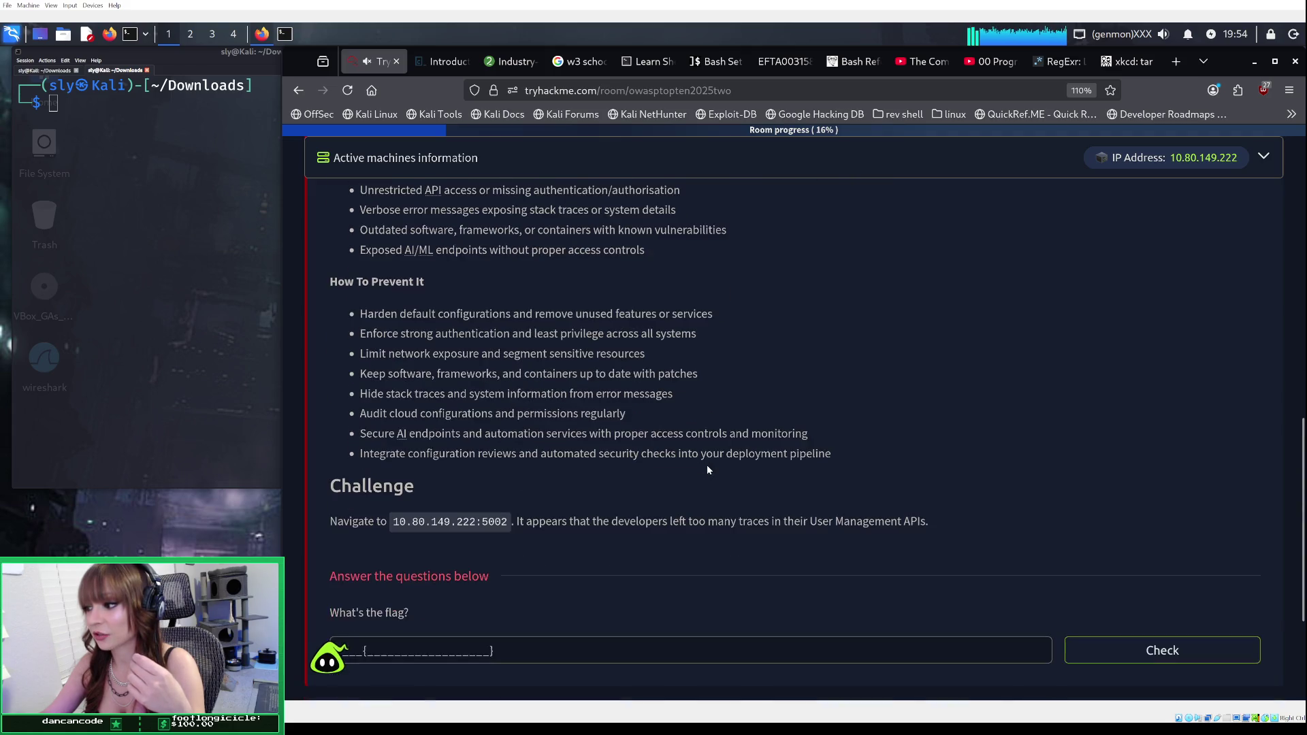
scroll(708, 470, "down", 1)
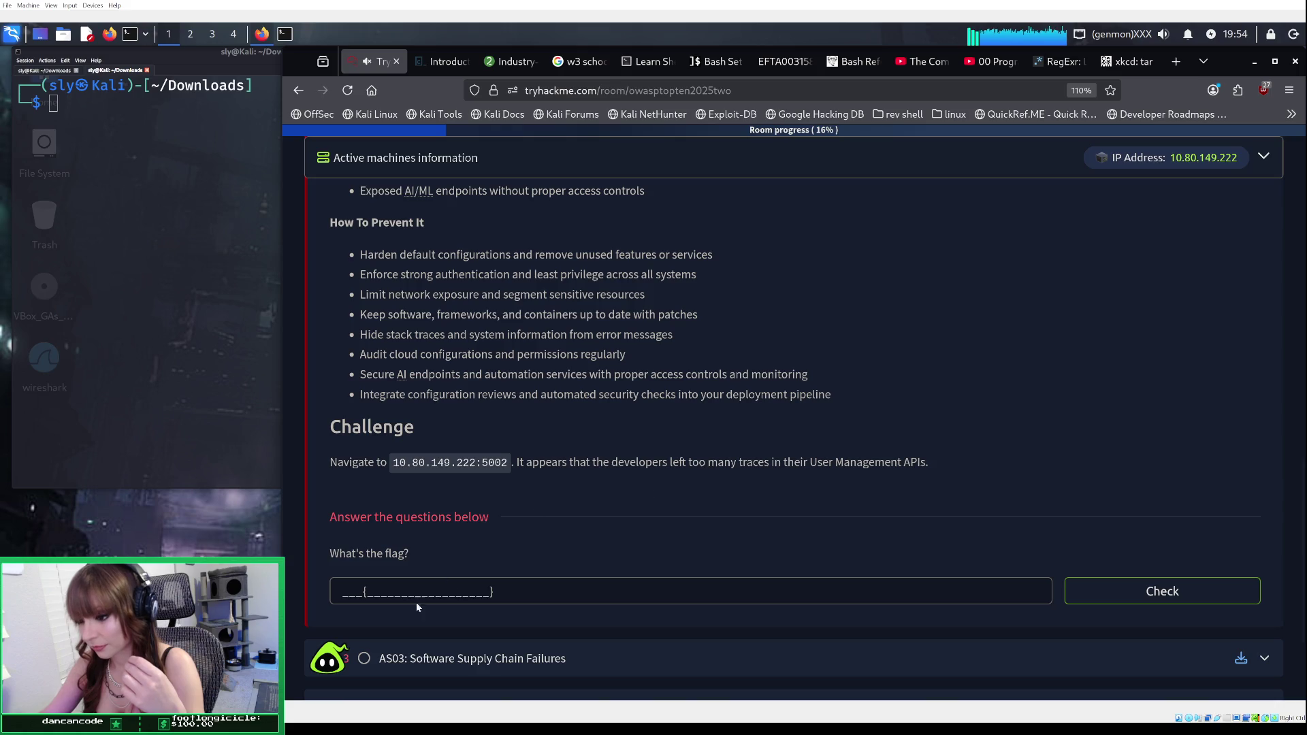
left_click(327, 666)
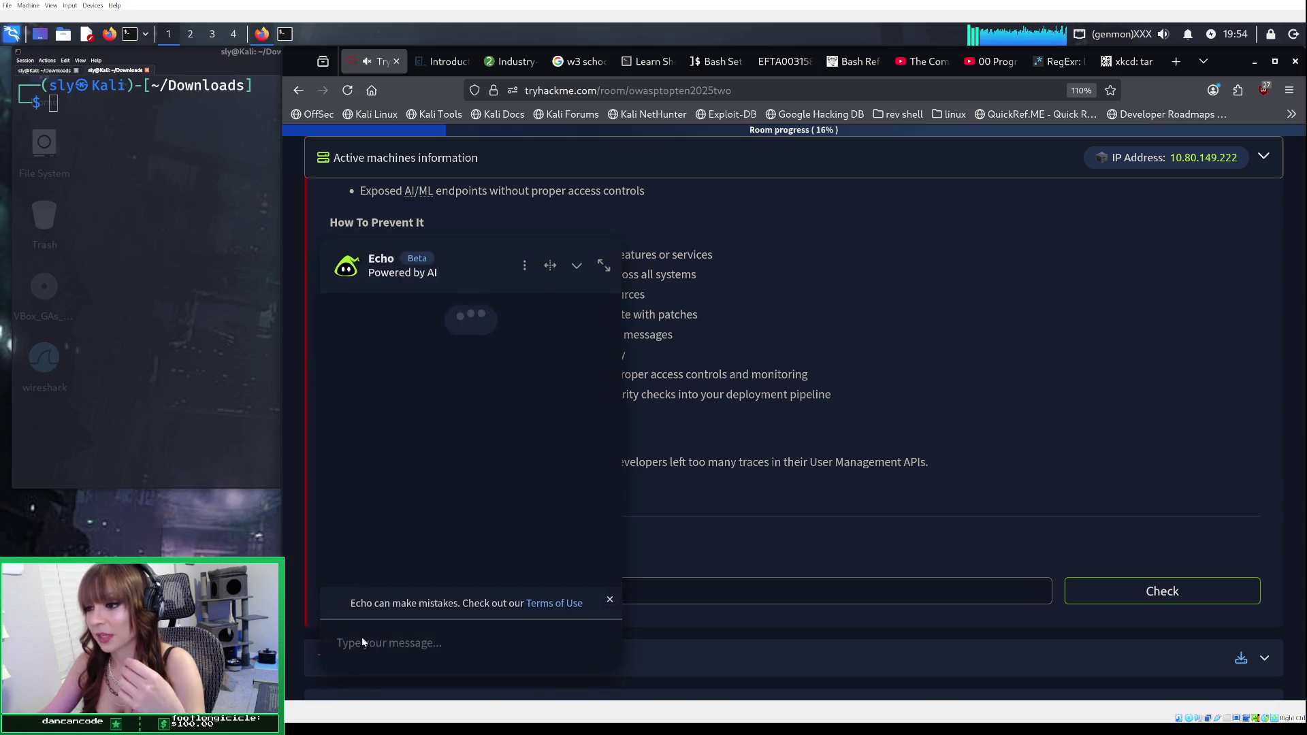
- Open and close the Echo AI chat repeatedly, dismissing its disclaimer and focusing the flag field
left_click(576, 267)
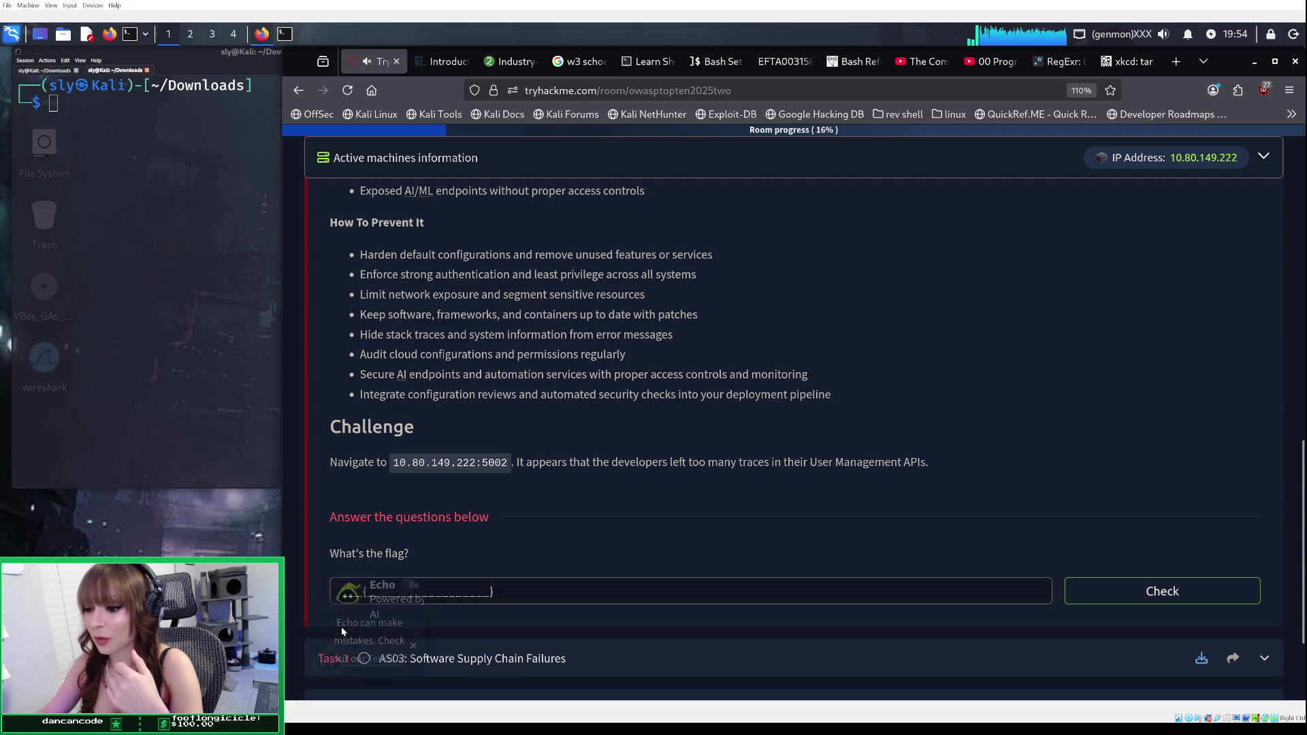
left_click(326, 660)
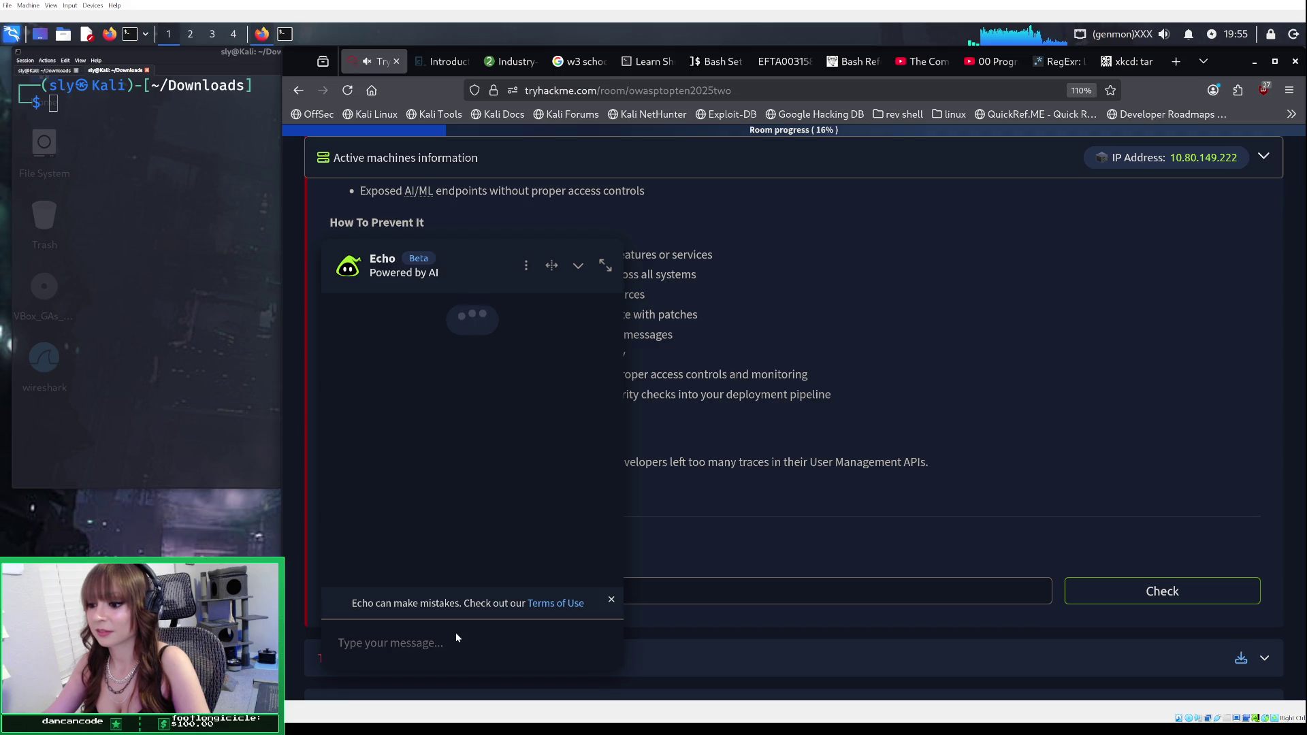
mouse_move(405, 643)
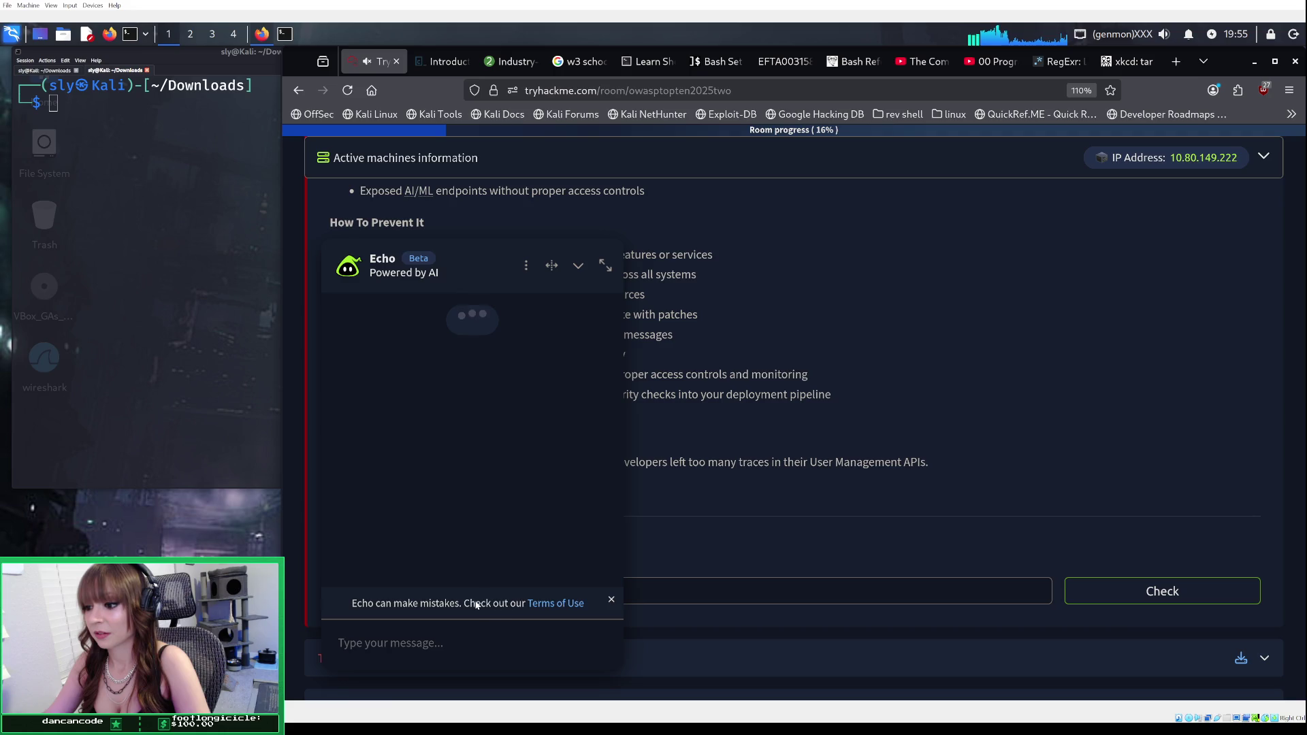
left_click(612, 600)
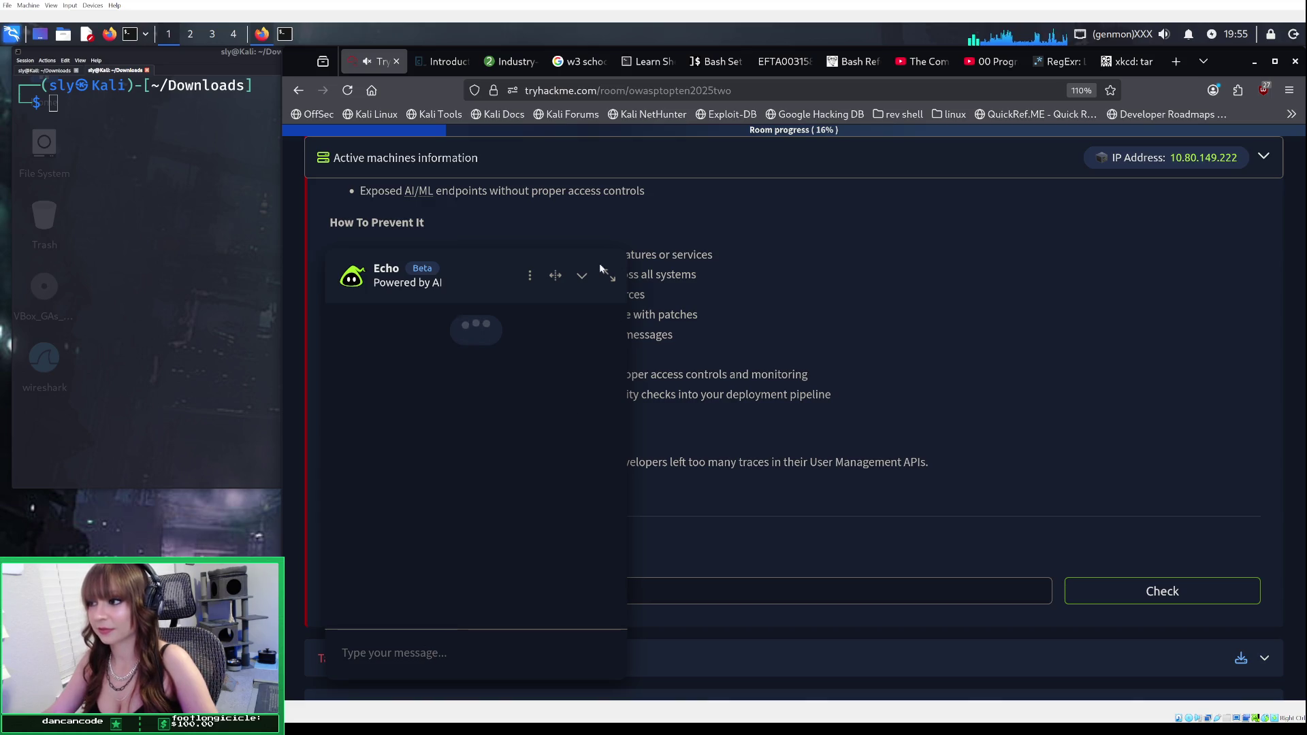
left_click(582, 277)
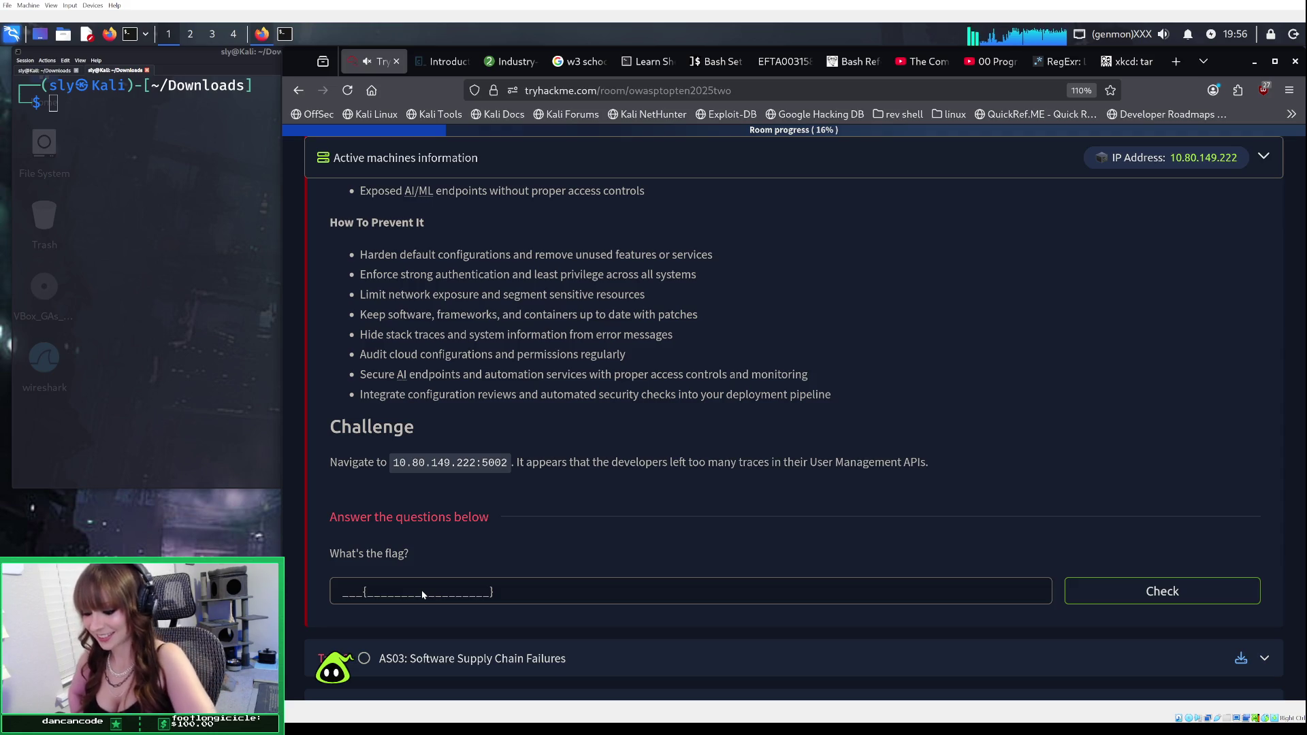
left_click(422, 594)
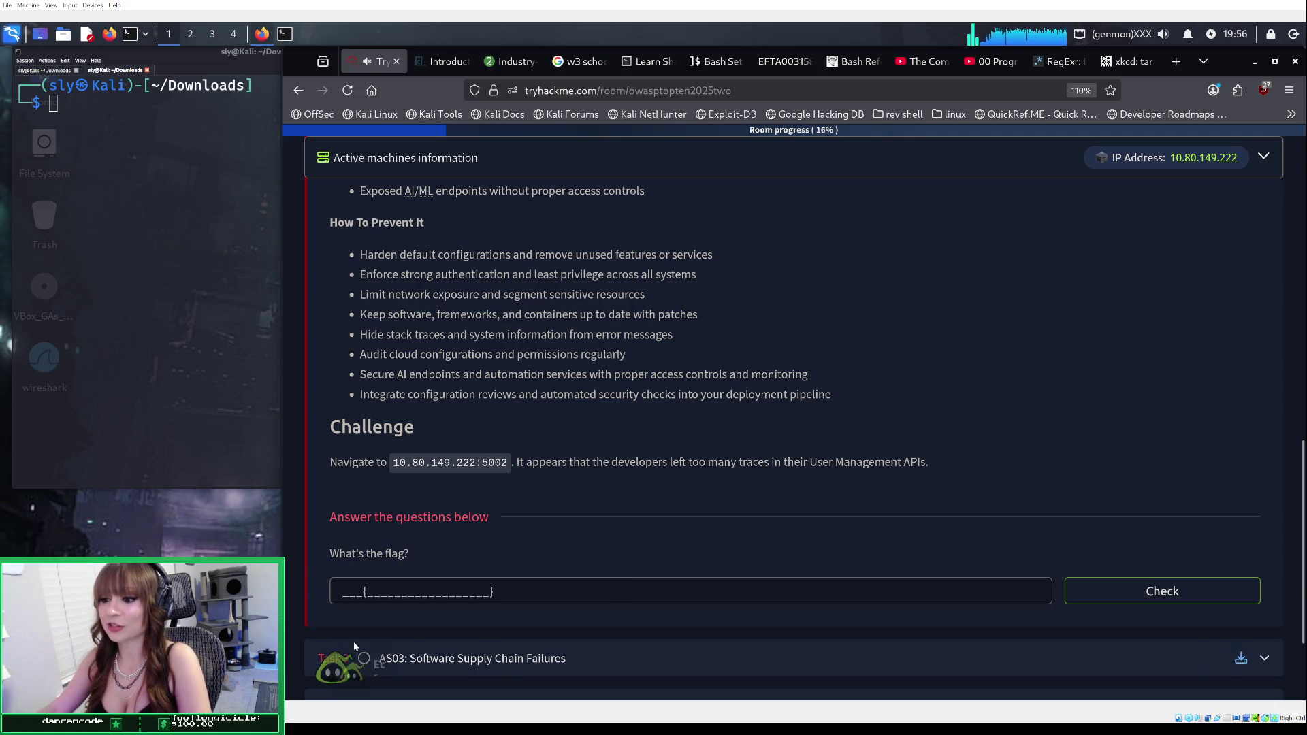
left_click(337, 670)
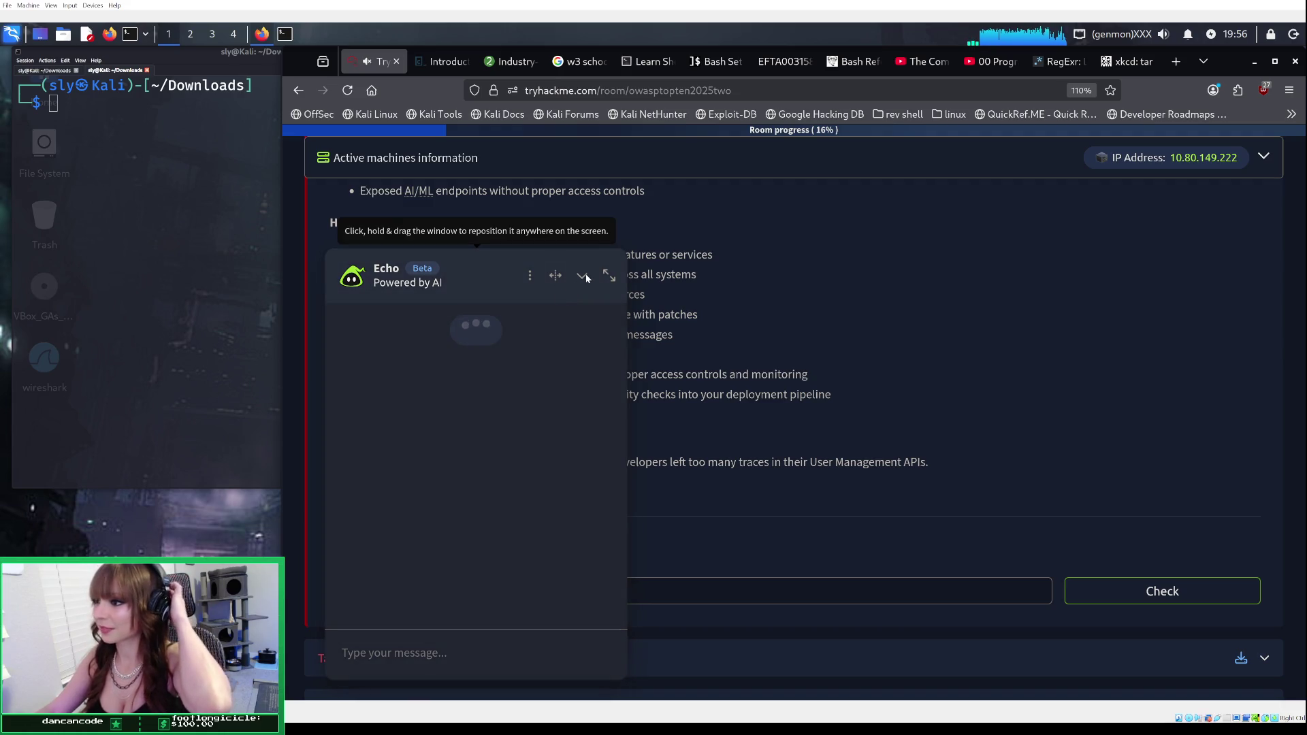
left_click(584, 276)
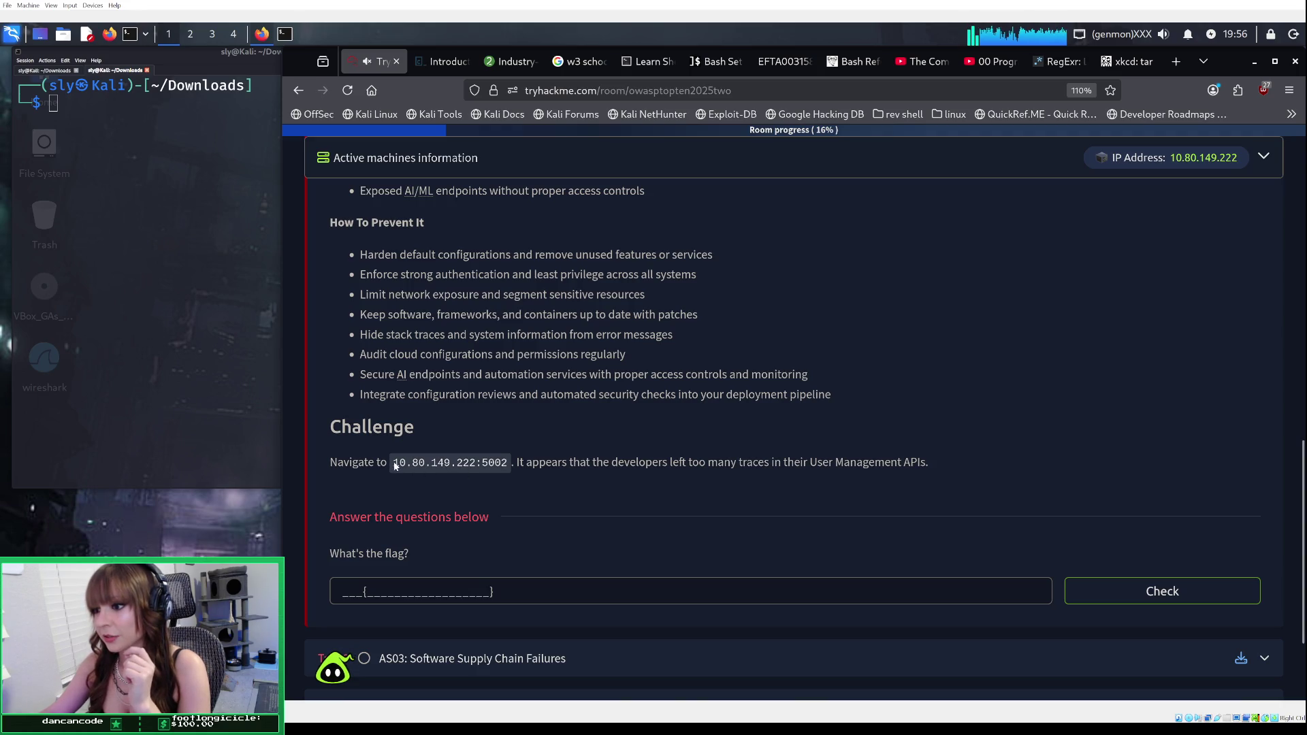
- Copy the target address 10.80.149.222:5002 and load it in a new Firefox tab
left_click_drag(395, 465, 495, 471)
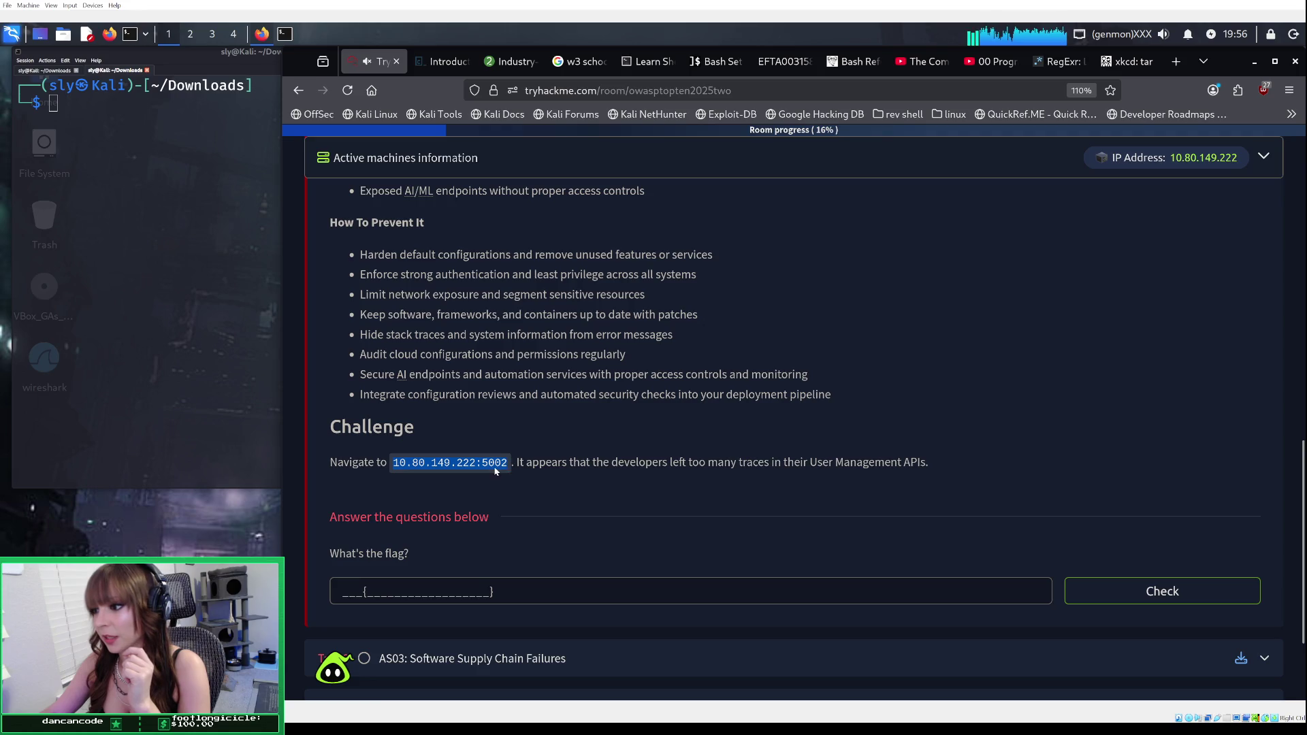
right_click(495, 471)
left_click(509, 484)
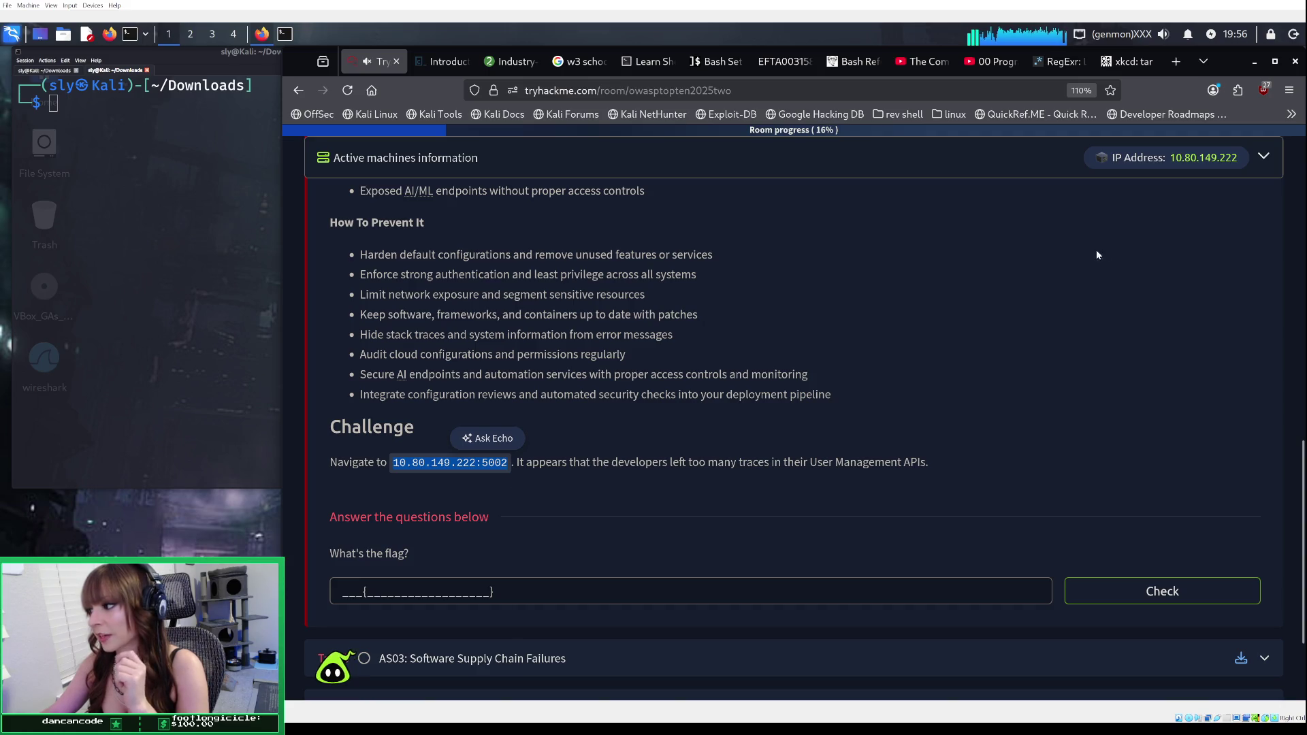
left_click(1180, 62)
left_click(1032, 86)
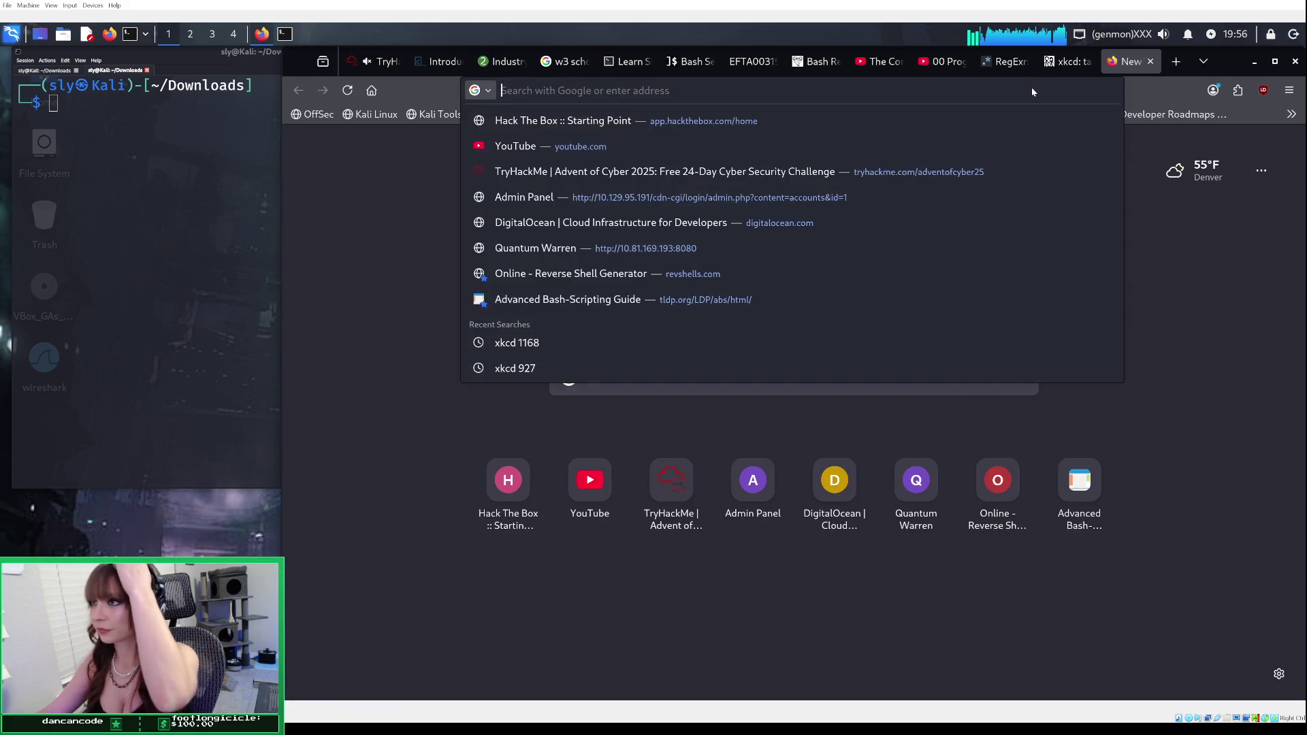
type("10.80.149.222:5002")
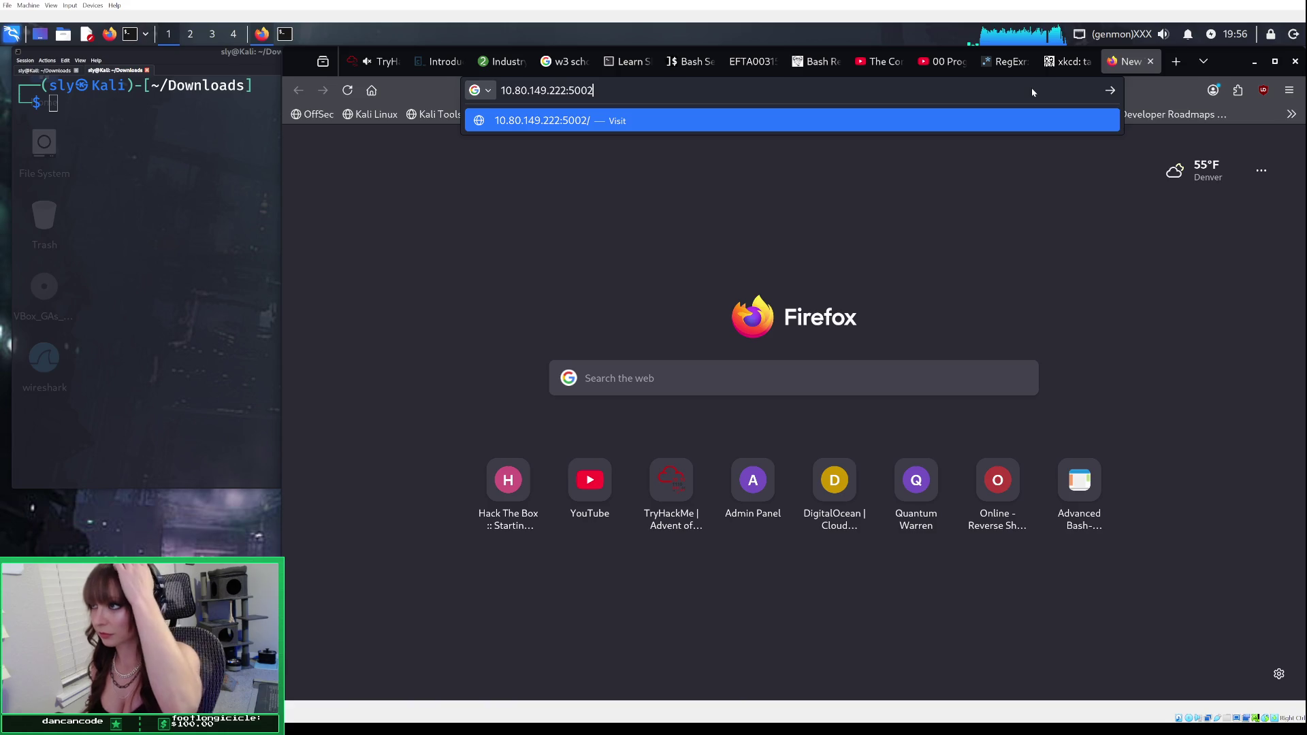
key("Return")
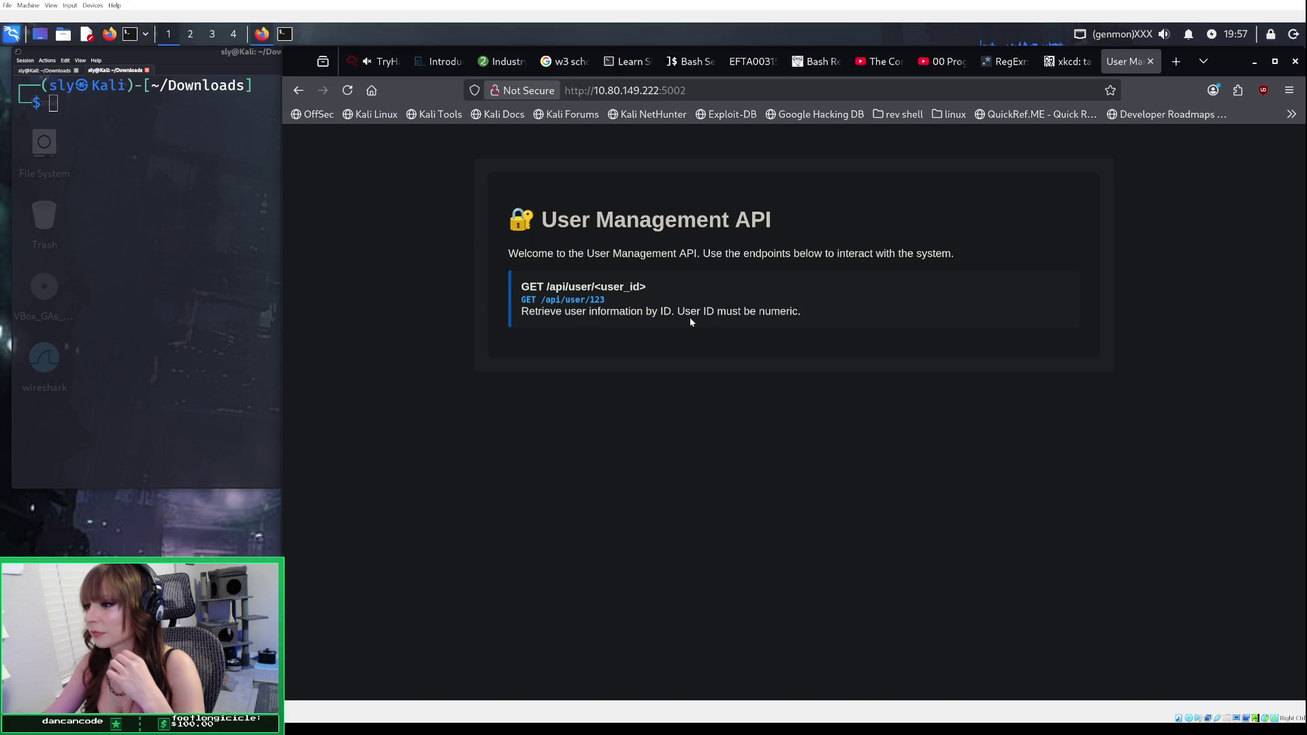
- Select the GET /api/user/123 example line and reload the API page
left_click_drag(602, 299, 526, 303)
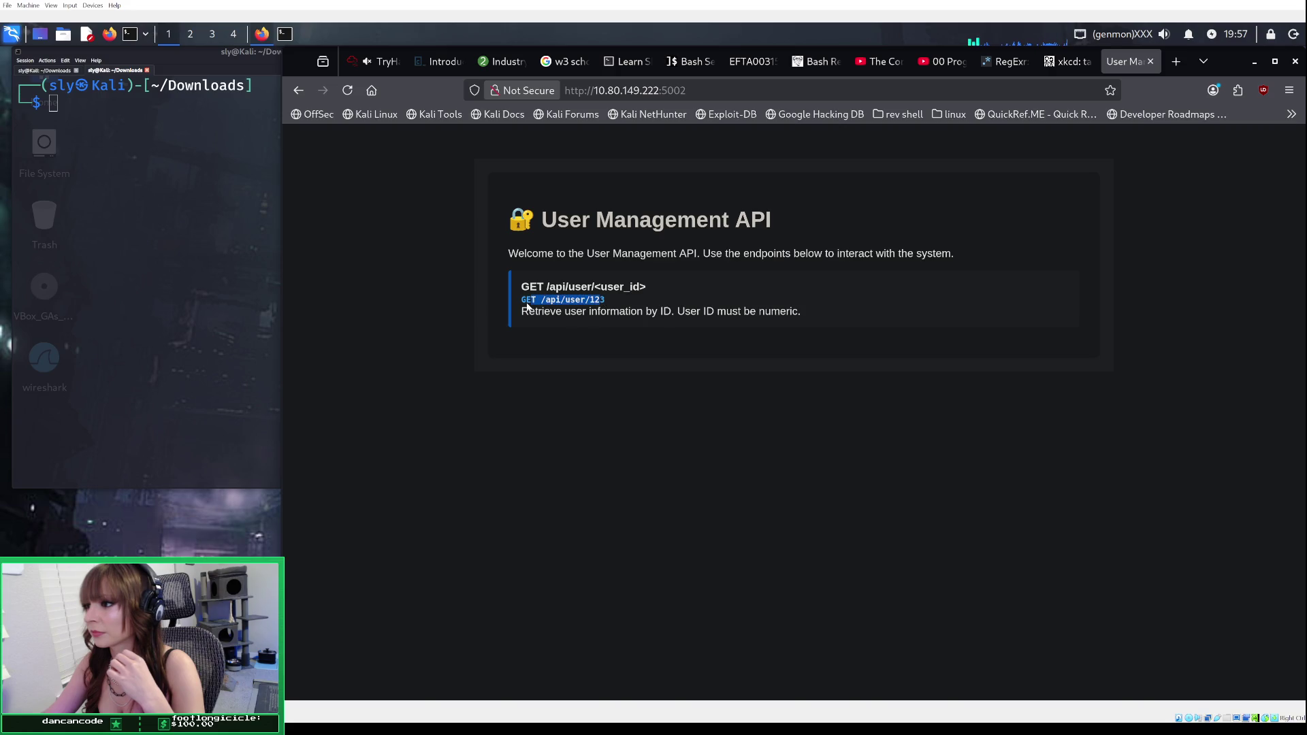
left_click_drag(607, 300, 519, 306)
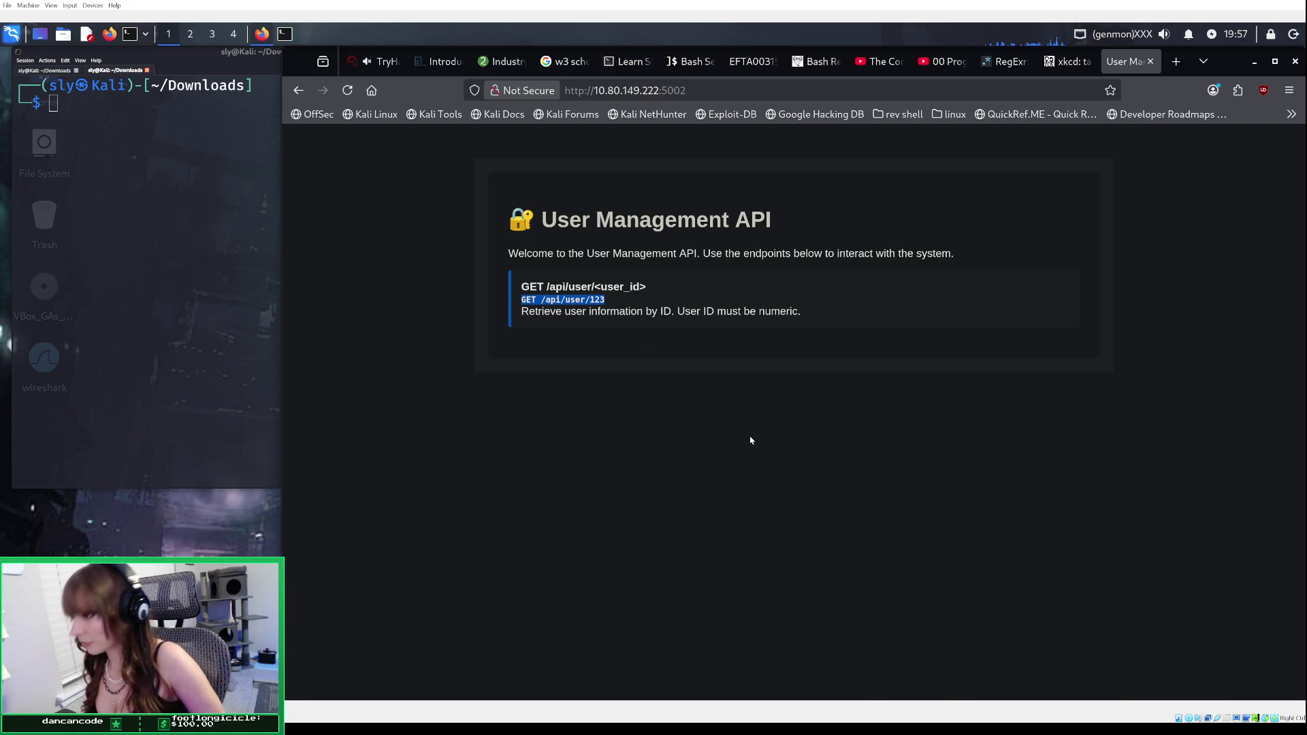
key("F5")
- Open the developer tools docked under the API page and resize the panel
key("F12")
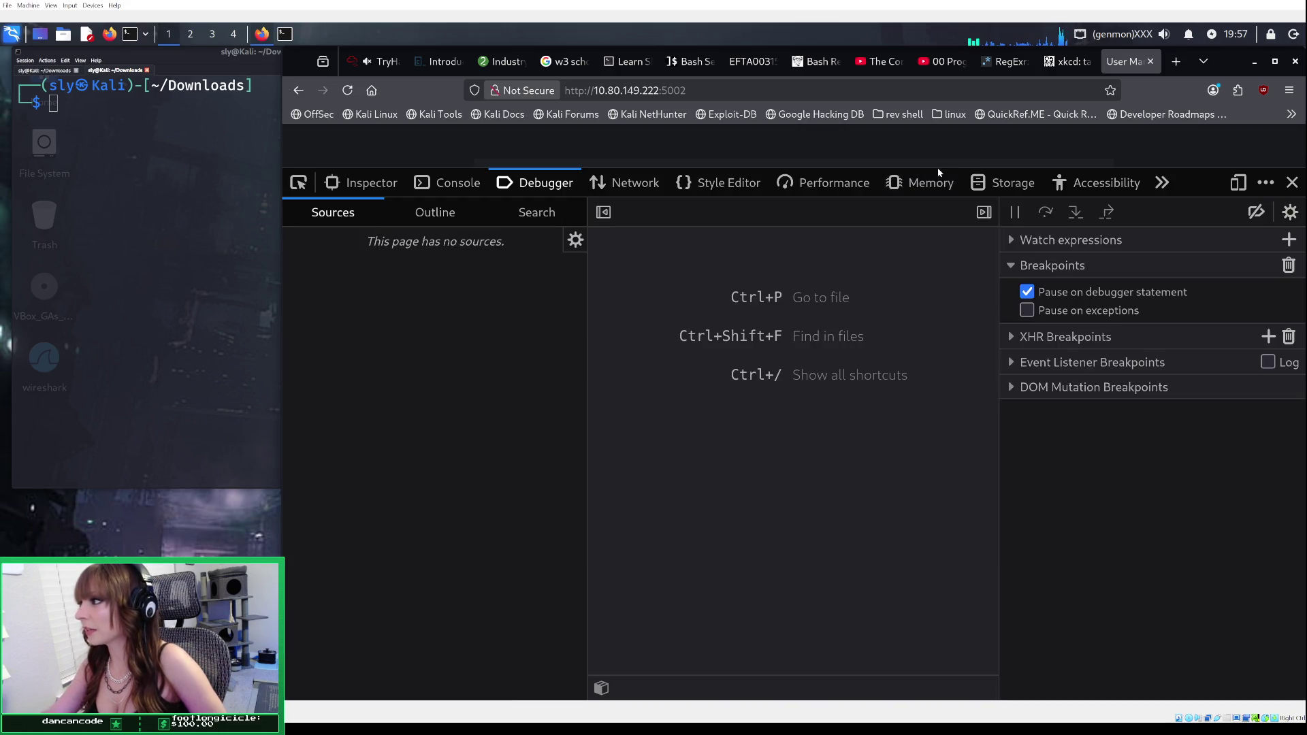
left_click_drag(932, 169, 943, 557)
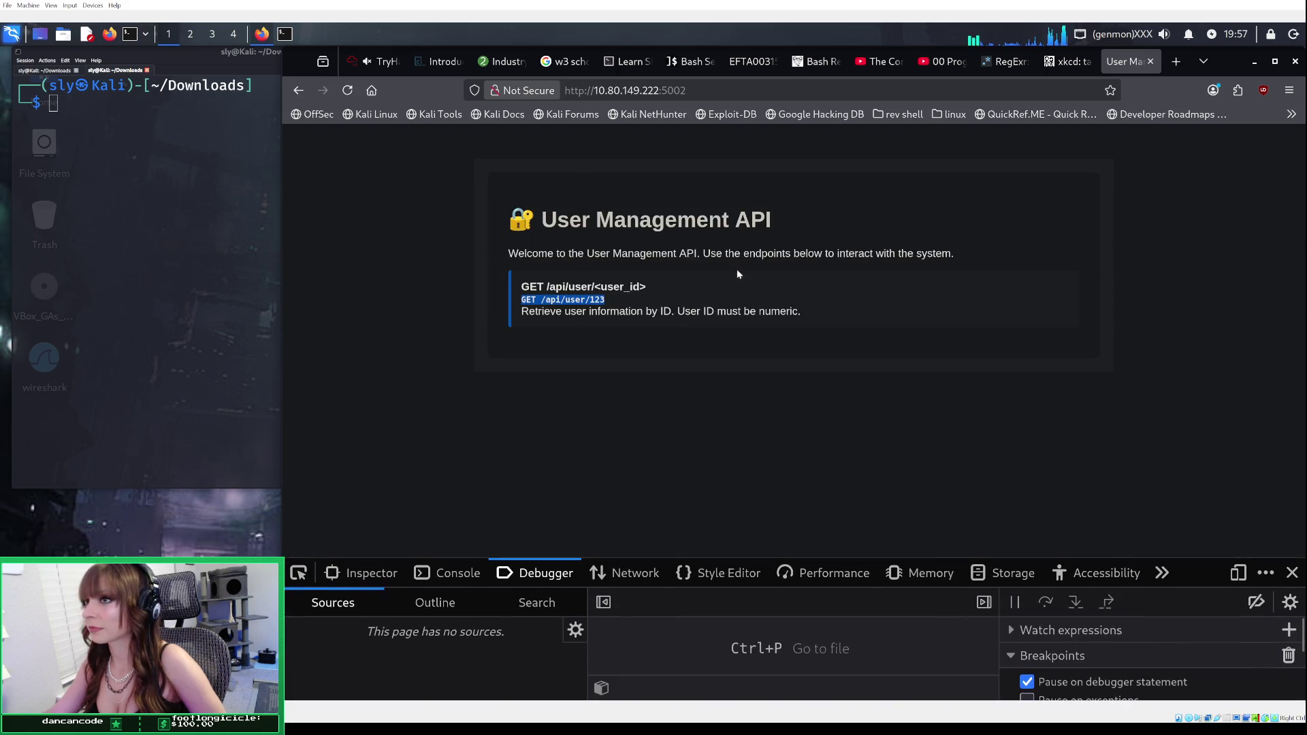
left_click(386, 68)
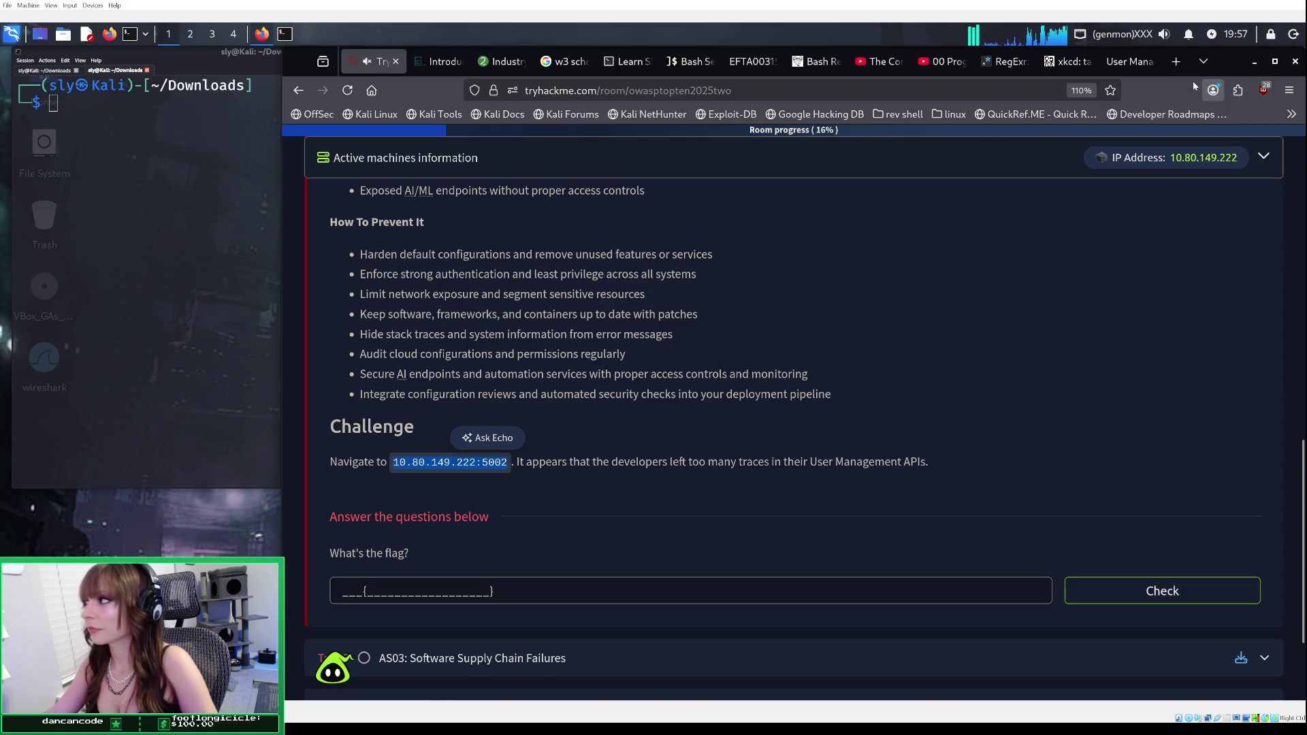
left_click(1117, 67)
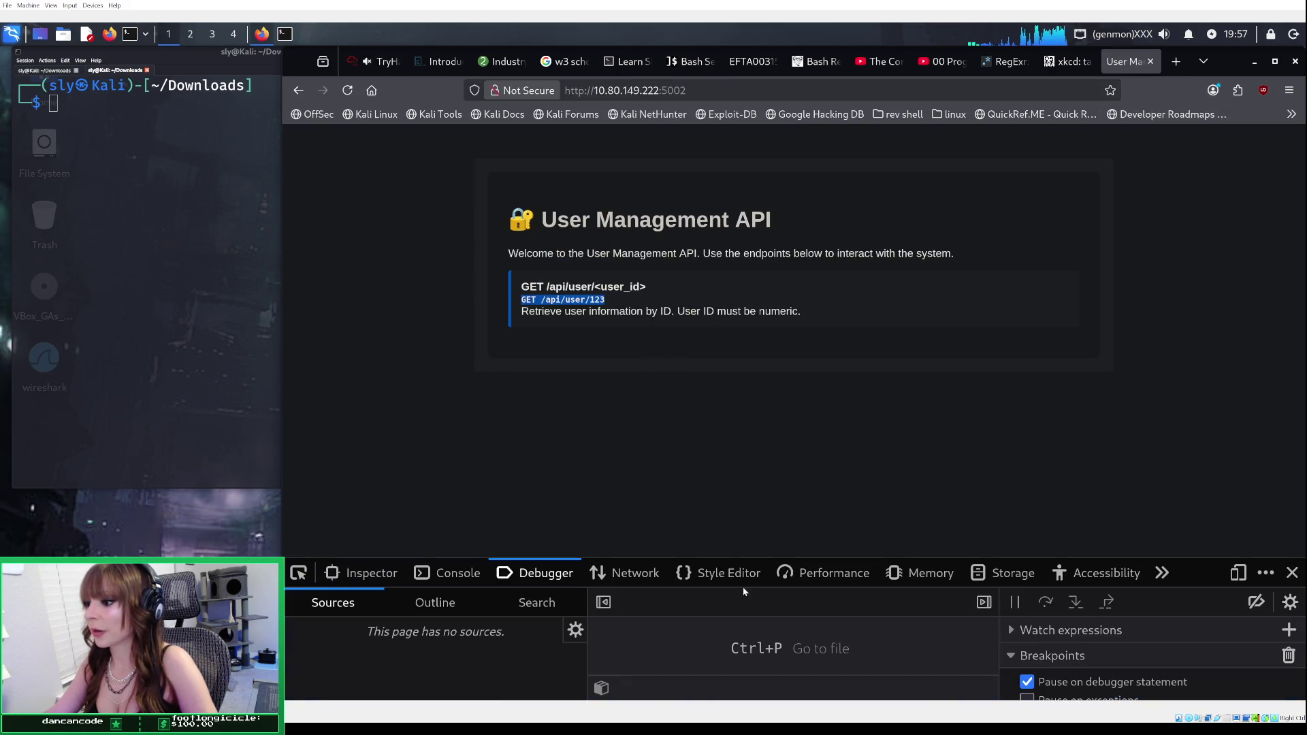
left_click_drag(771, 557, 779, 469)
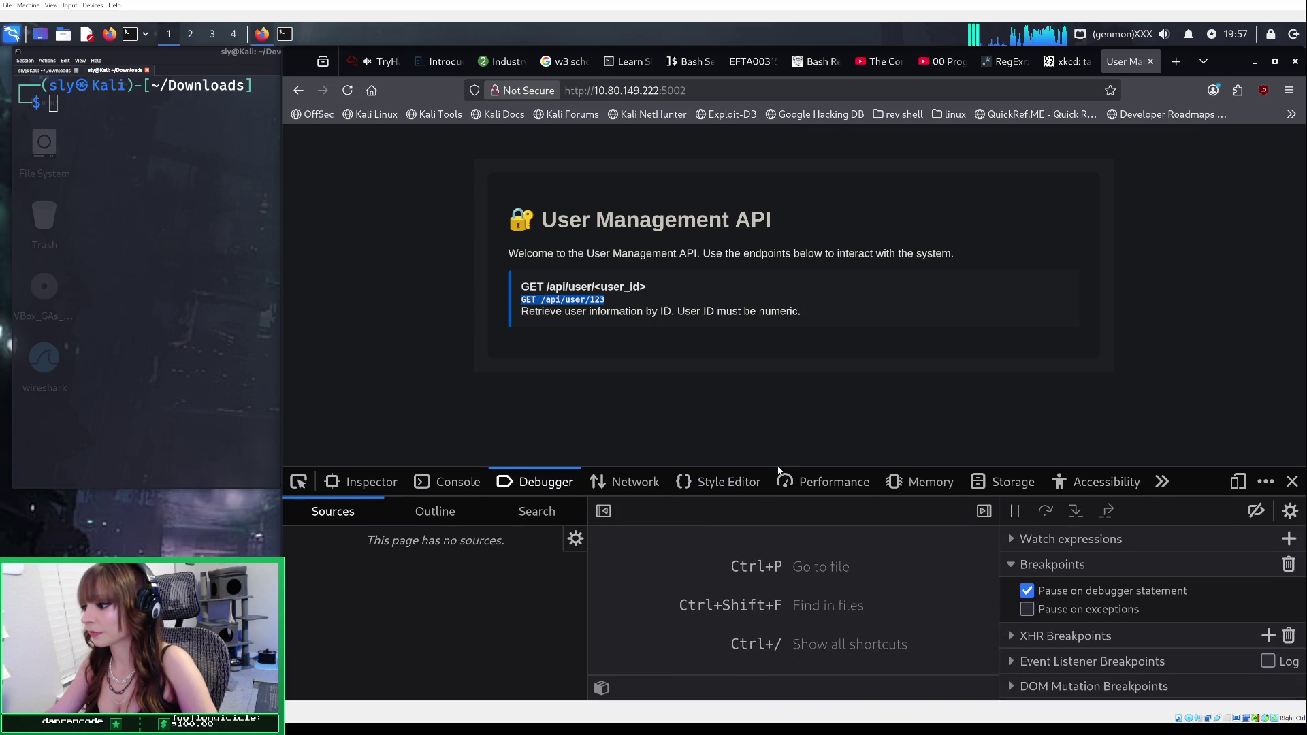
- In the Network panel, reload the page and start composing a new custom request
left_click(647, 488)
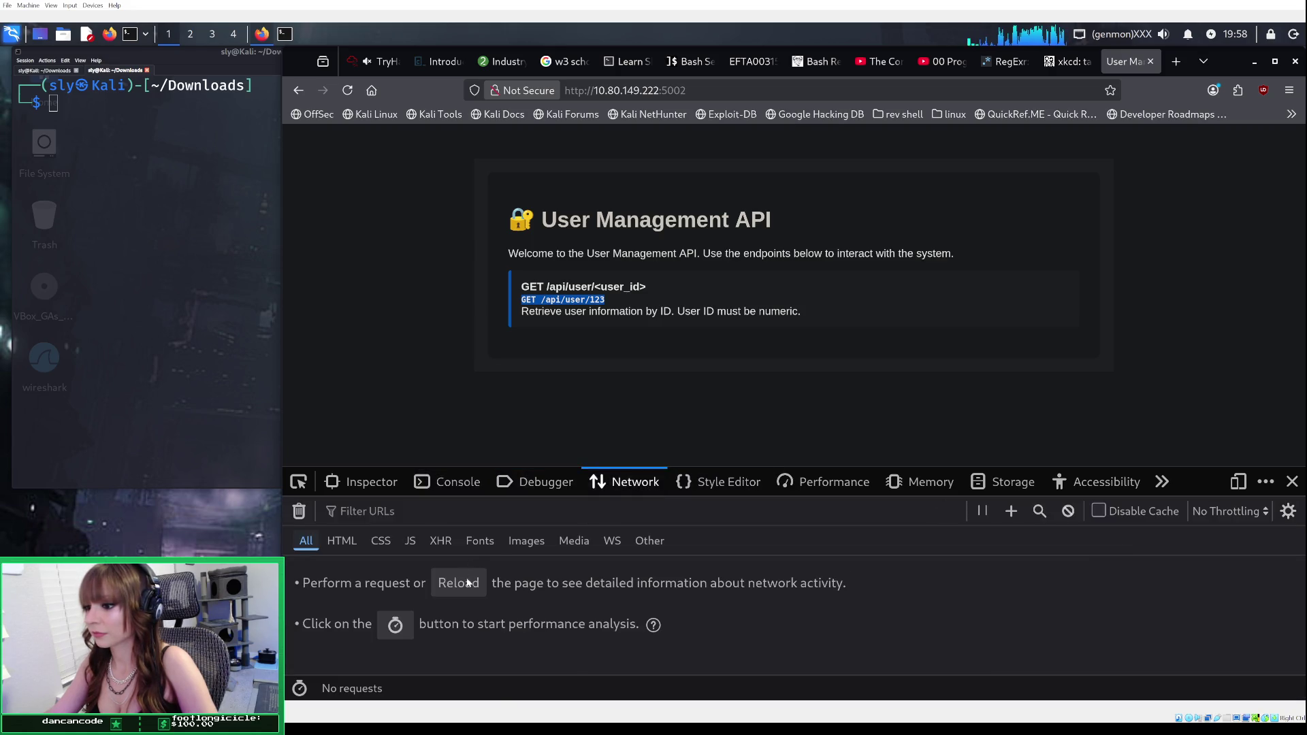
left_click(468, 584)
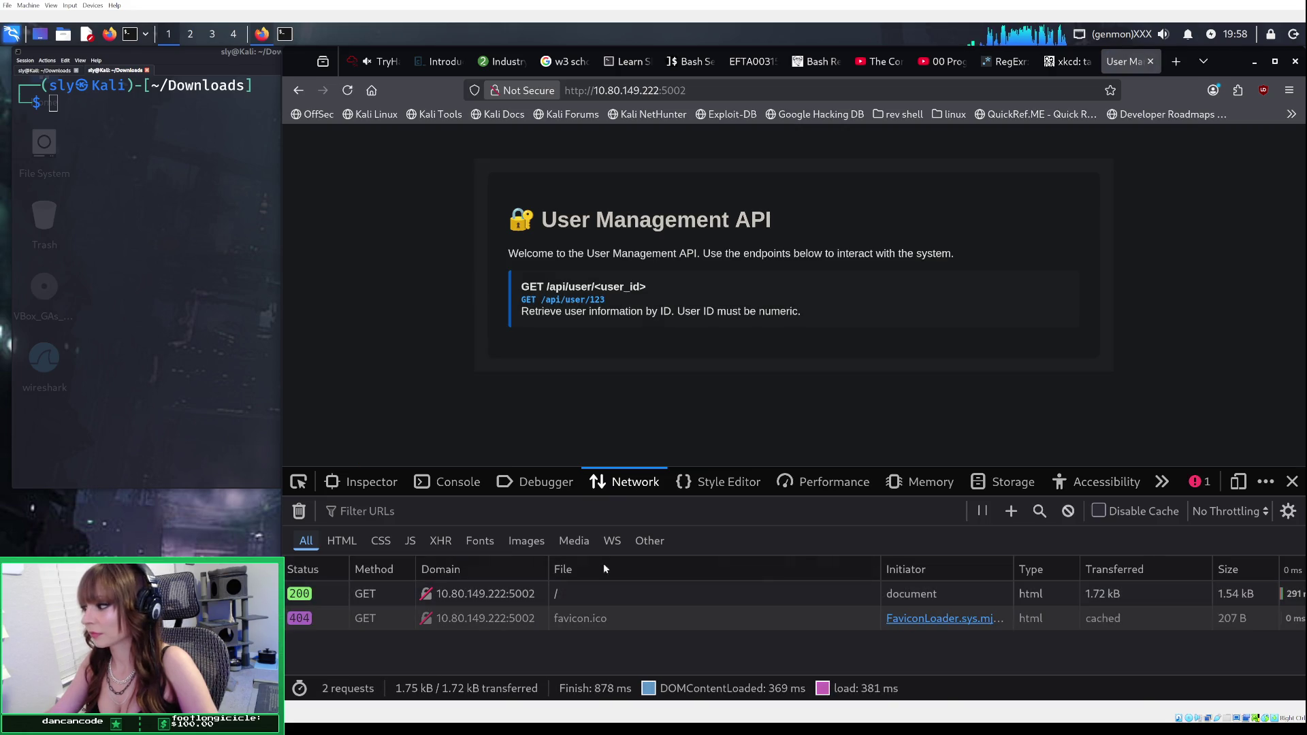
left_click(1011, 511)
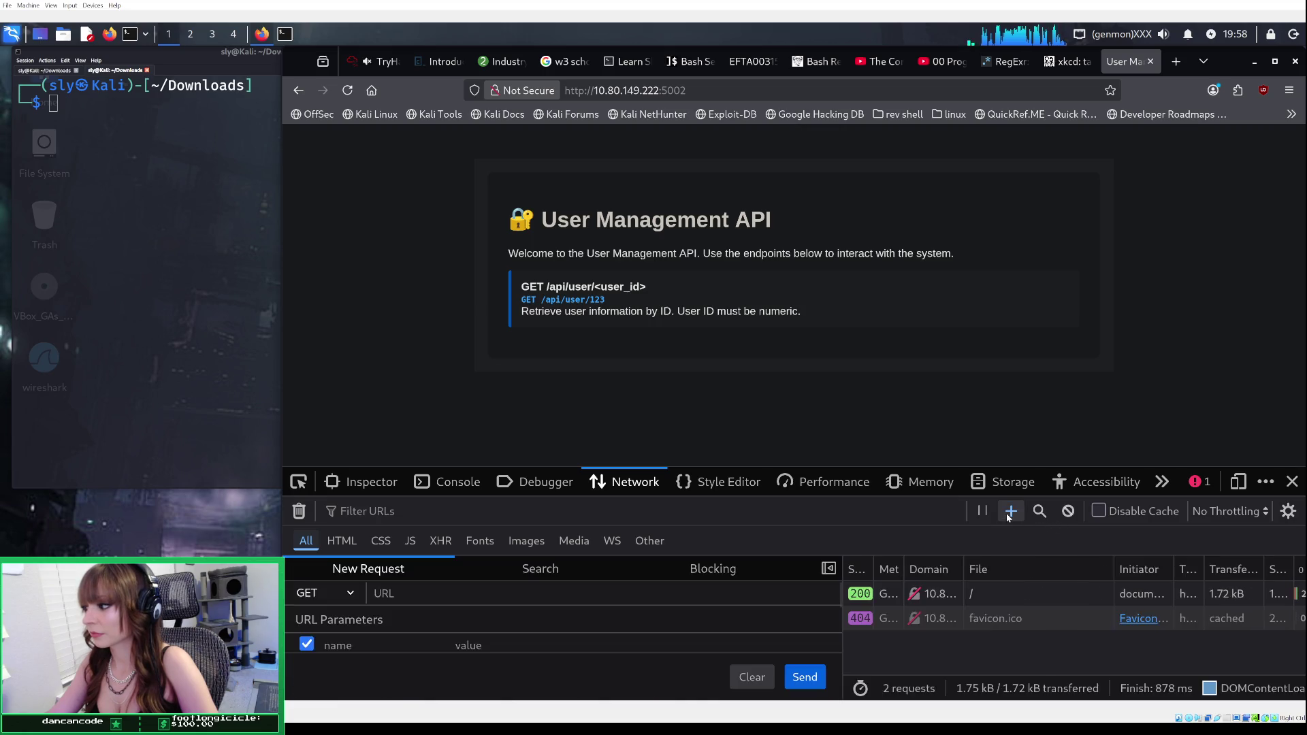
left_click(516, 590)
right_click(505, 597)
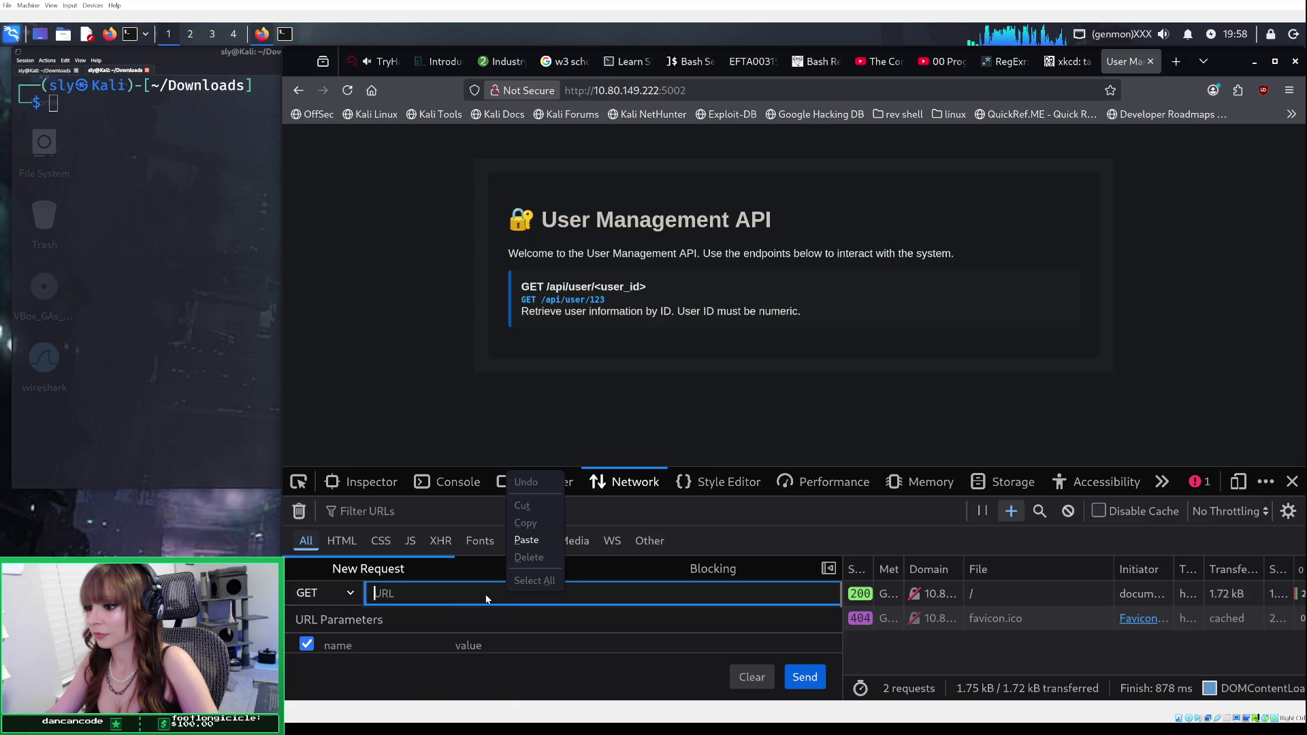
left_click(486, 597)
scroll(495, 590, "down", 2)
scroll(497, 602, "down", 2)
scroll(497, 602, "up", 5)
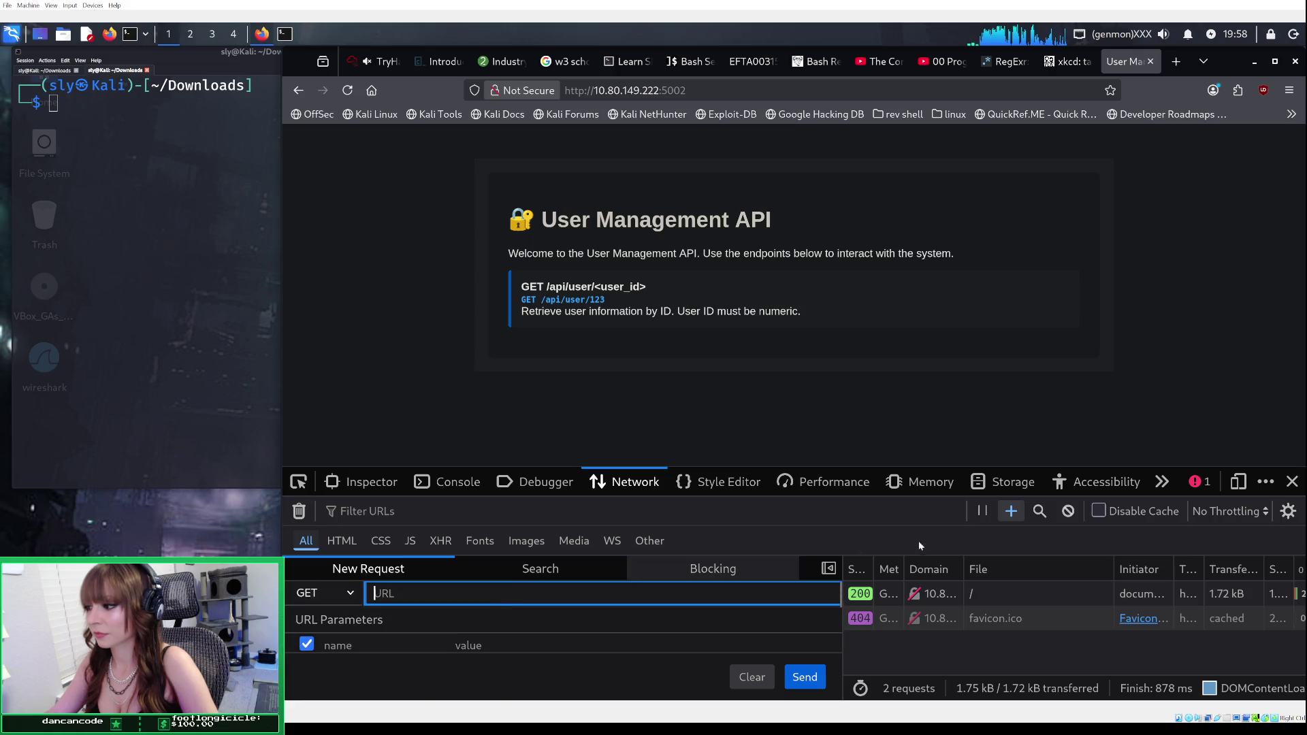
- Clear the new request form, empty the network log and close the developer tools
left_click(753, 677)
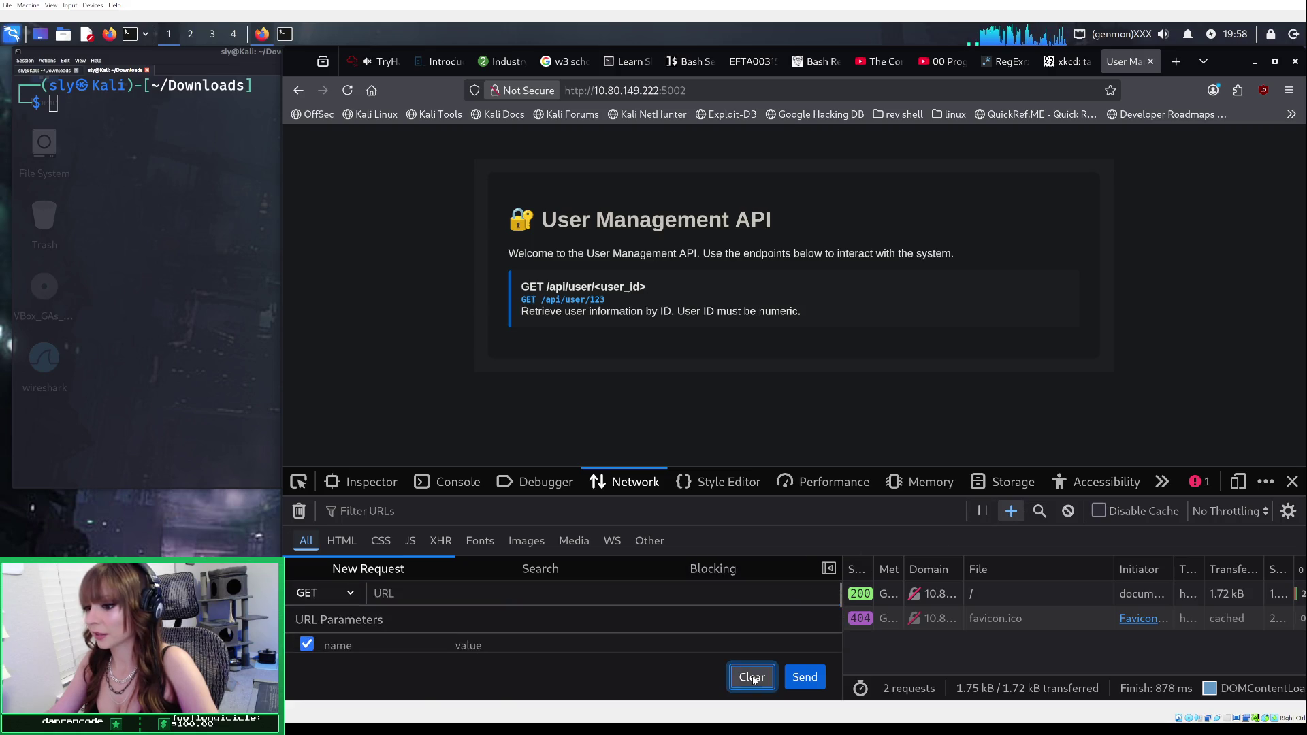
left_click(305, 514)
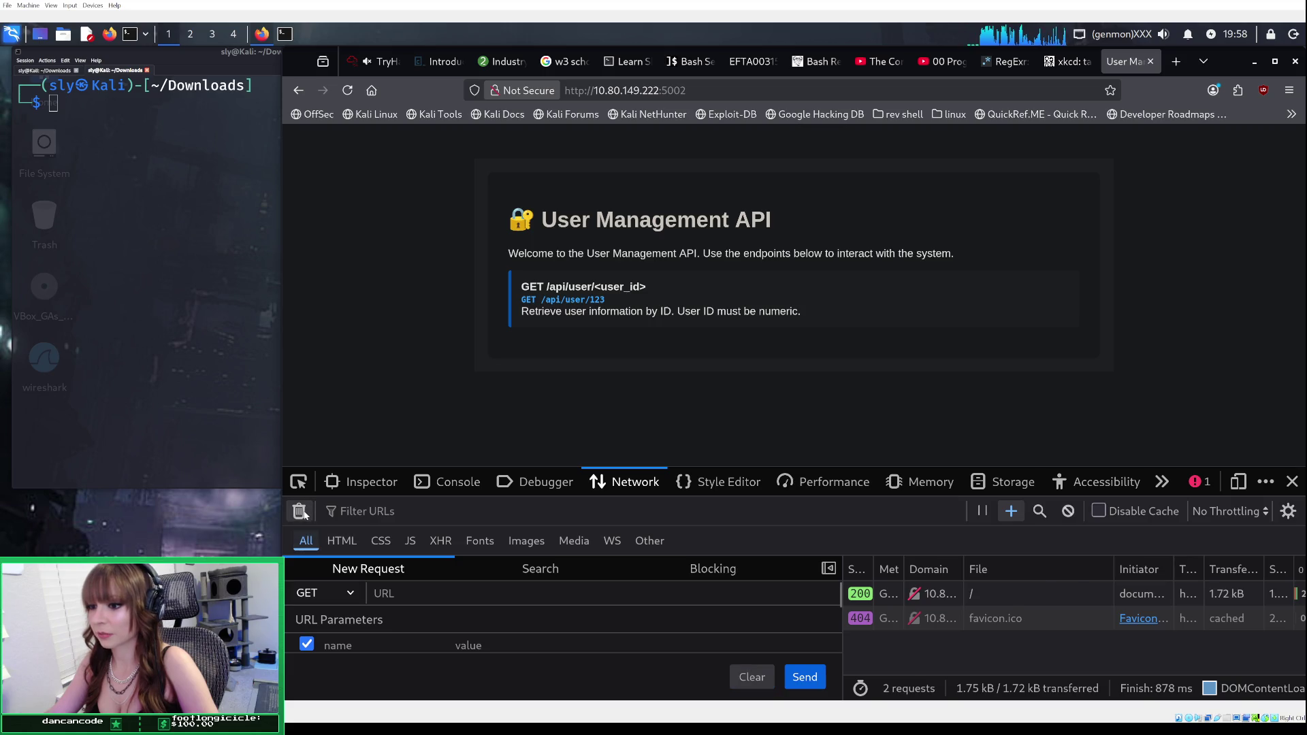
left_click(305, 514)
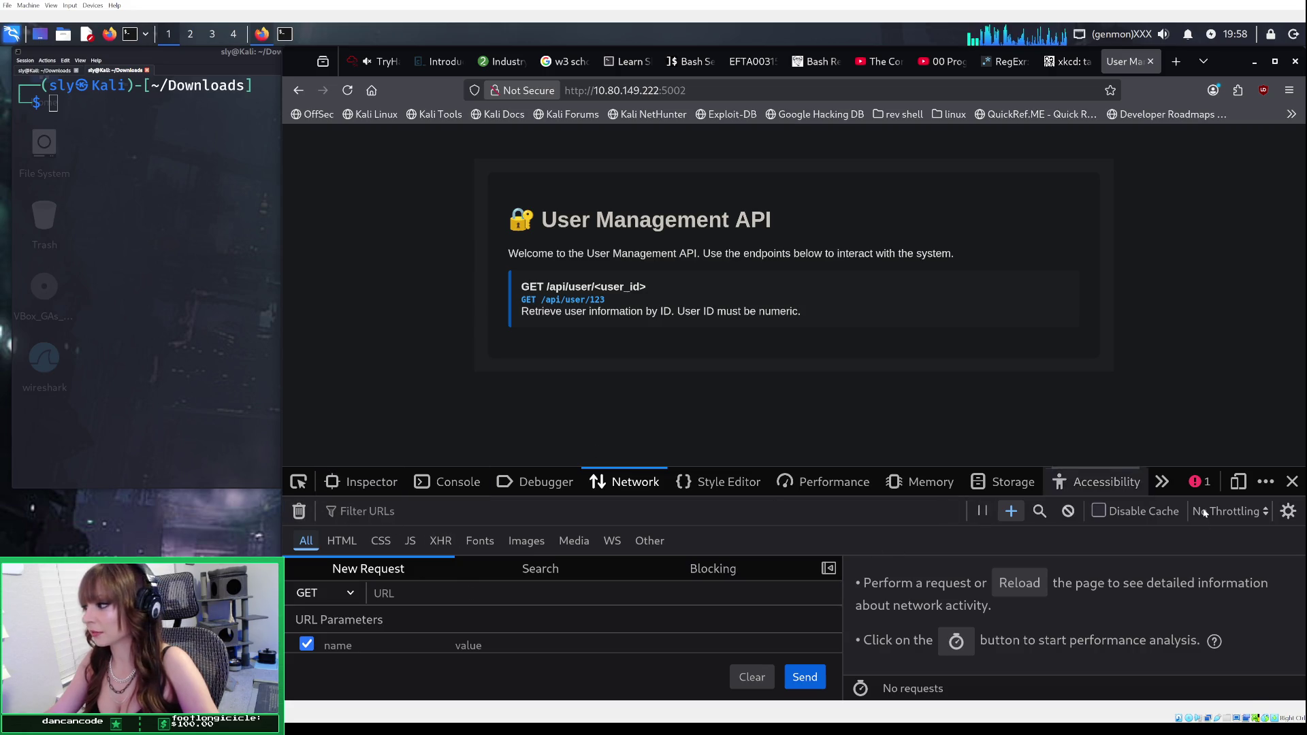
left_click(1292, 482)
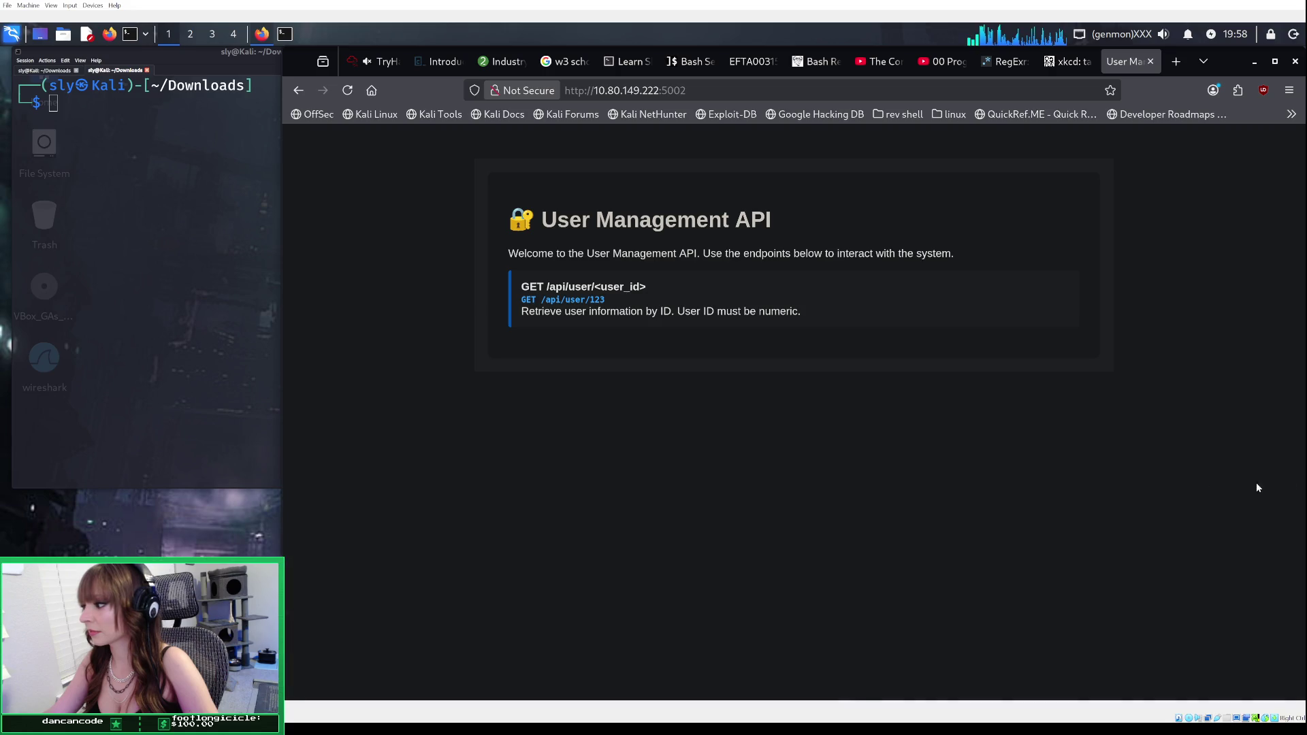
- Reopen DevTools, reload to log the page requests, view the GET / headers, and start a new request
key("F12")
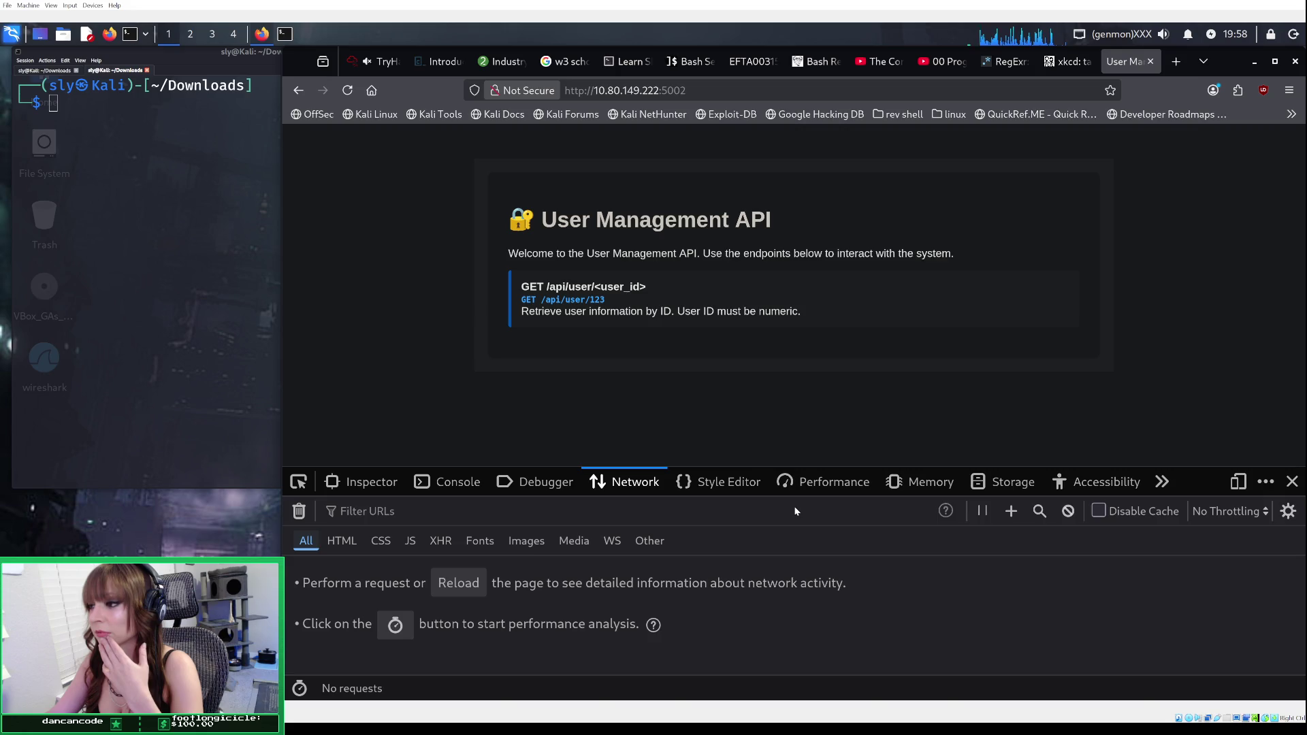
left_click(469, 582)
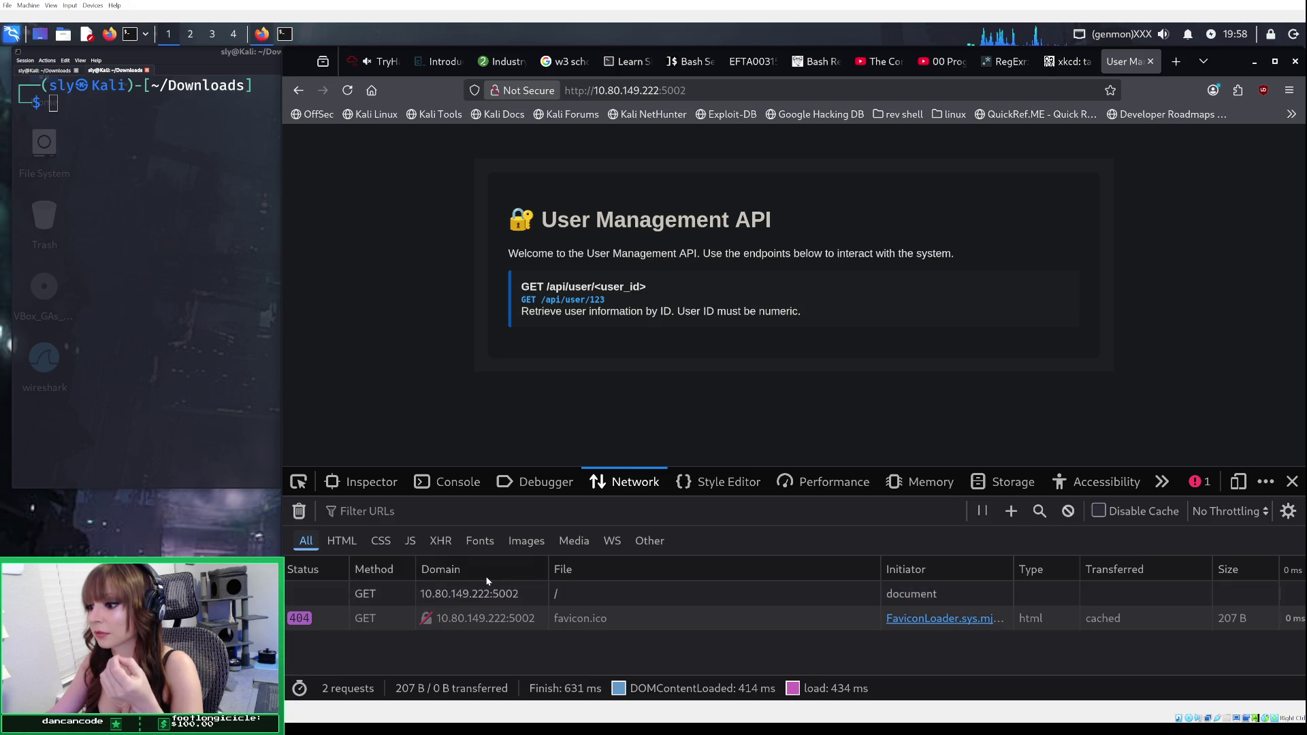
left_click(569, 597)
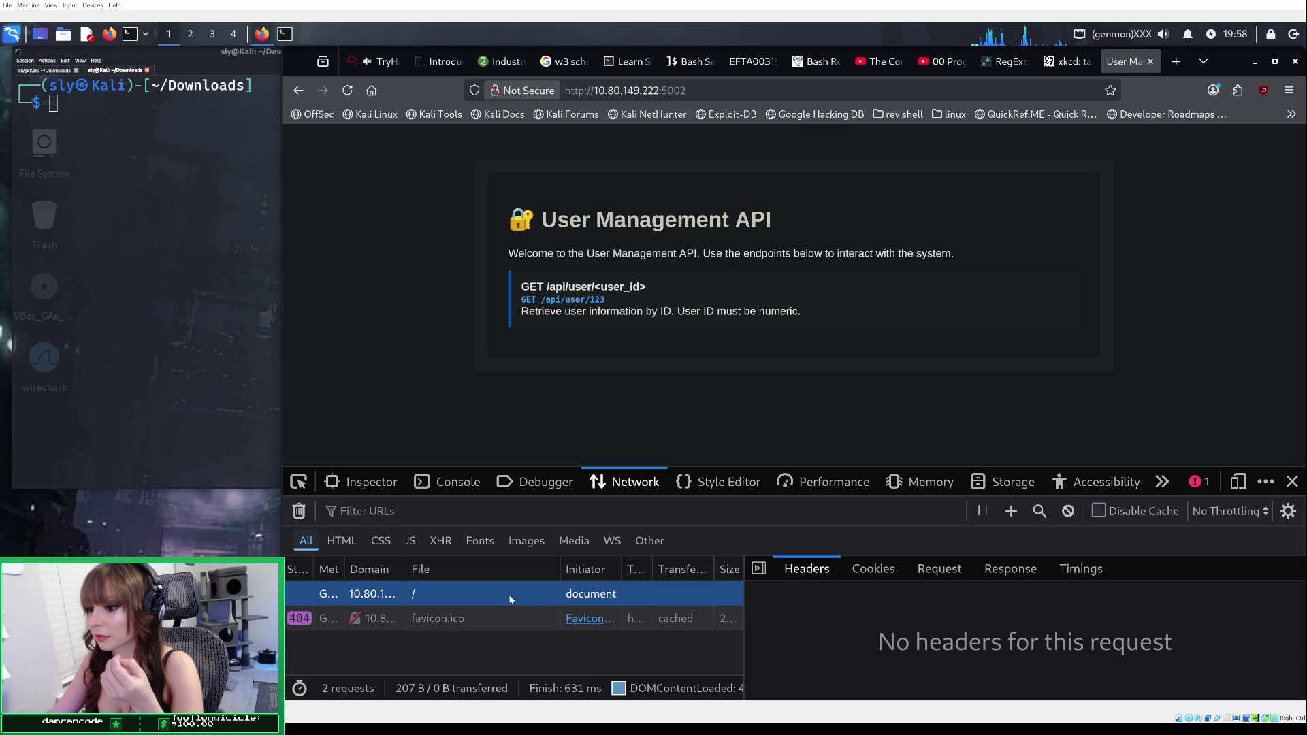
left_click(1011, 511)
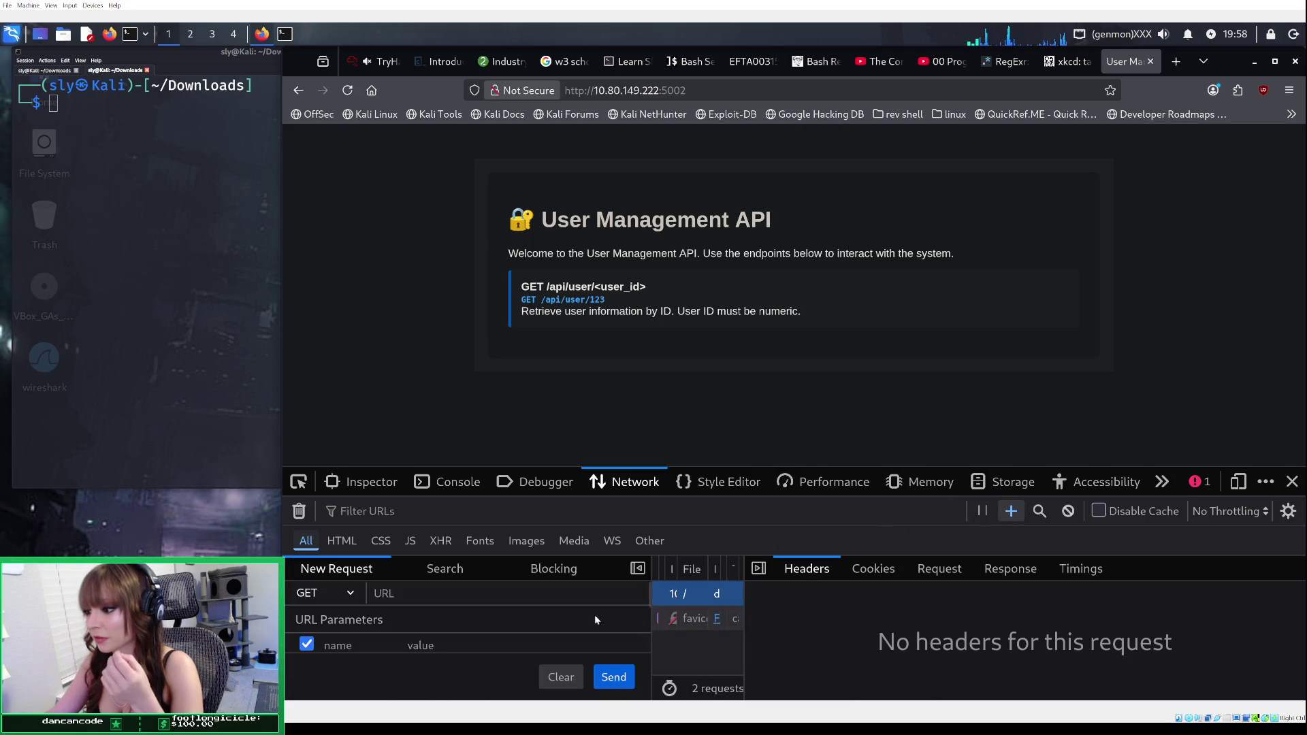
- Set the new request's URL to /api/user/123 by pasting the endpoint and removing the 'GET ' prefix
scroll(415, 608, "down", 5)
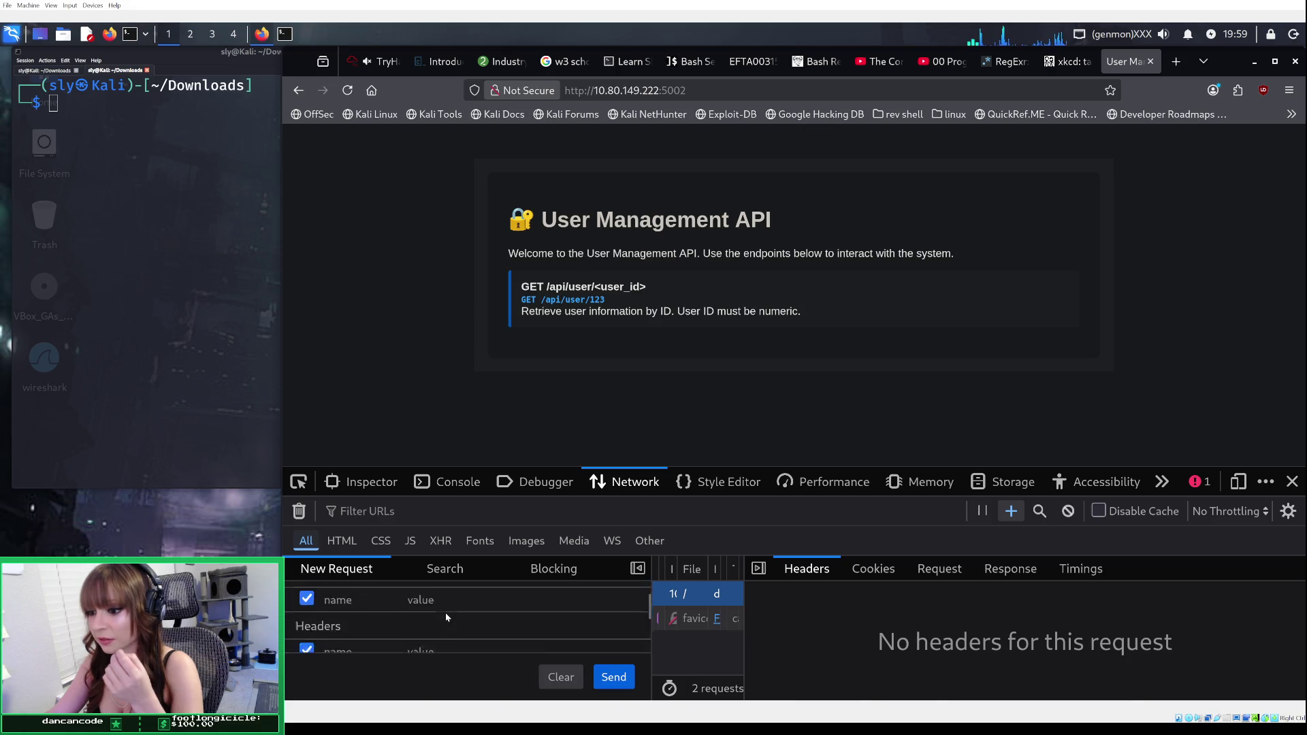
scroll(445, 611, "up", 5)
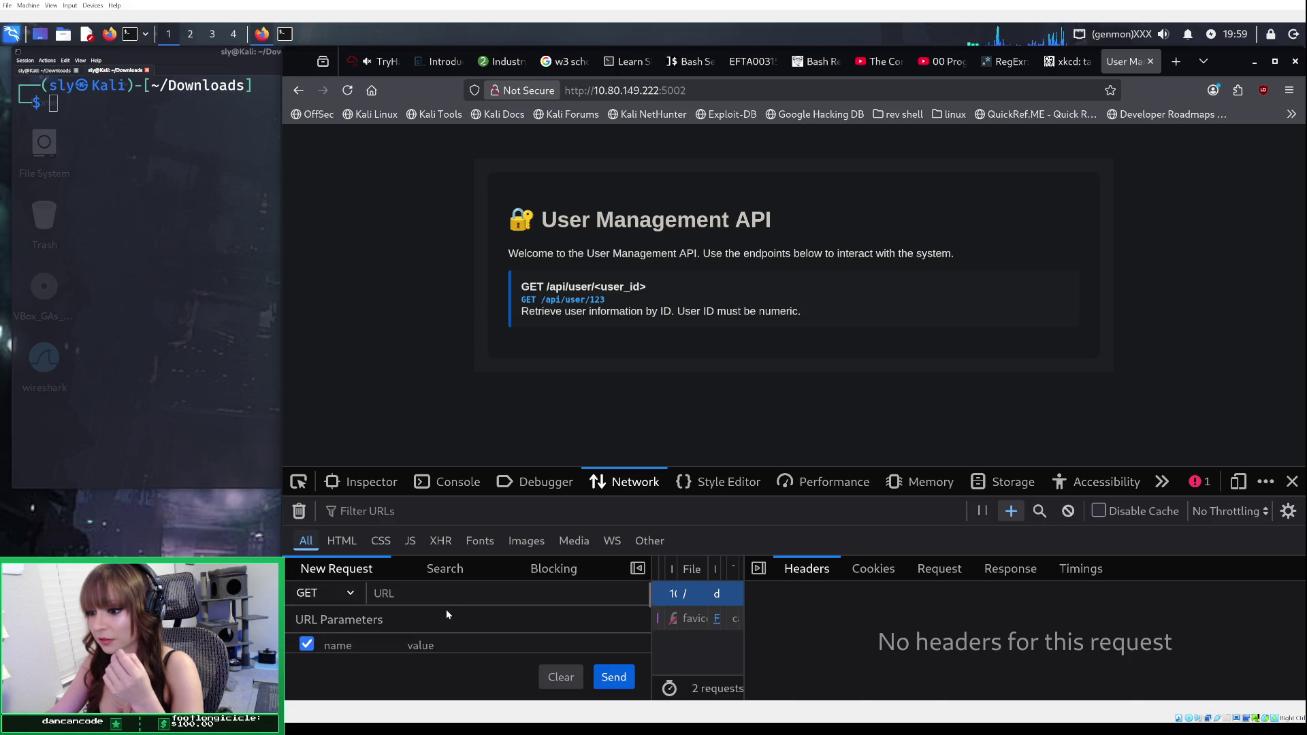
left_click(431, 595)
right_click(431, 595)
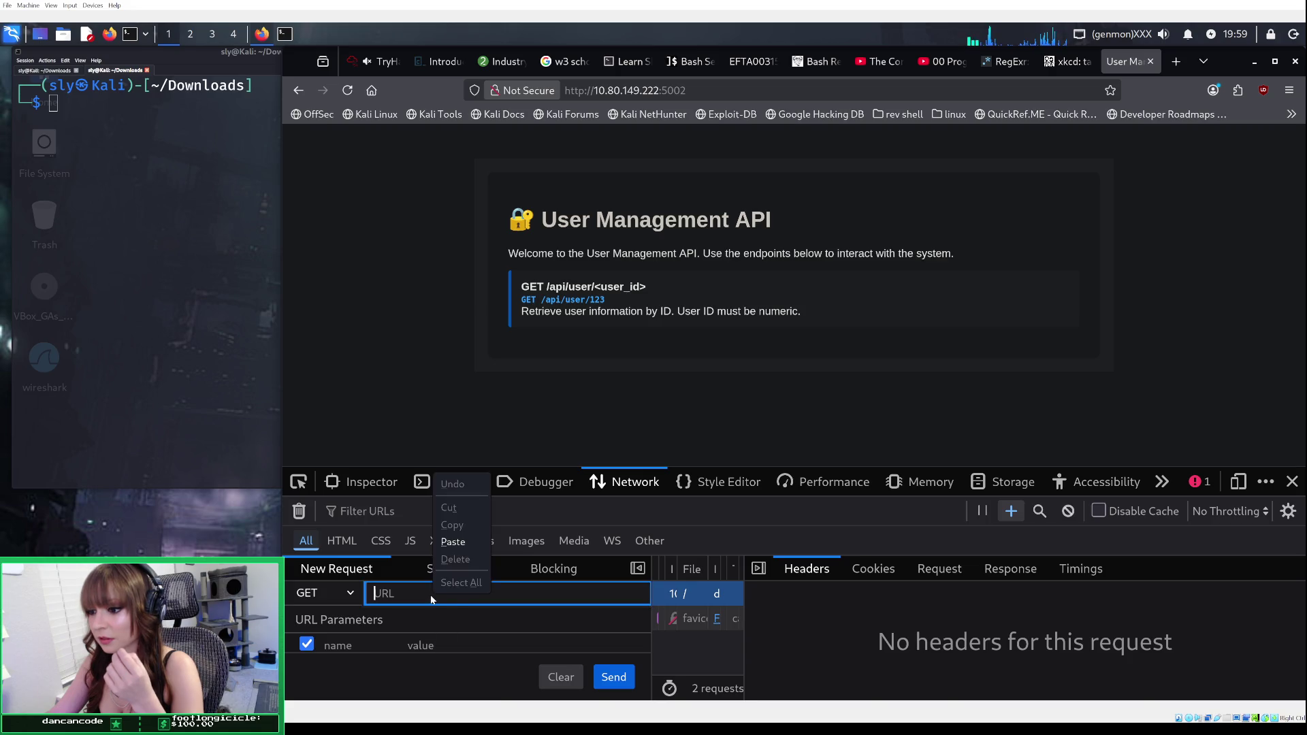
left_click(453, 542)
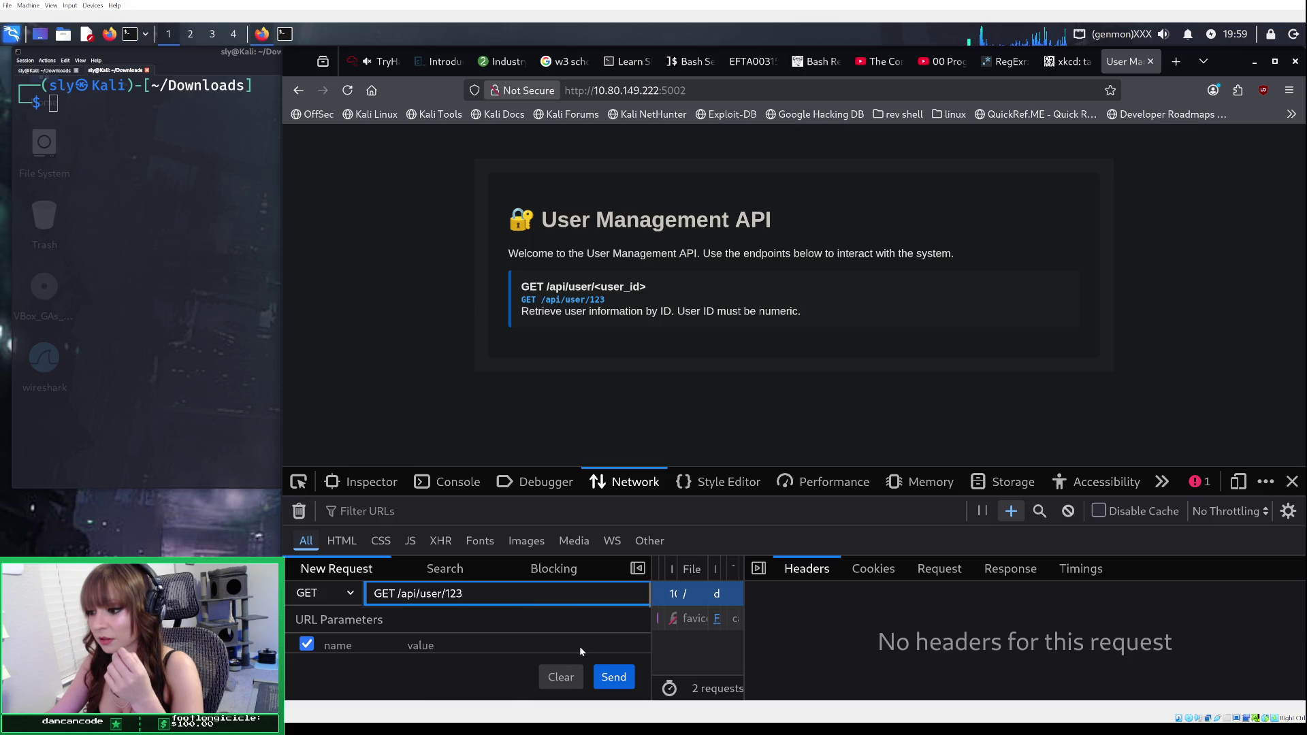
triple_click(438, 595)
key("ctrl+c")
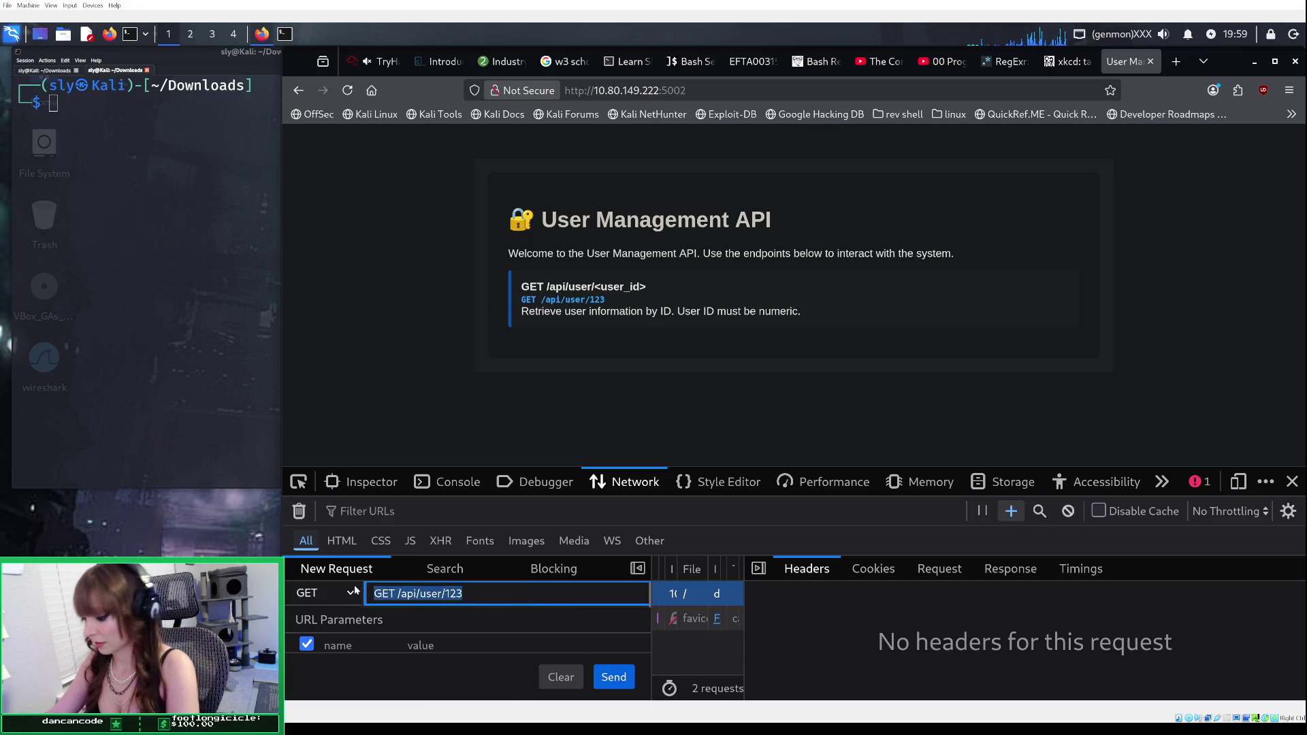
key("BackSpace")
right_click(398, 595)
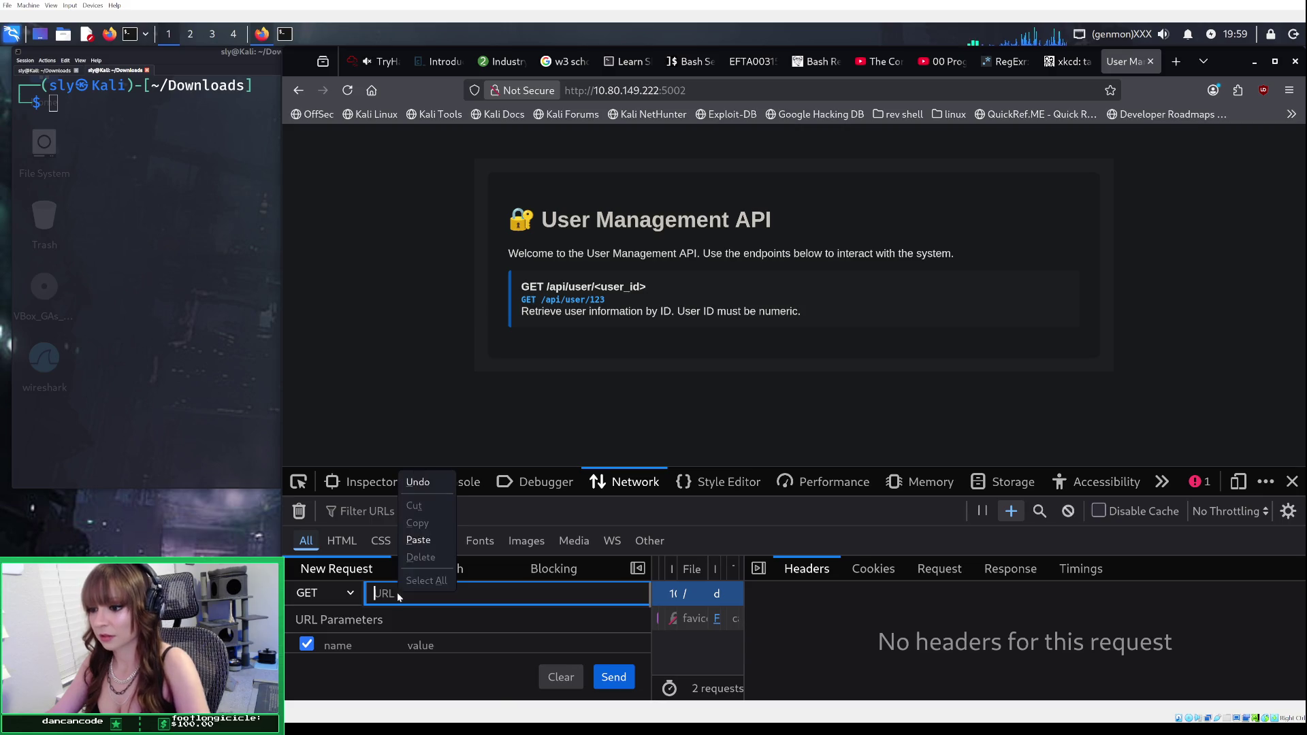
left_click(418, 540)
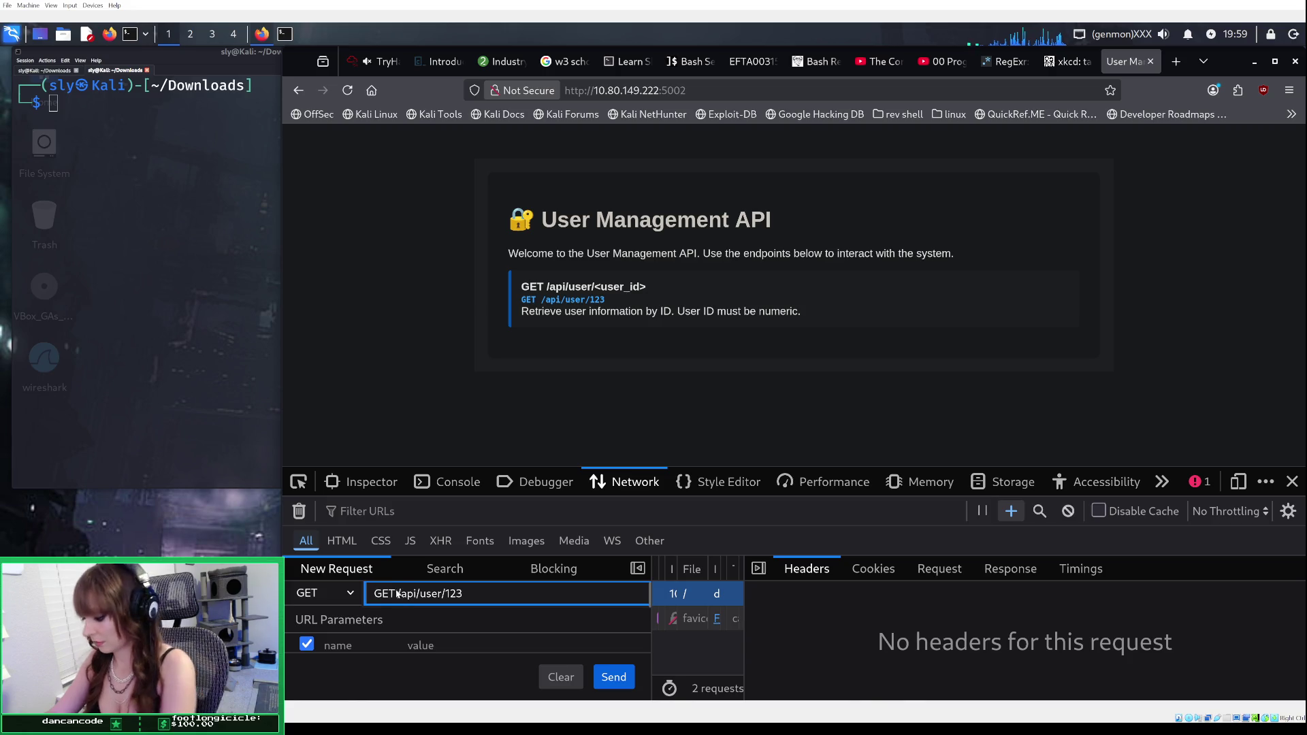
key("BackSpace")
key("BackSpace")
key("BackSpace")
left_click(612, 677)
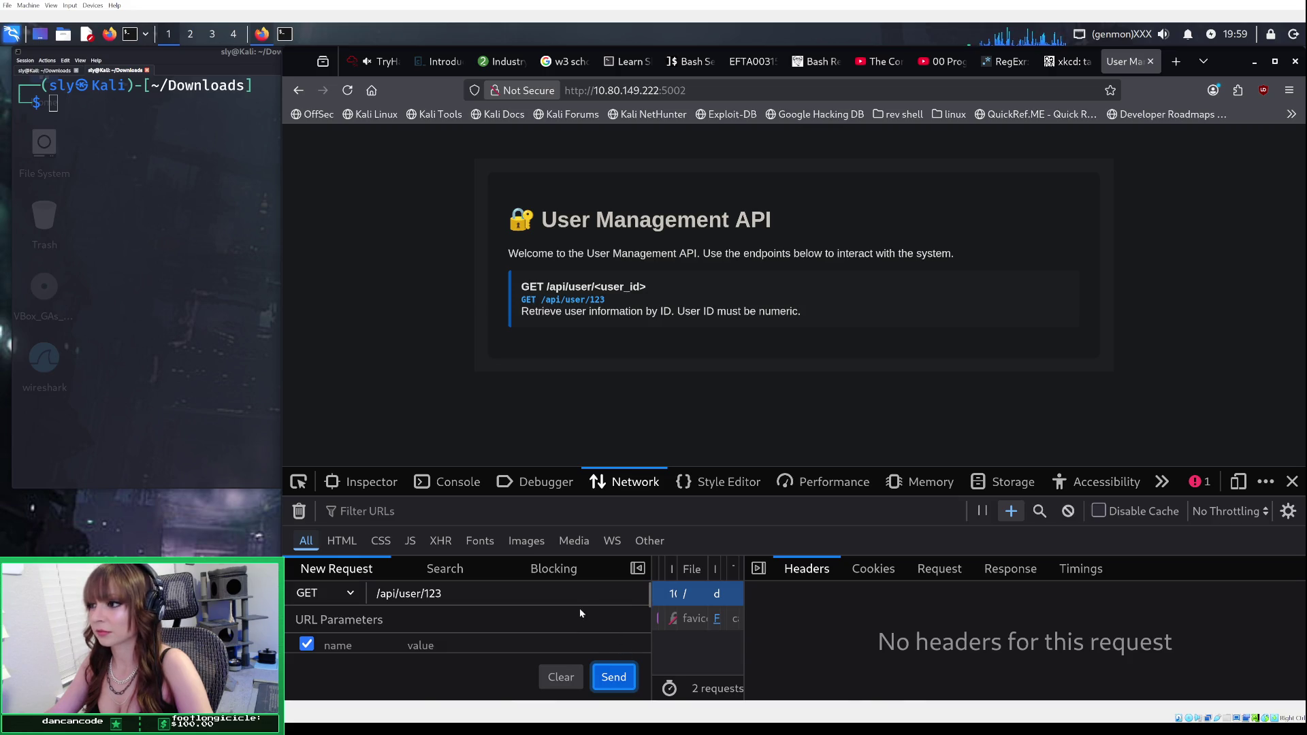
- Close the developer tools to return to the full User Management API page
scroll(562, 632, "down", 3)
scroll(563, 631, "up", 2)
scroll(563, 631, "up", 2)
scroll(561, 632, "down", 5)
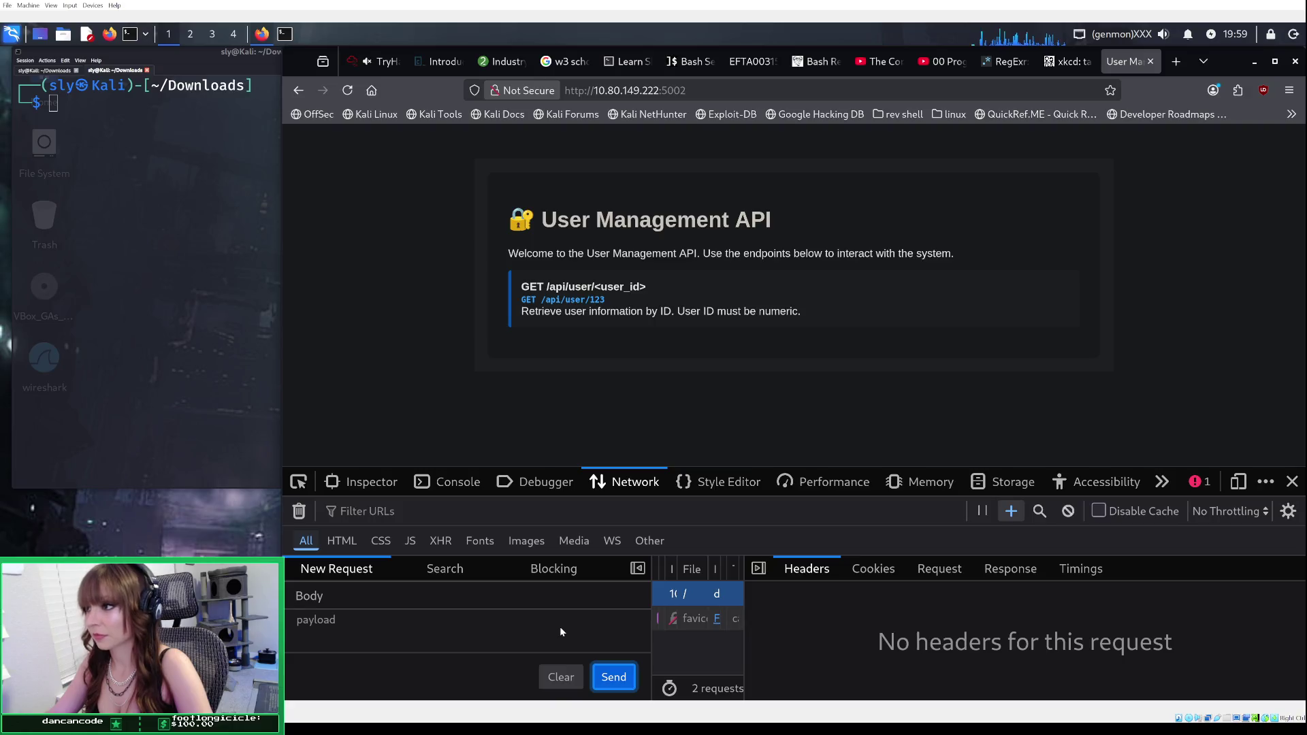
left_click(1293, 482)
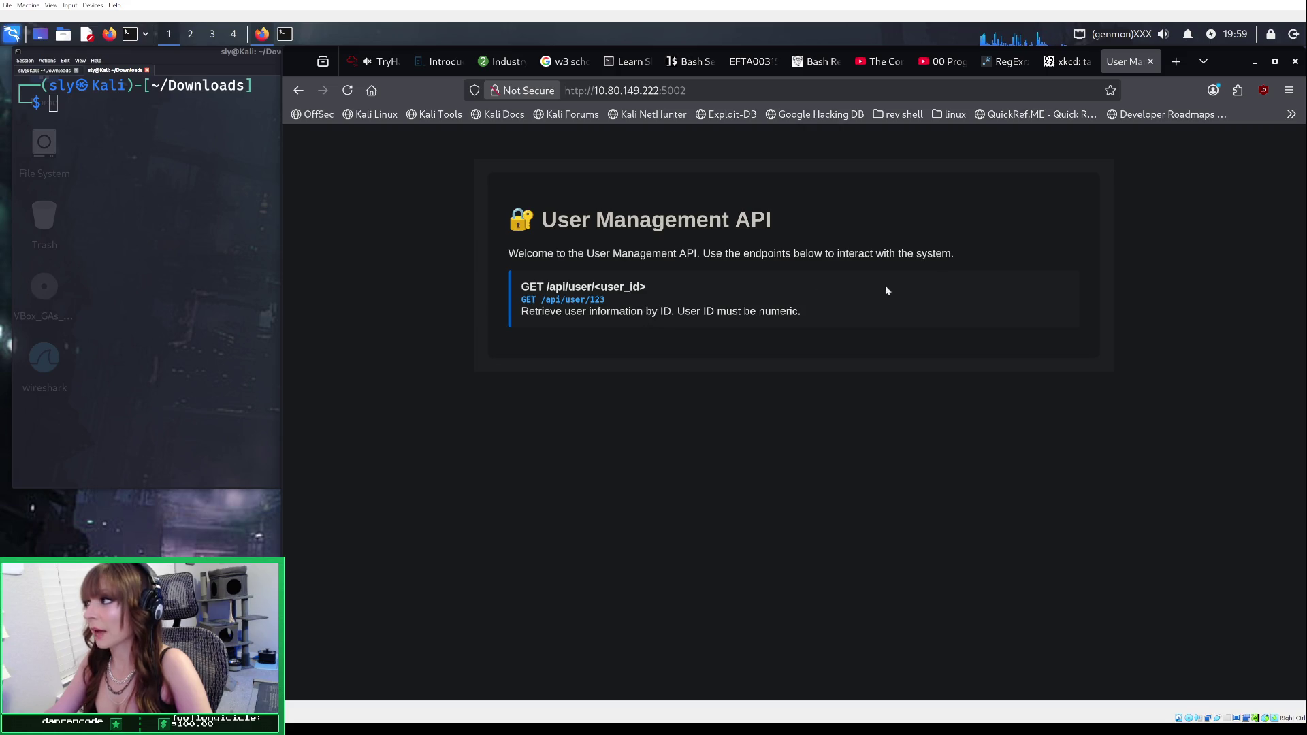
- Check the TryHackMe challenge tab, then reload the User Management API page
left_click(379, 62)
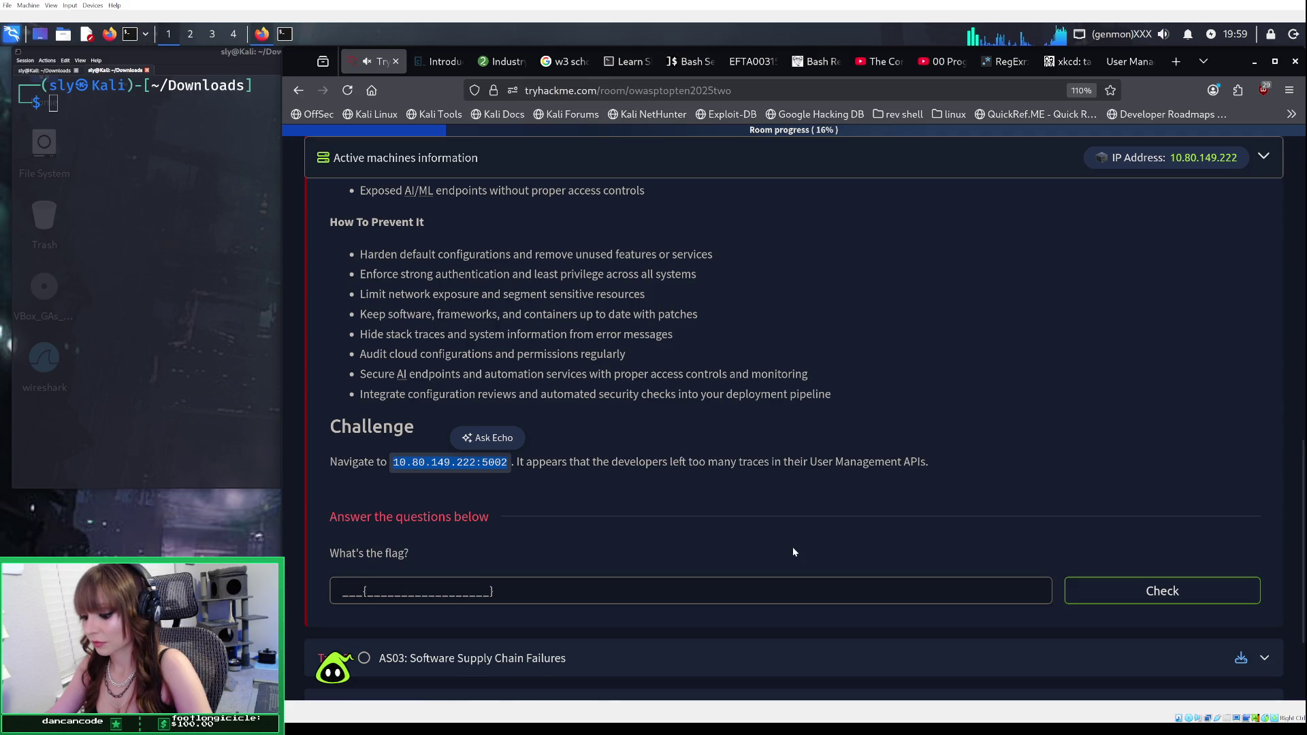
left_click(1130, 61)
left_click(724, 92)
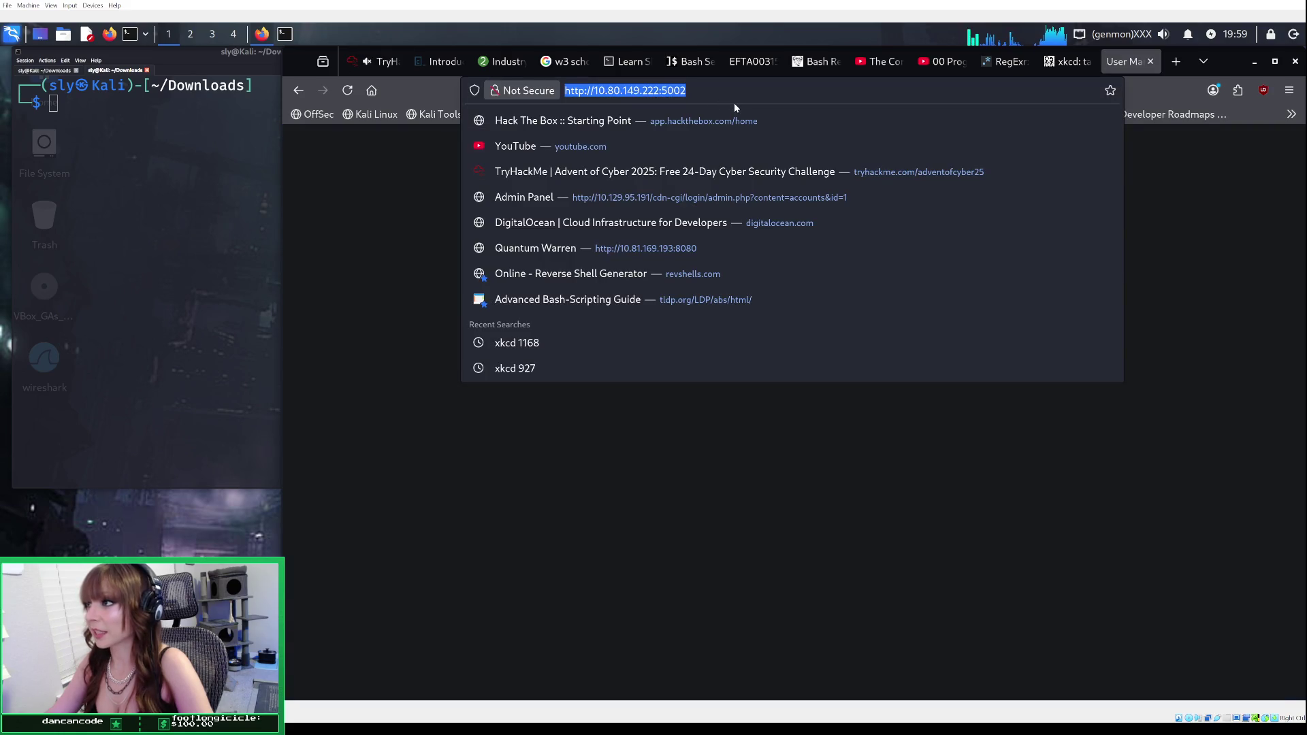
key("Return")
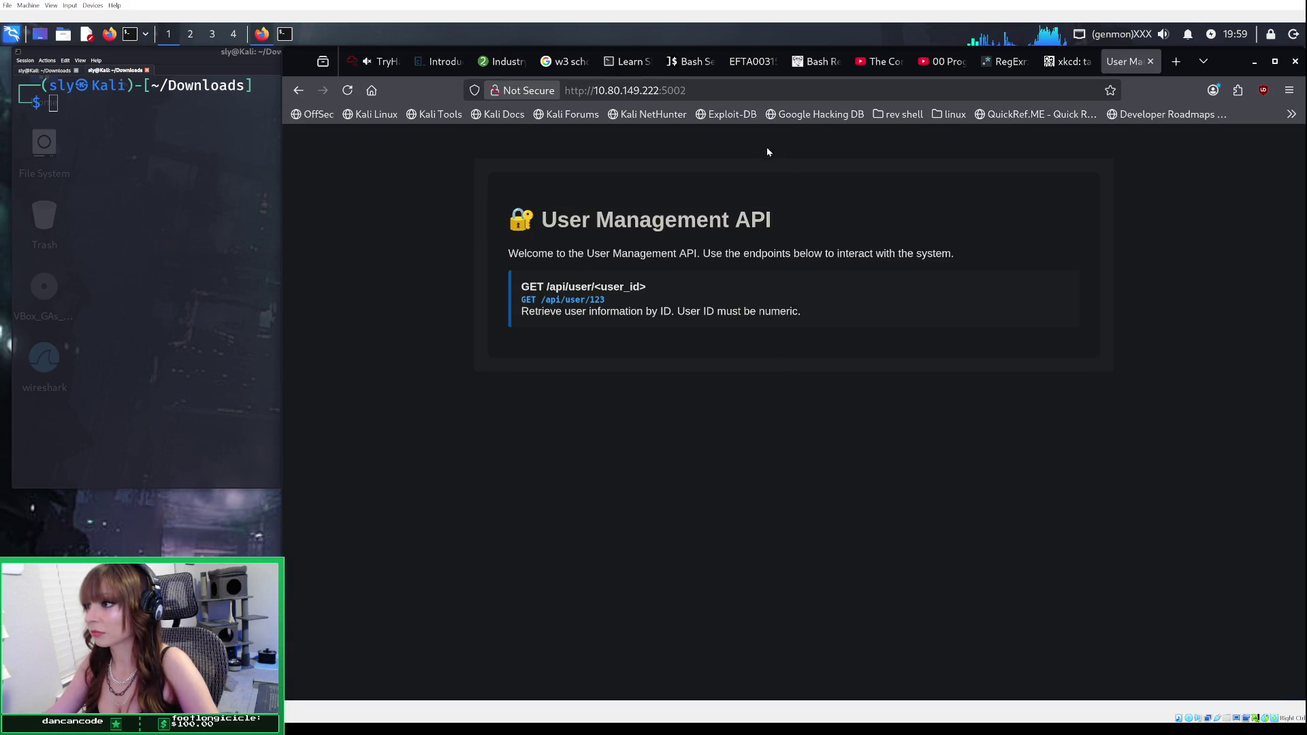
- Append /api/user/123 to the API page address and load it
left_click(706, 90)
left_click(706, 91)
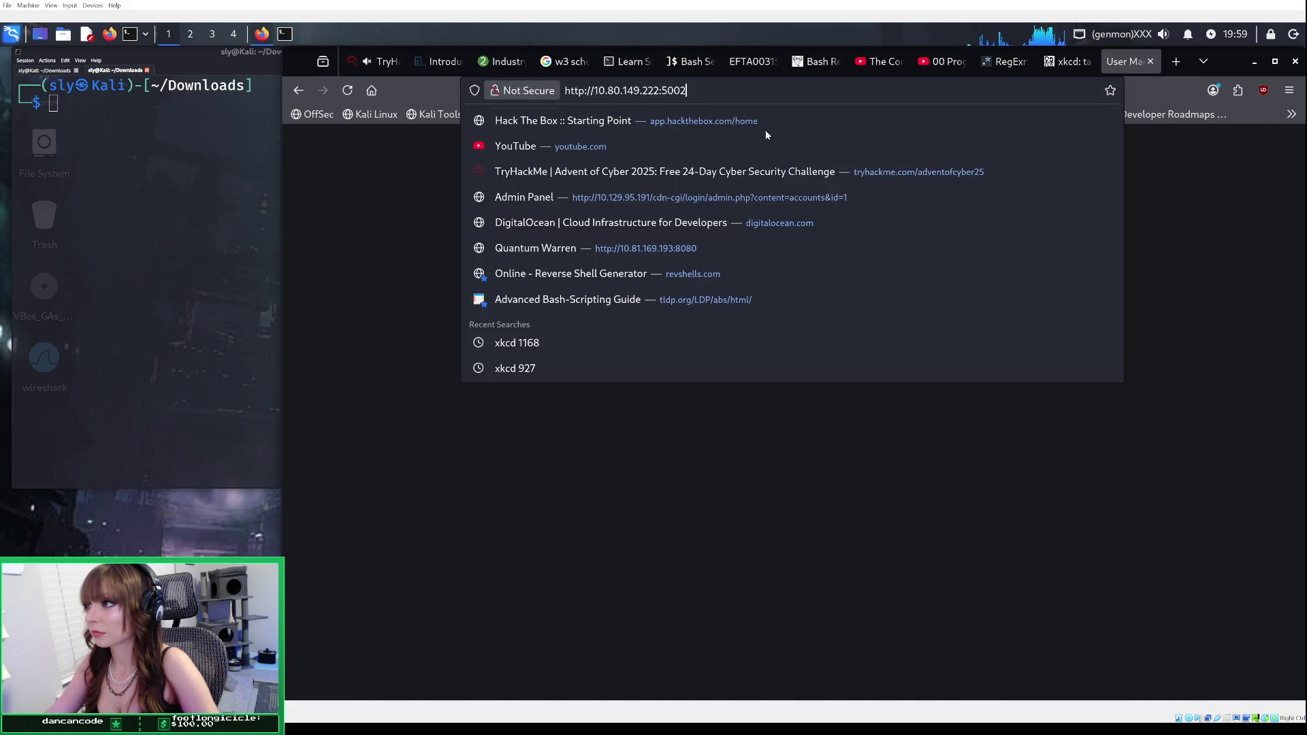
type("/")
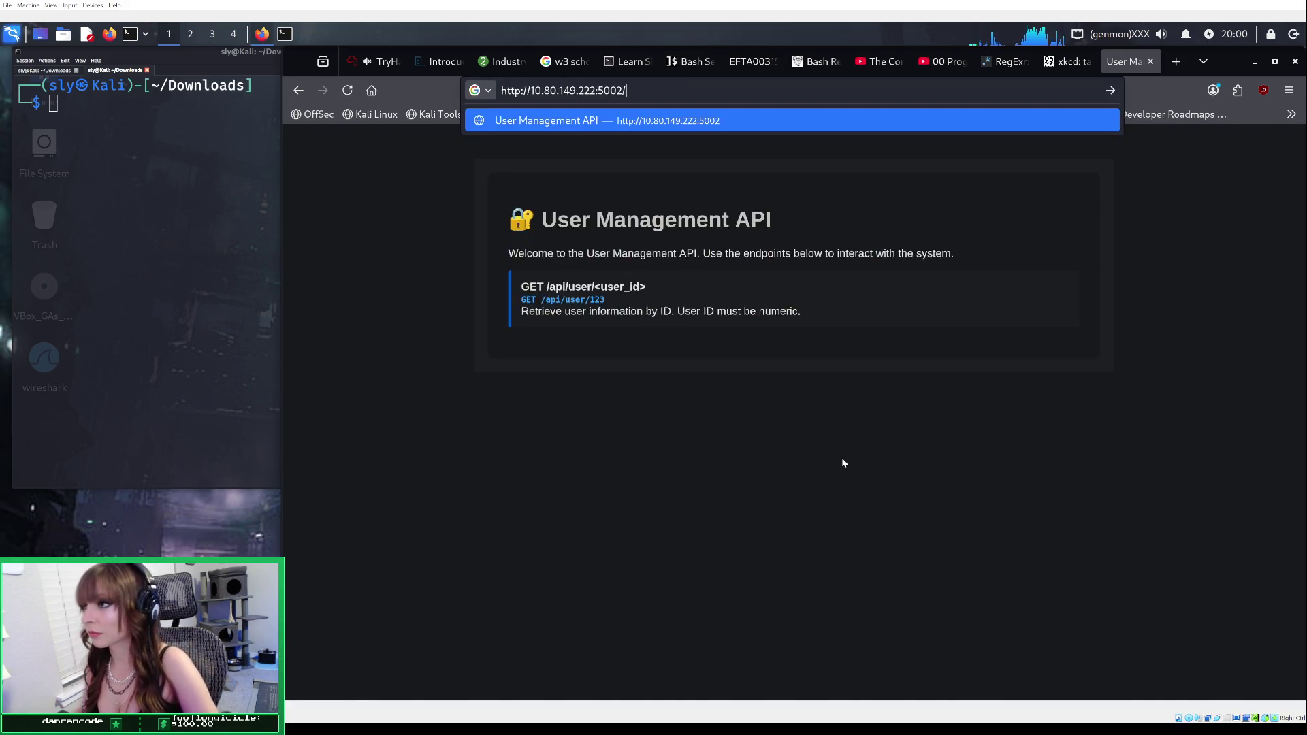
type("api/user")
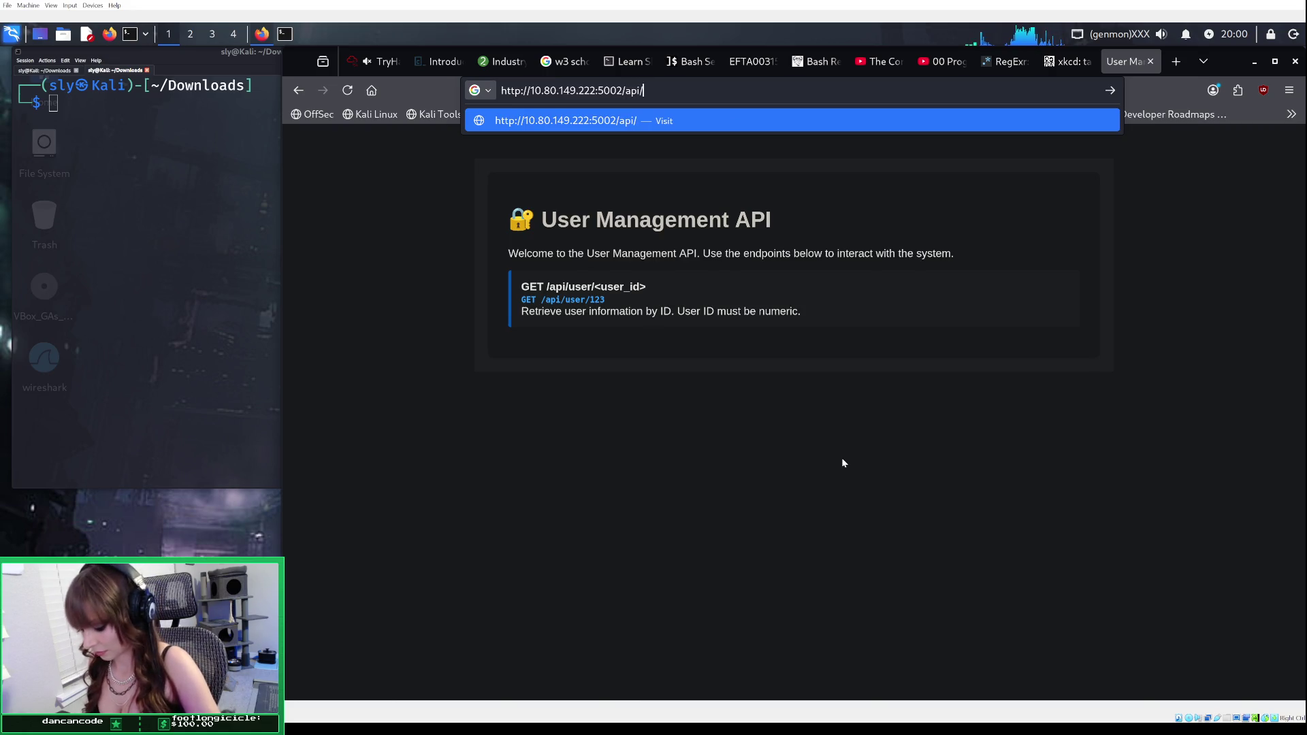
type("/123")
key("Return")
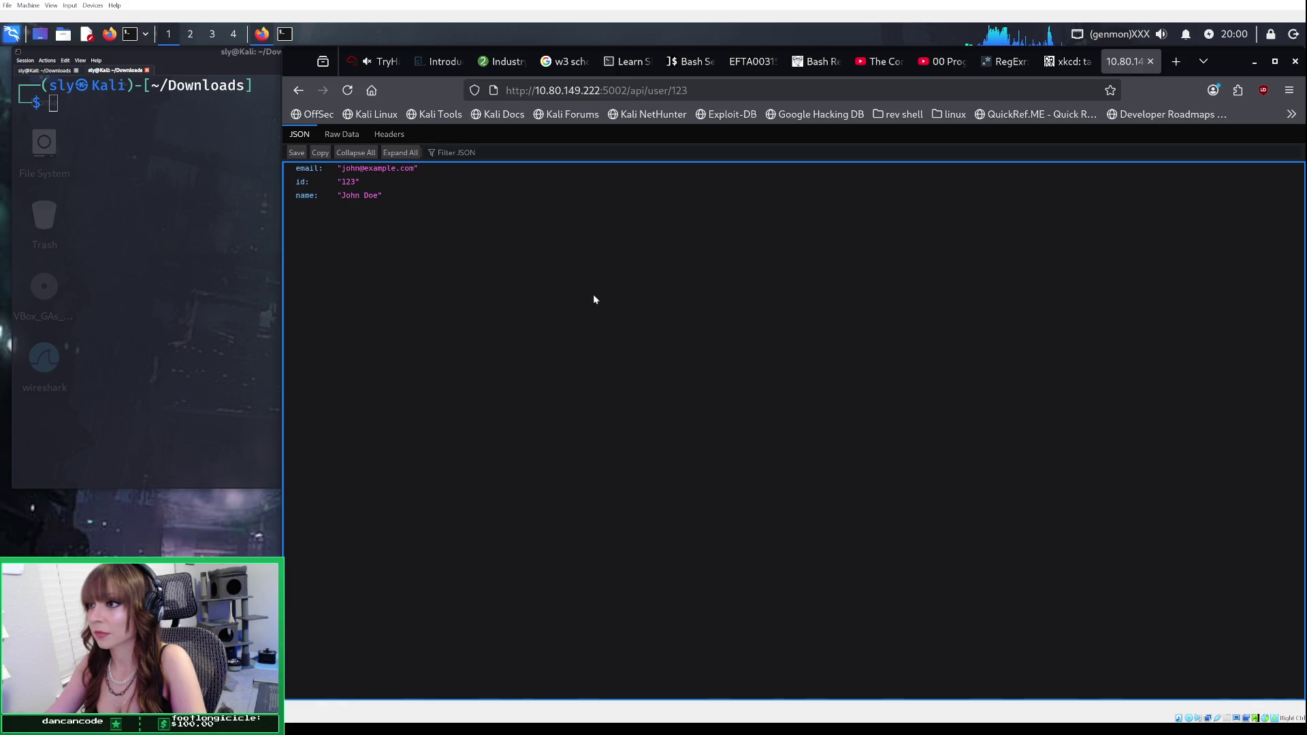
- Compare against the TryHackMe room, then select the email entry in the user 123 JSON record
left_click(381, 61)
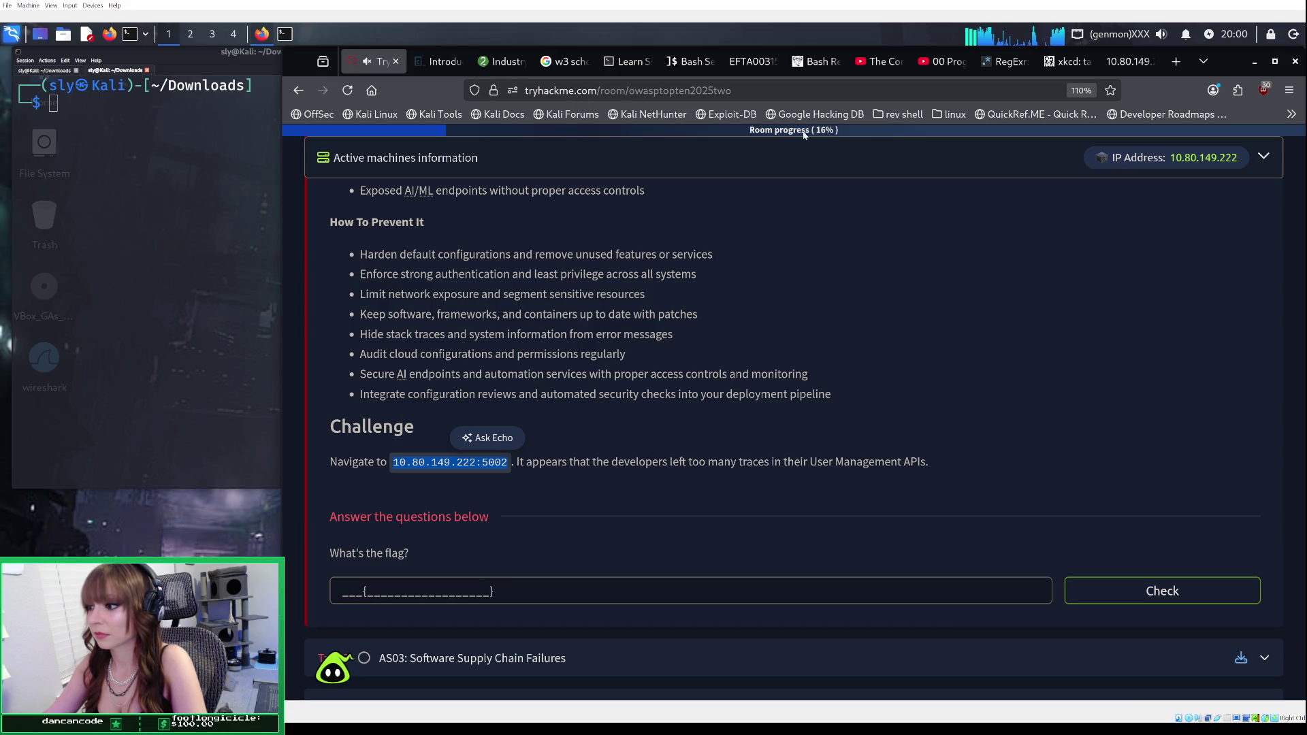
left_click(1124, 63)
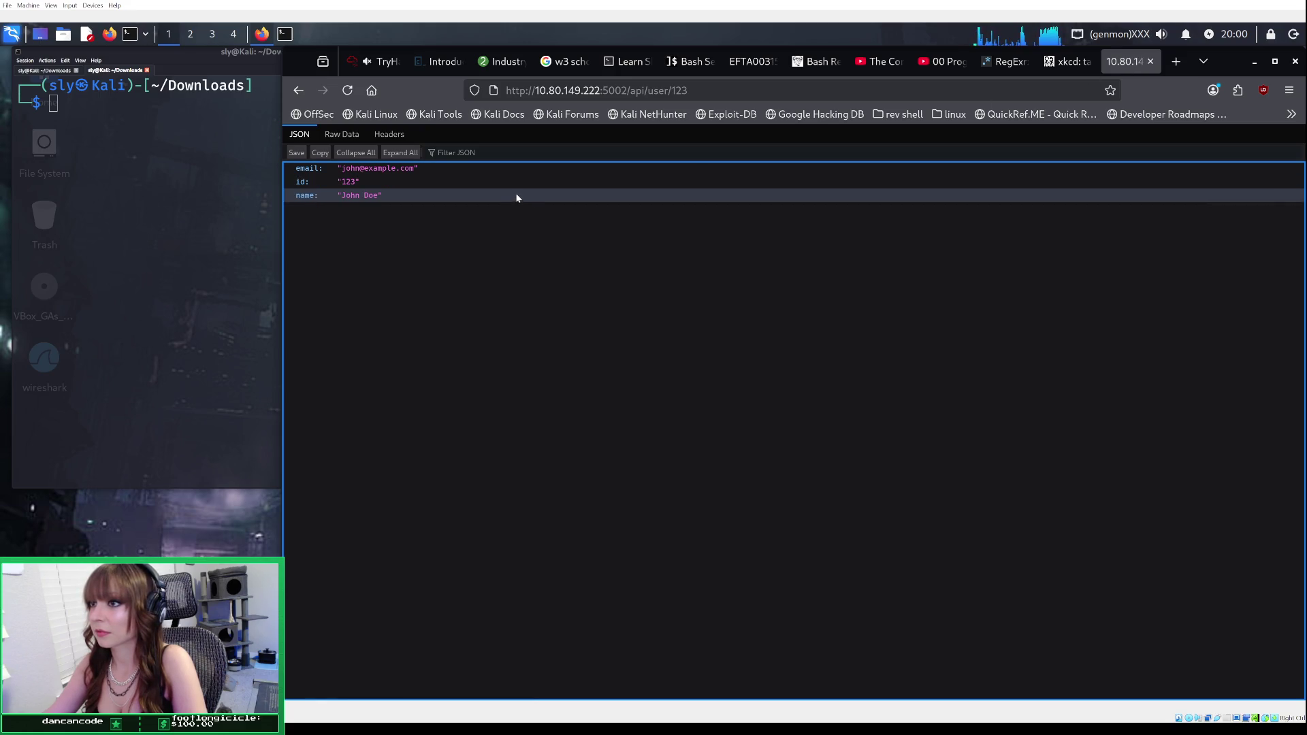
left_click(402, 156)
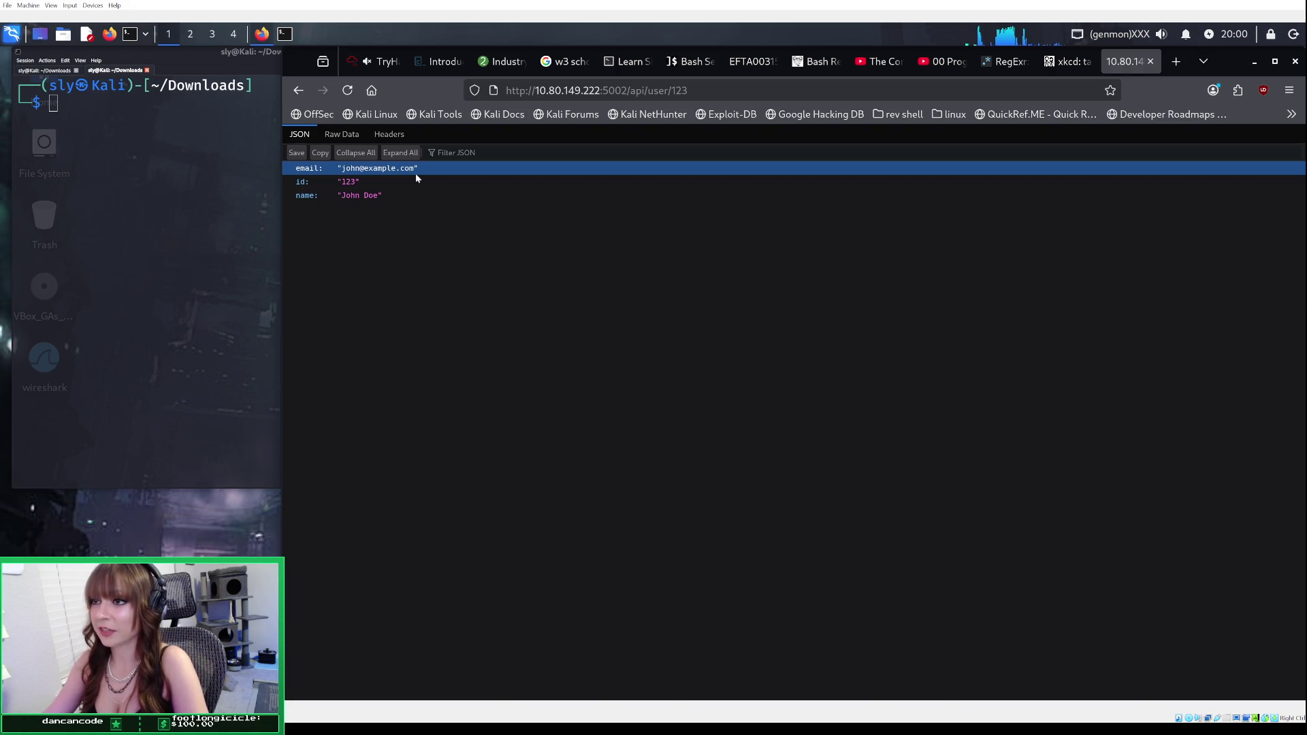
mouse_move(363, 52)
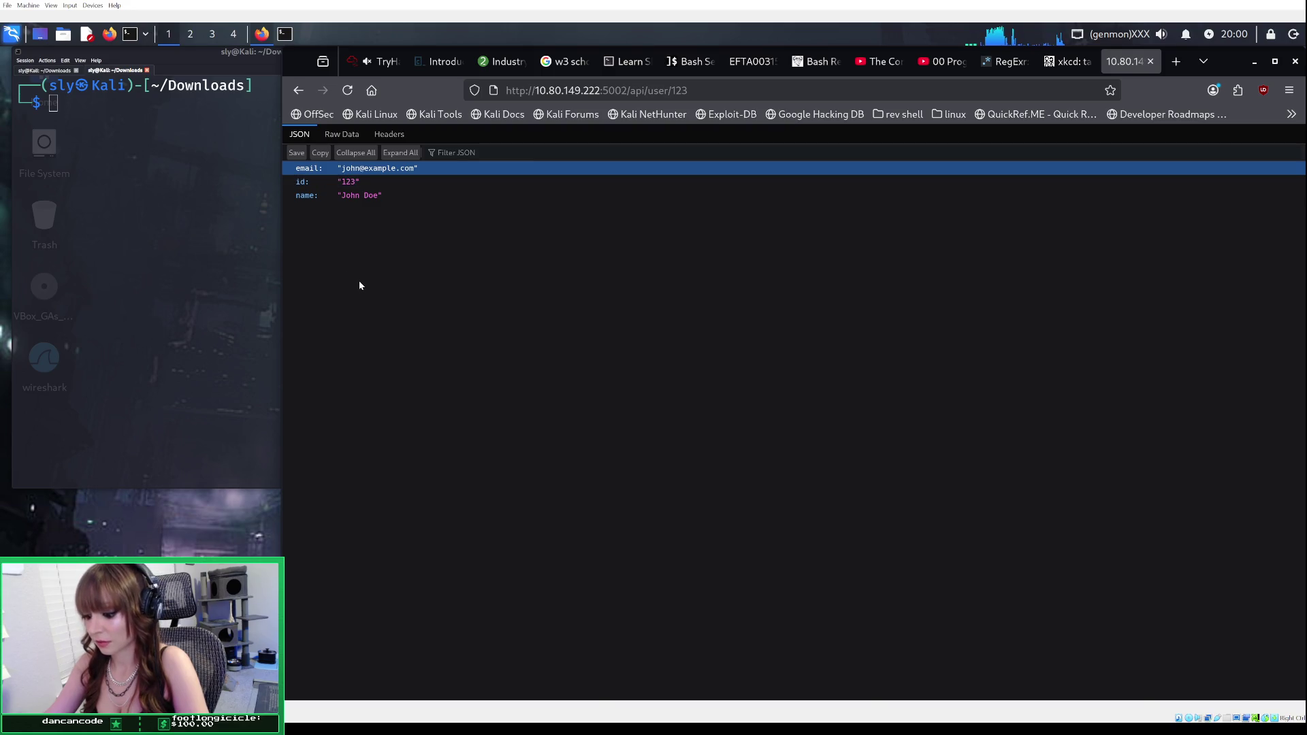
- Query user IDs 1, 124 and 0 by loading /api/user/1, /api/user/124 and /api/user/0
left_click(712, 92)
left_click(713, 92)
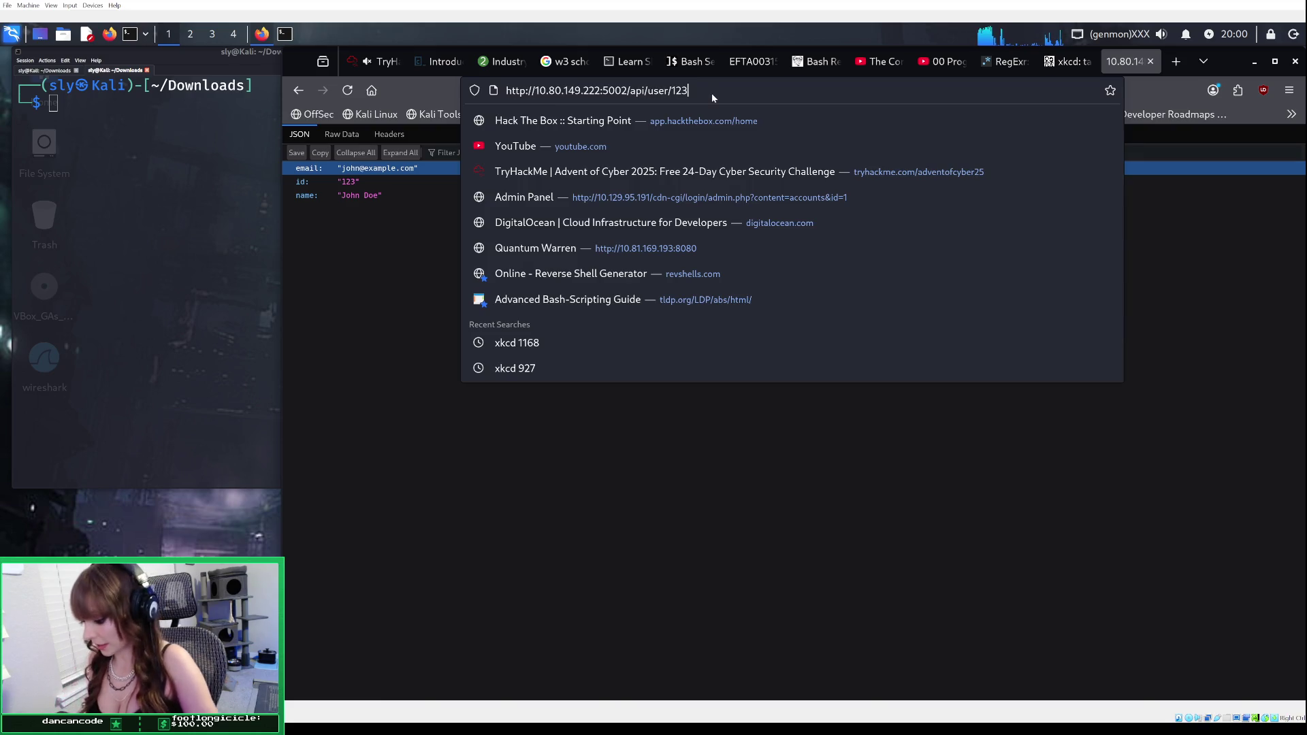
key("BackSpace")
key("Return")
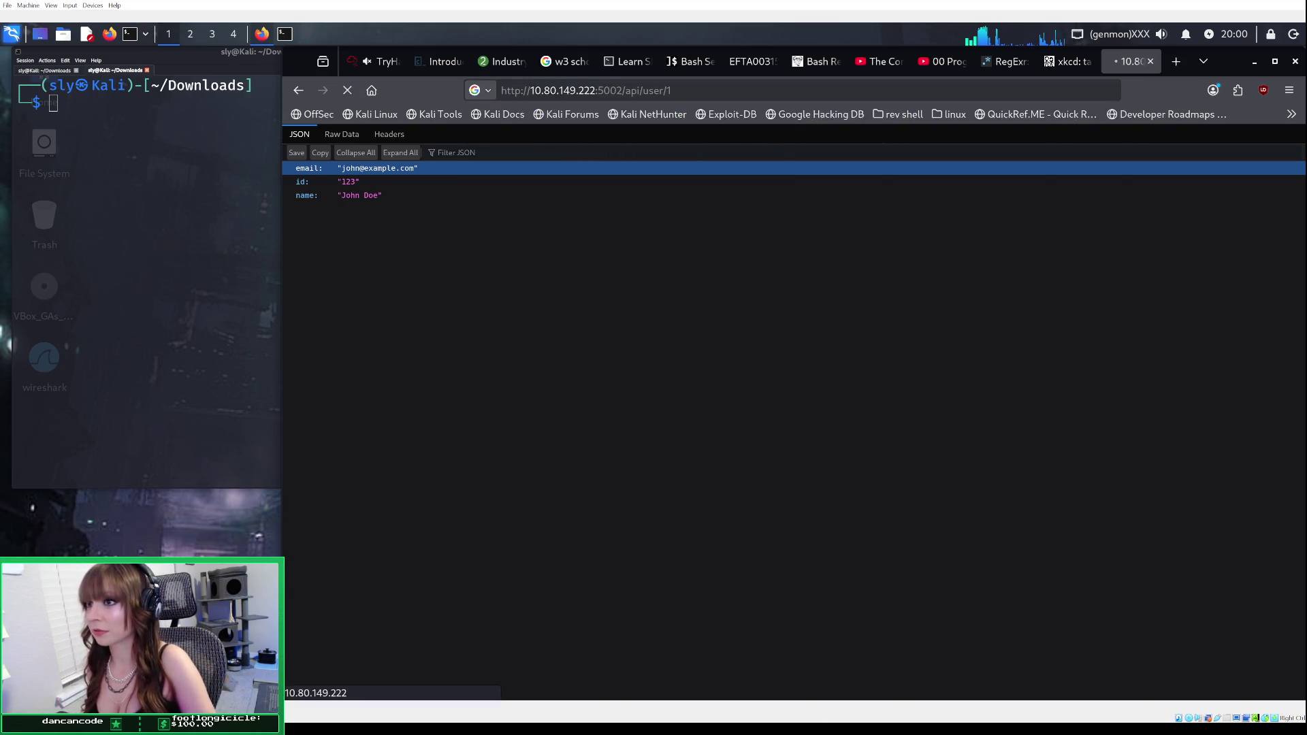
left_click(696, 89)
left_click(696, 88)
type("2")
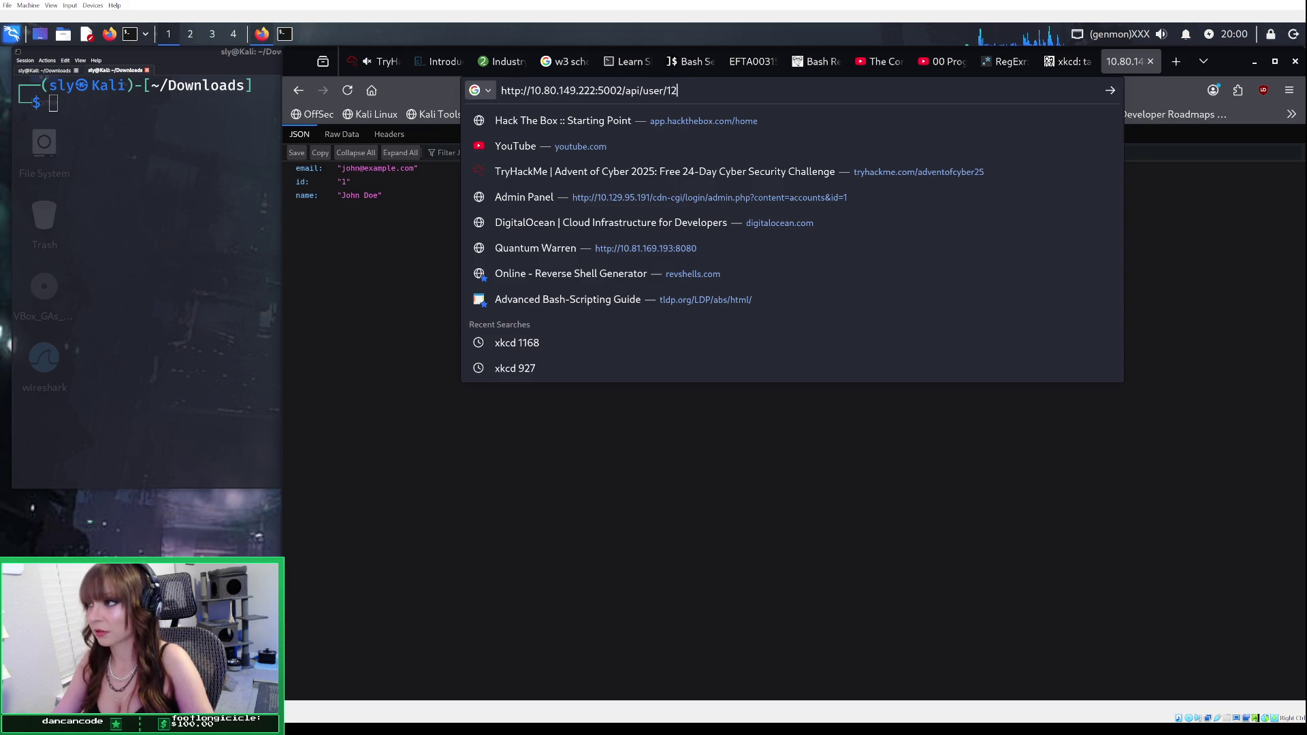
type("4")
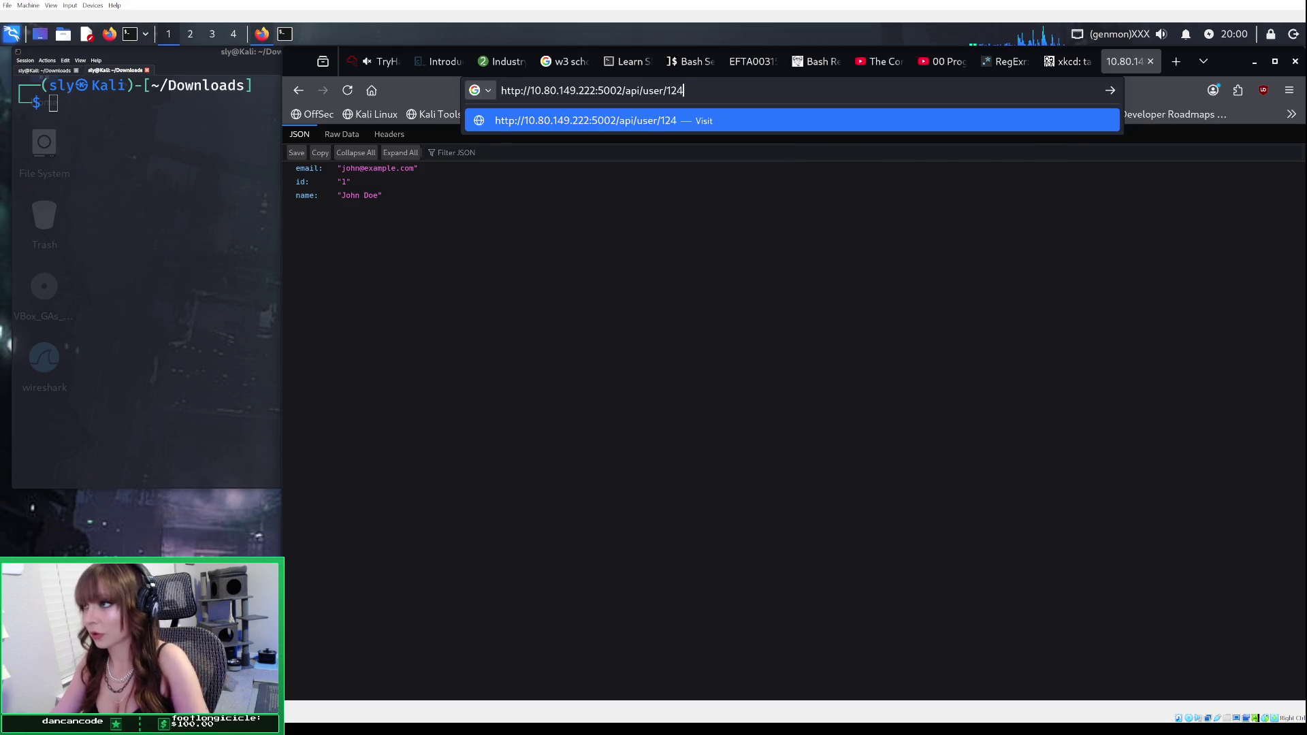
key("Return")
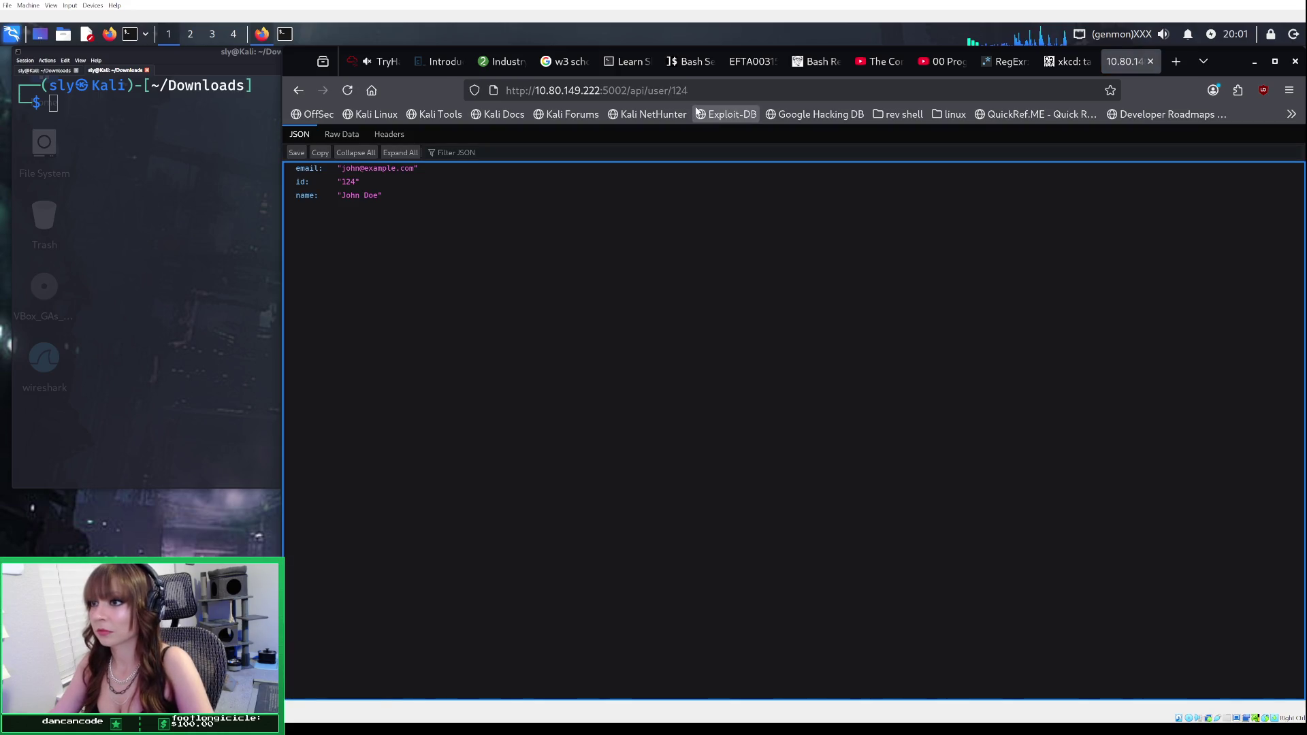
left_click(700, 89)
left_click(700, 88)
key("BackSpace")
key("BackSpace")
key("BackSpace")
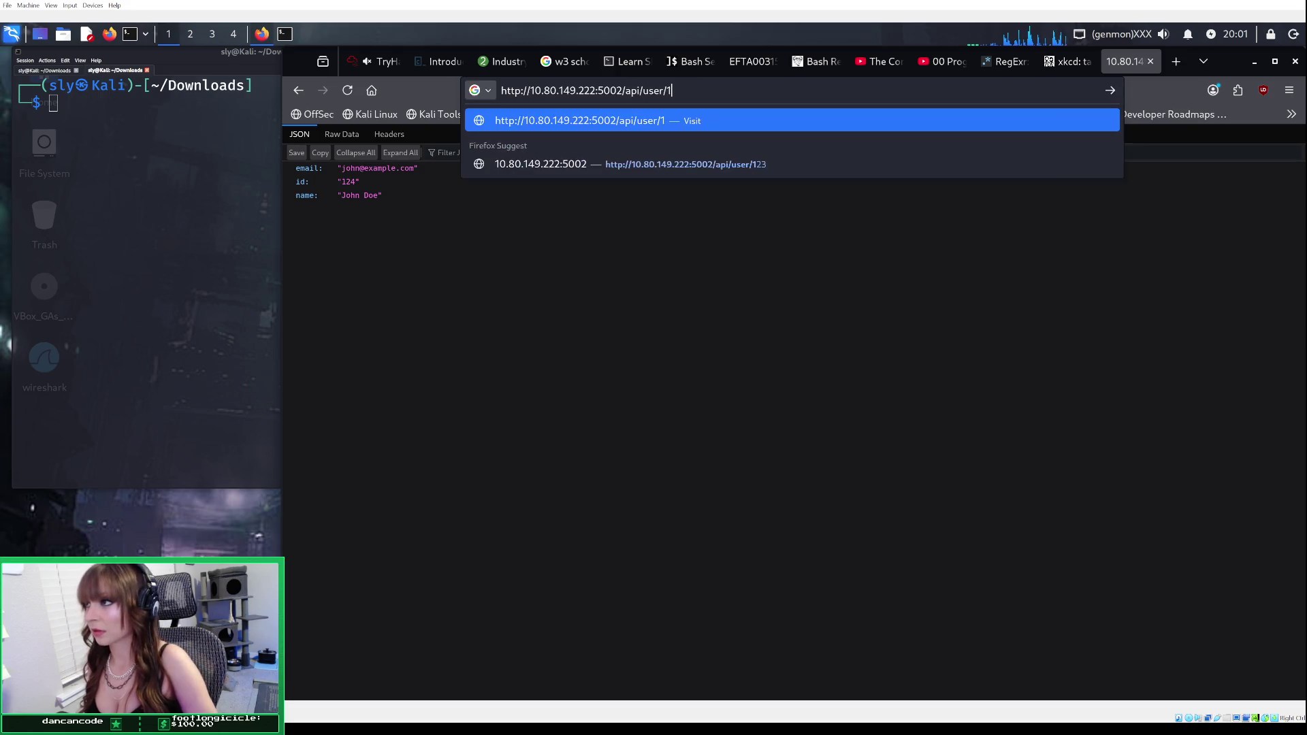
type("0")
key("Return")
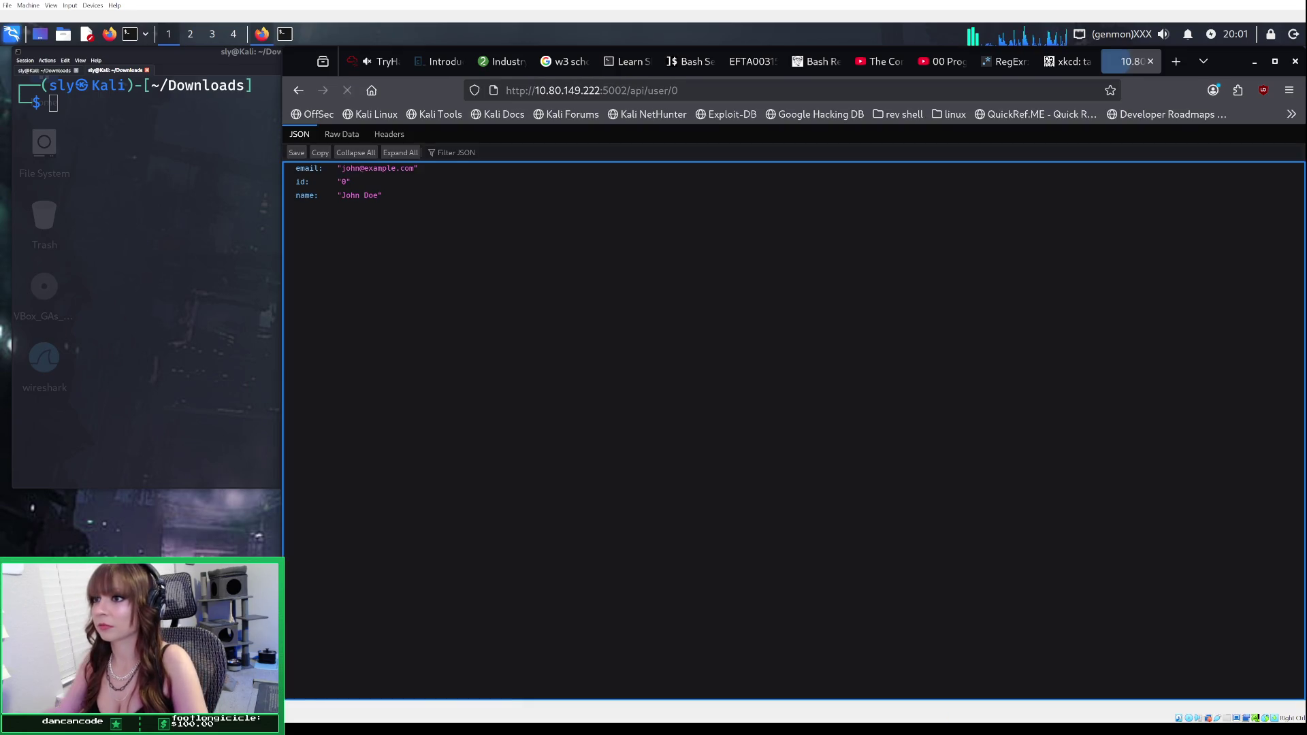
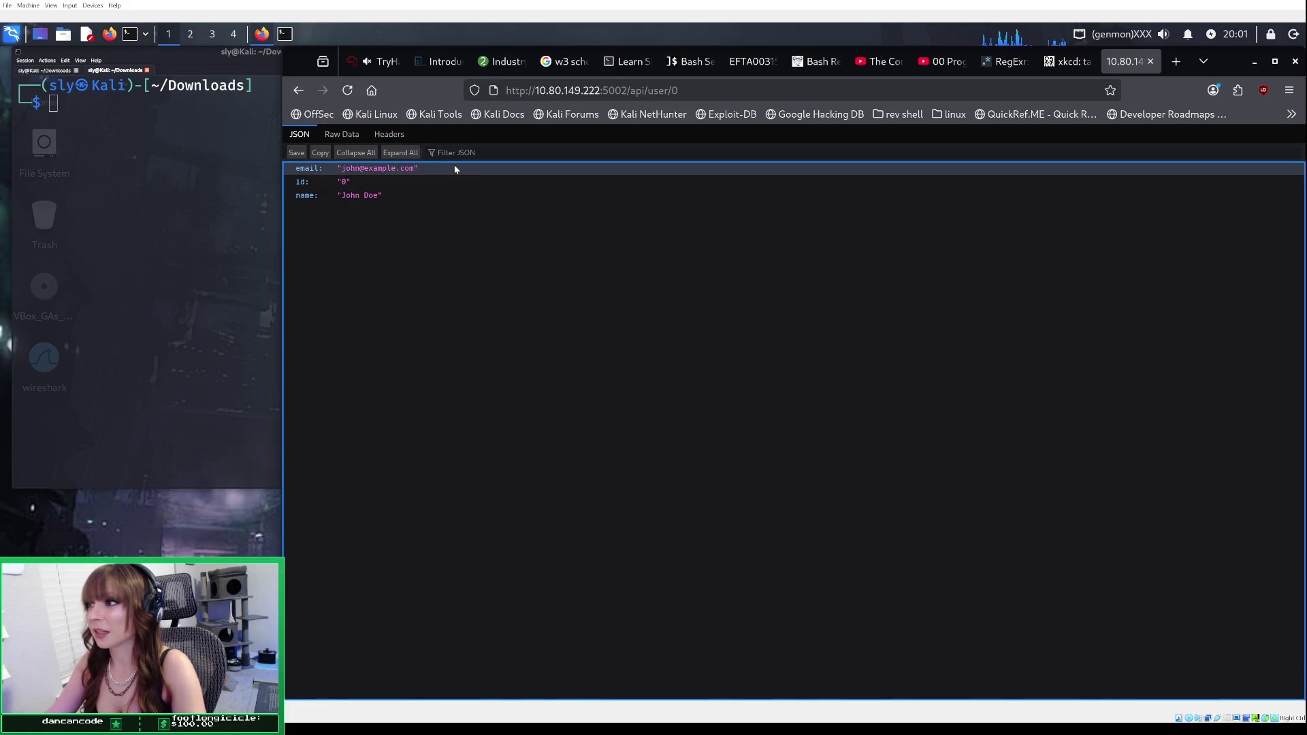
- Load /api/user/whoami instead of user 0 and select the THM flag leaked in its debug traceback
left_click(384, 62)
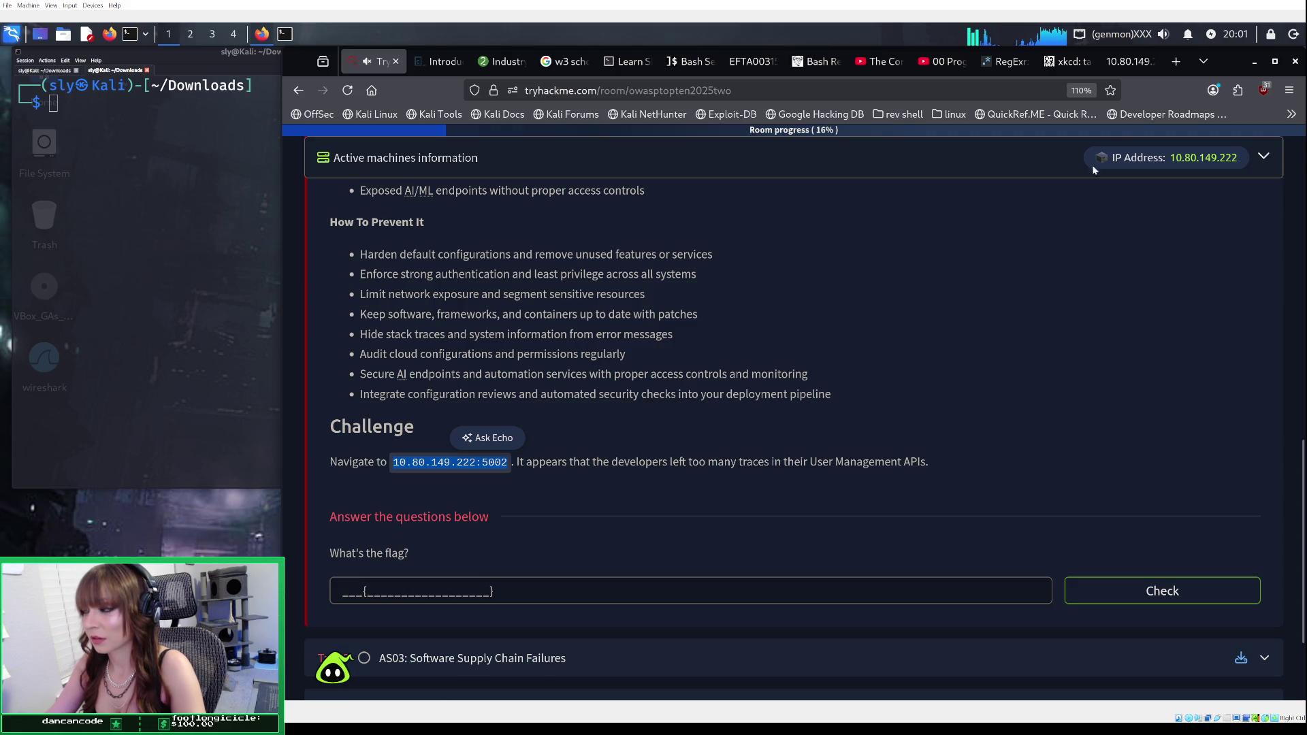
left_click(1123, 69)
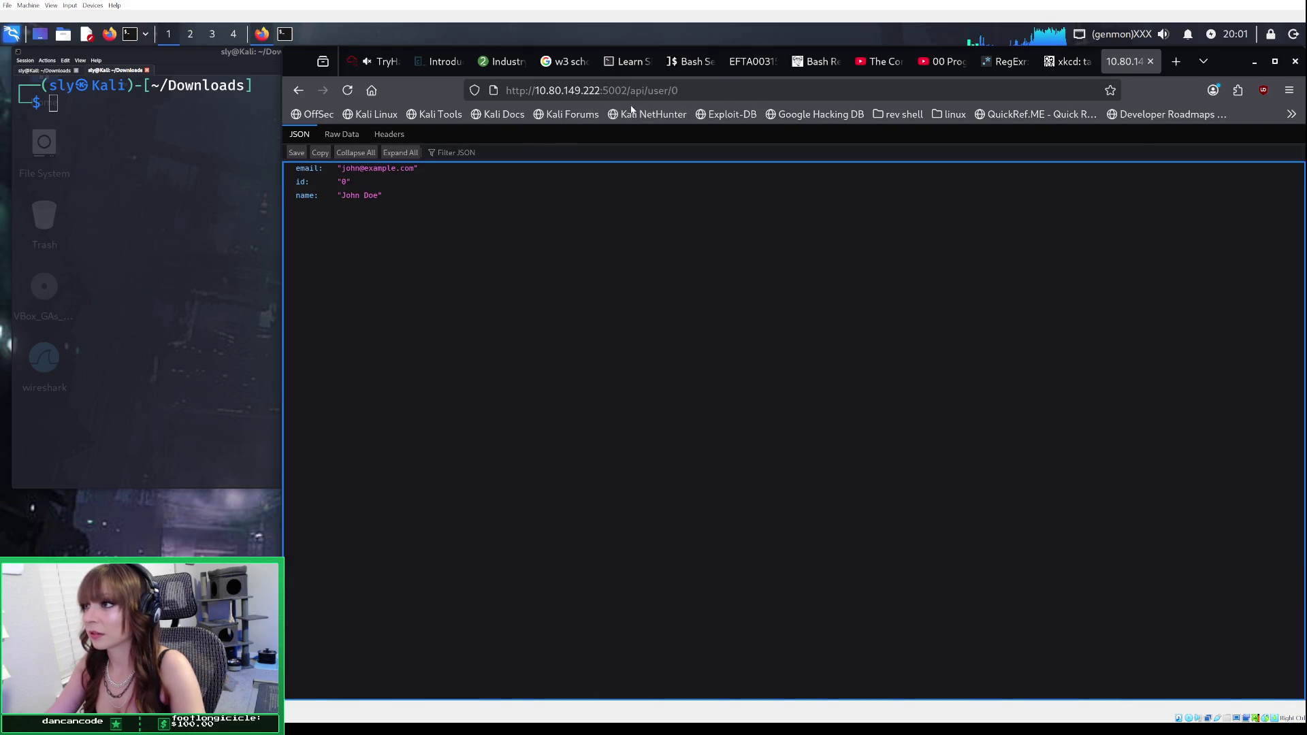
left_click(701, 90)
left_click(700, 92)
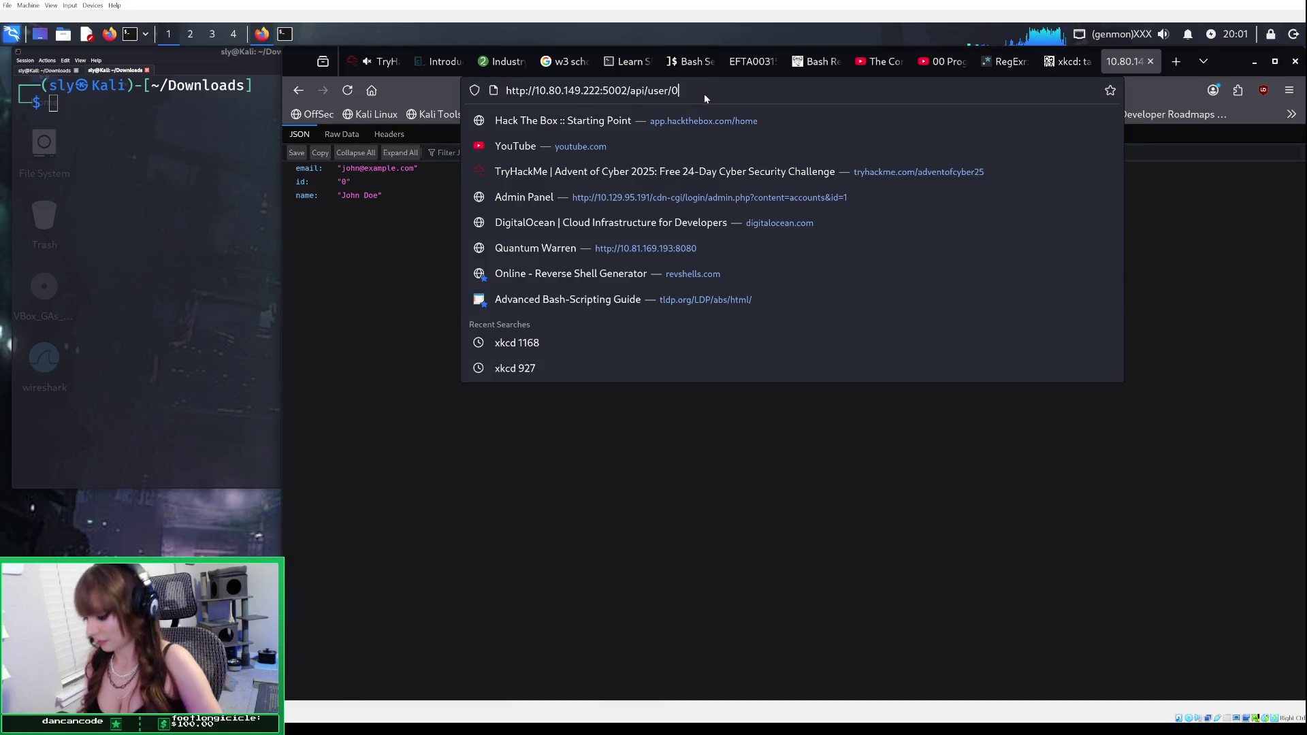
key("BackSpace")
type("whoami")
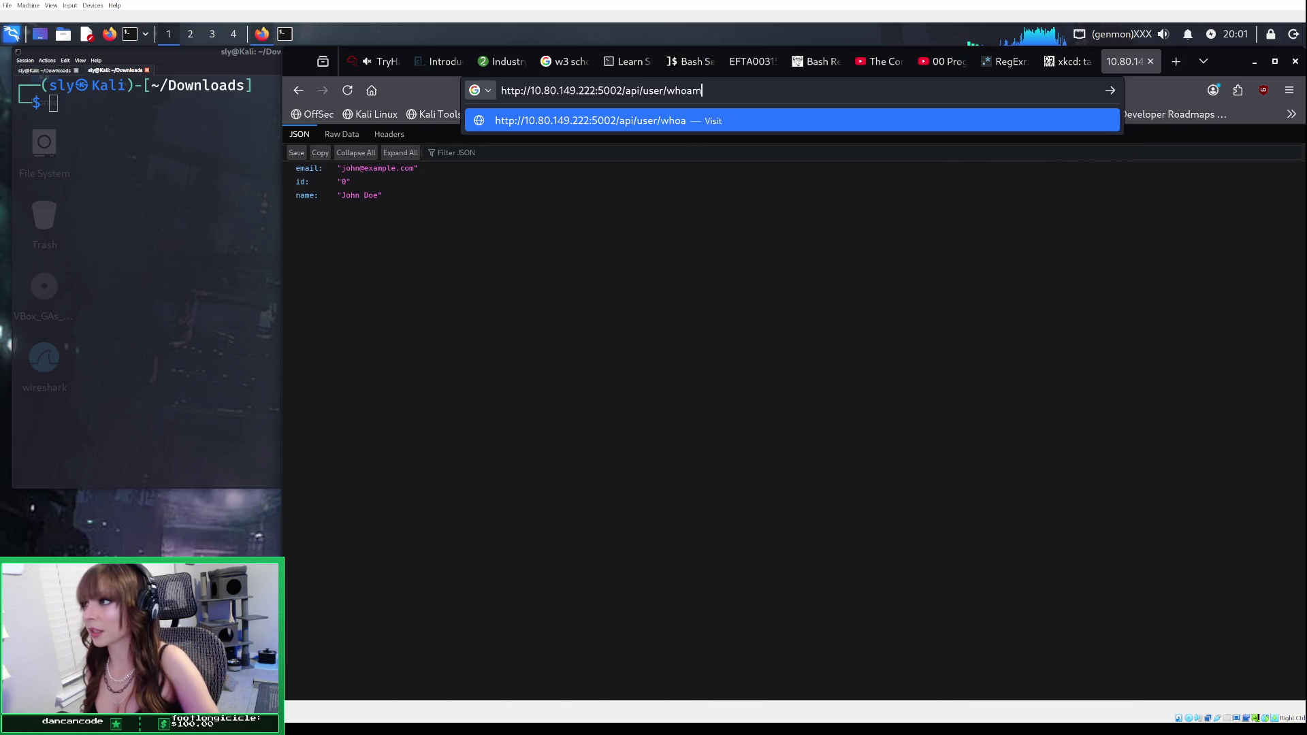
key("Return")
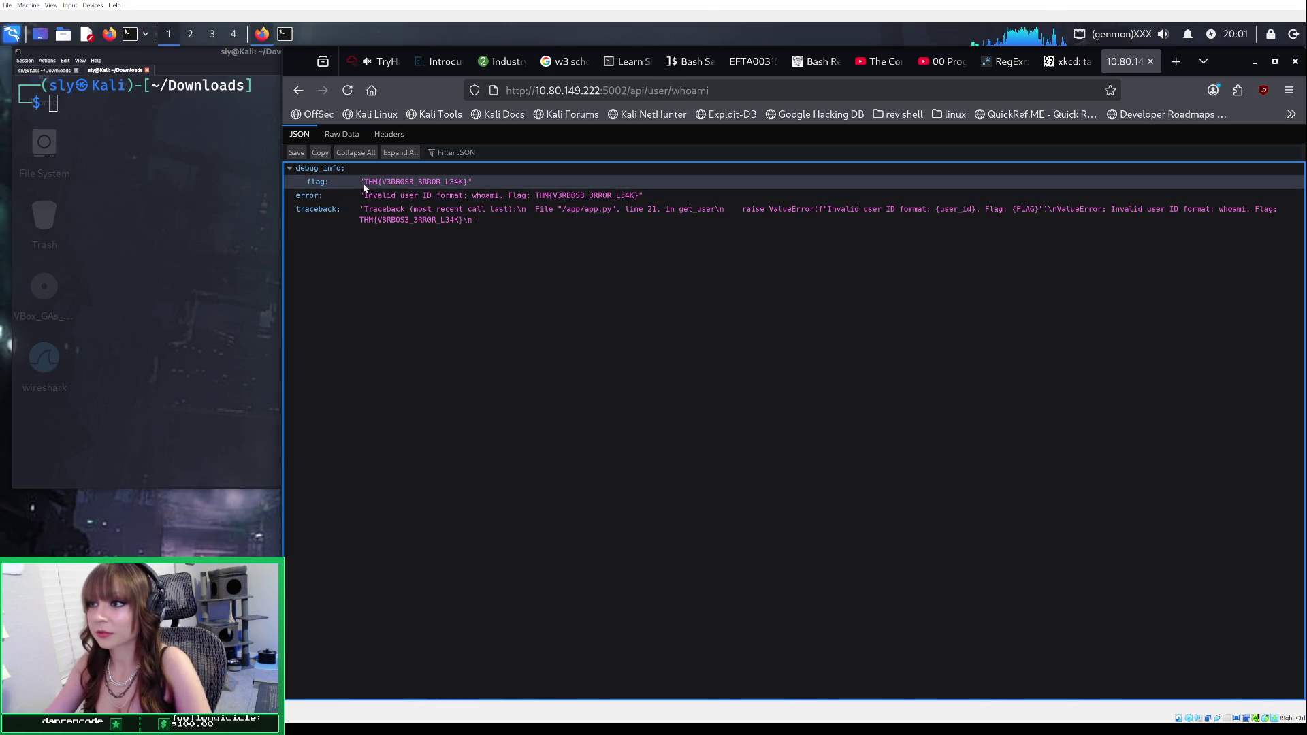
left_click_drag(366, 184, 467, 183)
key("ctrl+c")
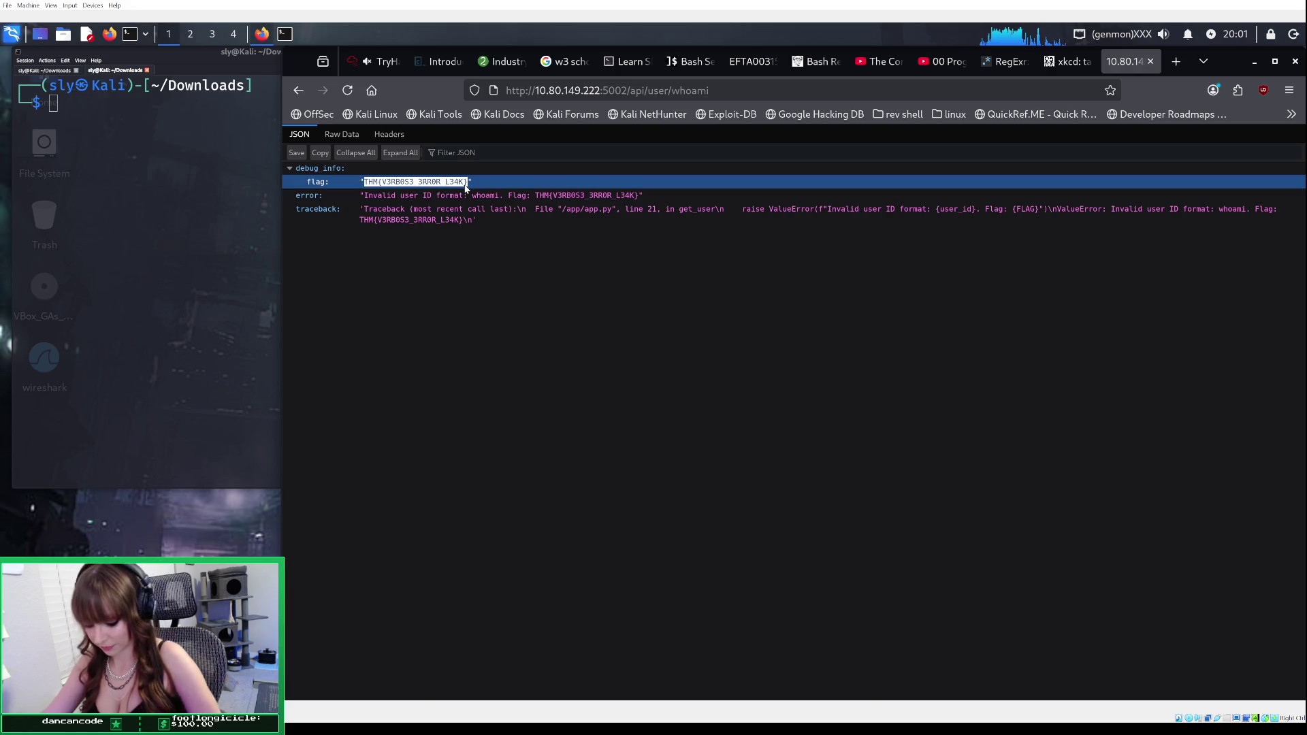
left_click(384, 63)
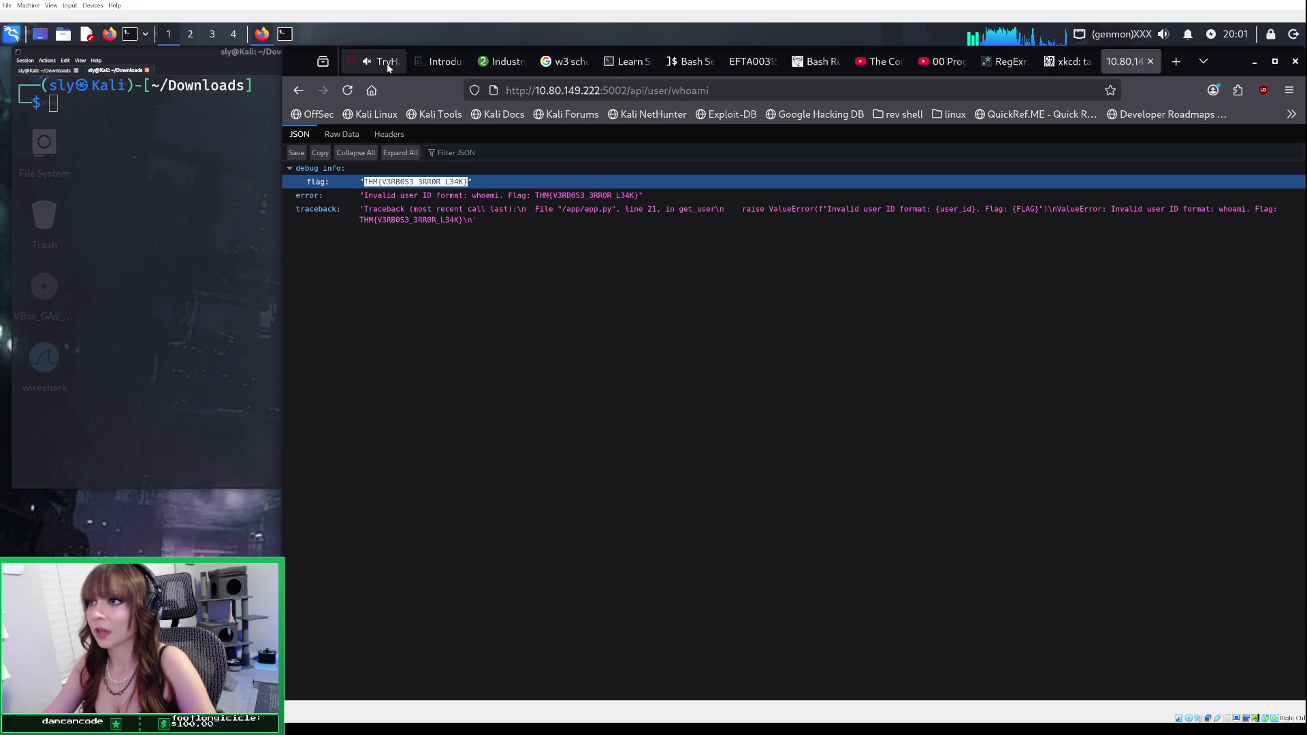
- Paste the copied THM flag into the misconfiguration answer field and submit it
left_click(413, 599)
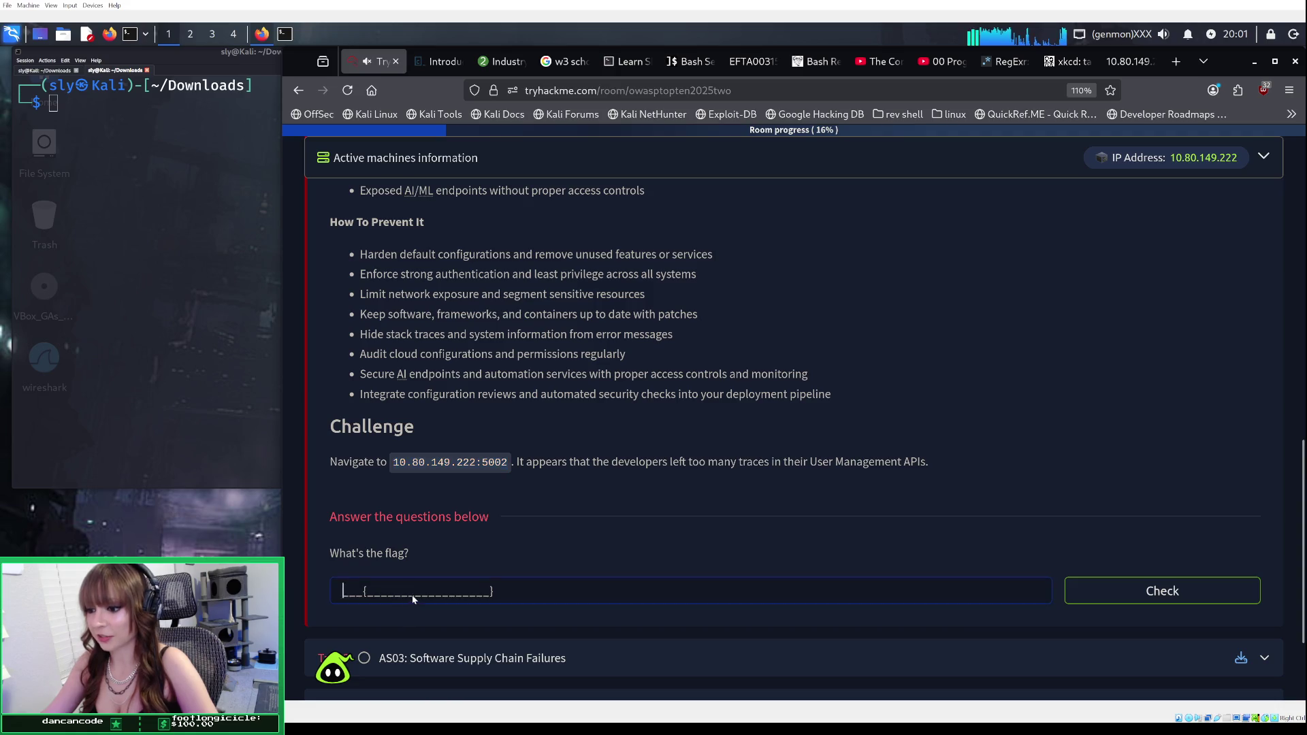
key("ctrl+v")
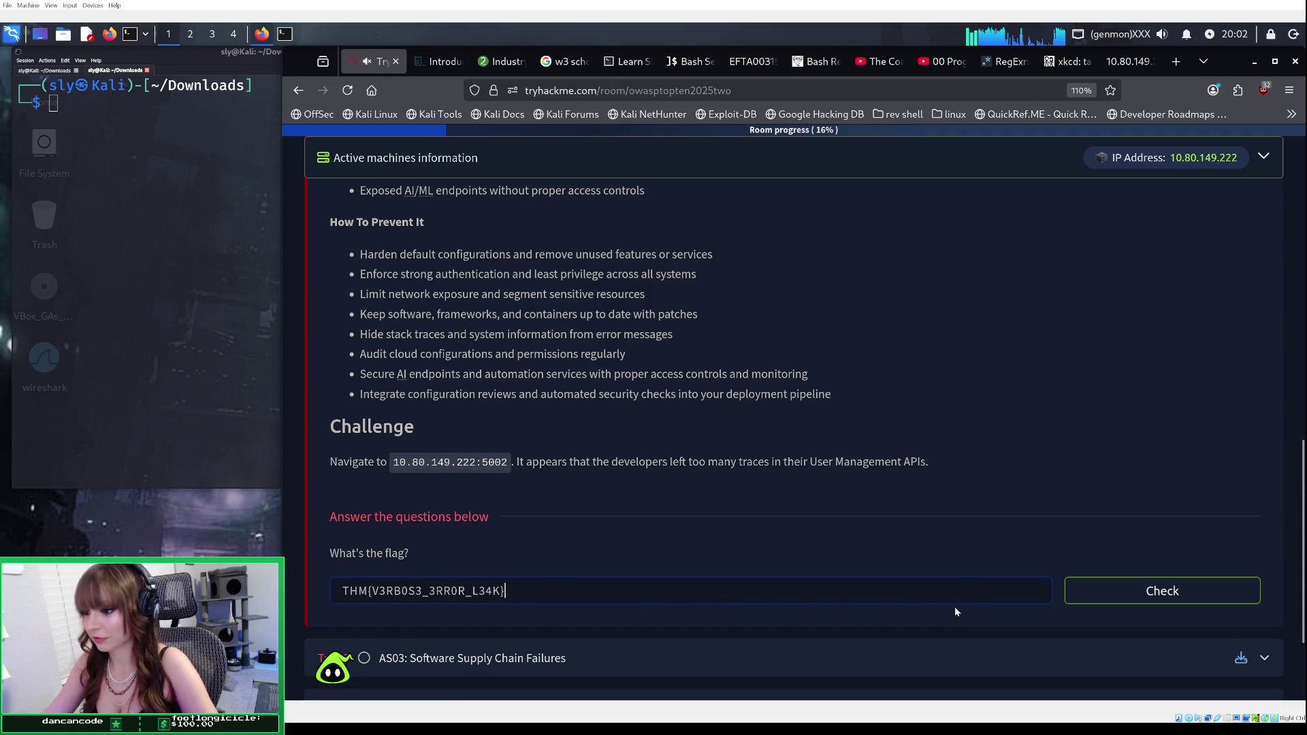
left_click(1105, 591)
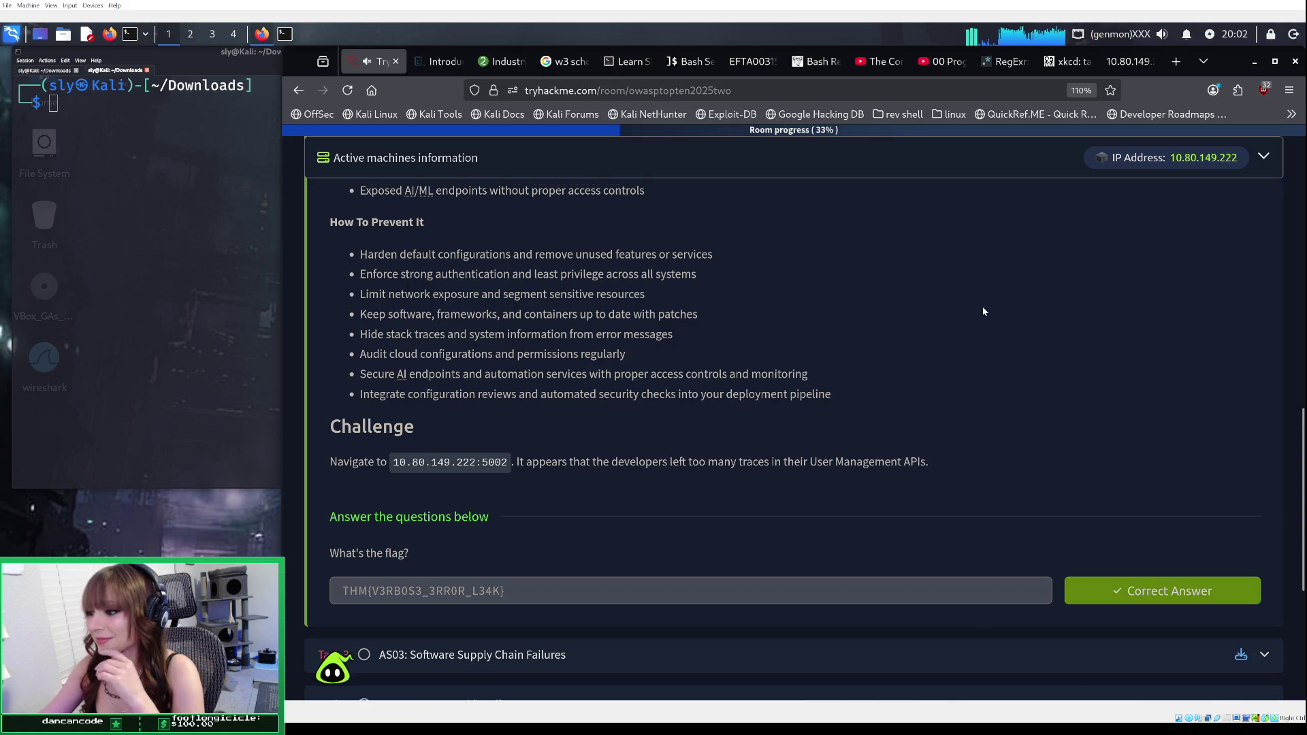
scroll(983, 311, "down", 1)
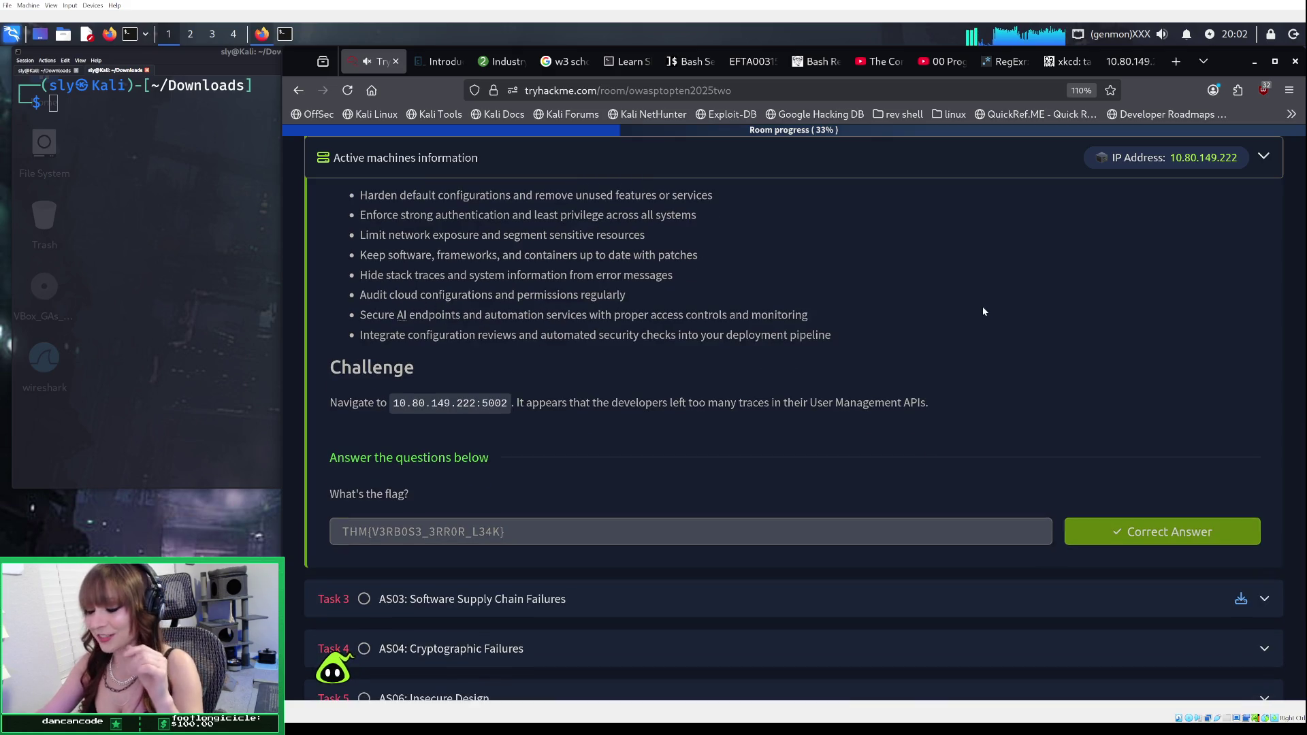
- Expand Task 3 on Software Supply Chain Failures and recheck the API debug output
left_click(1105, 601)
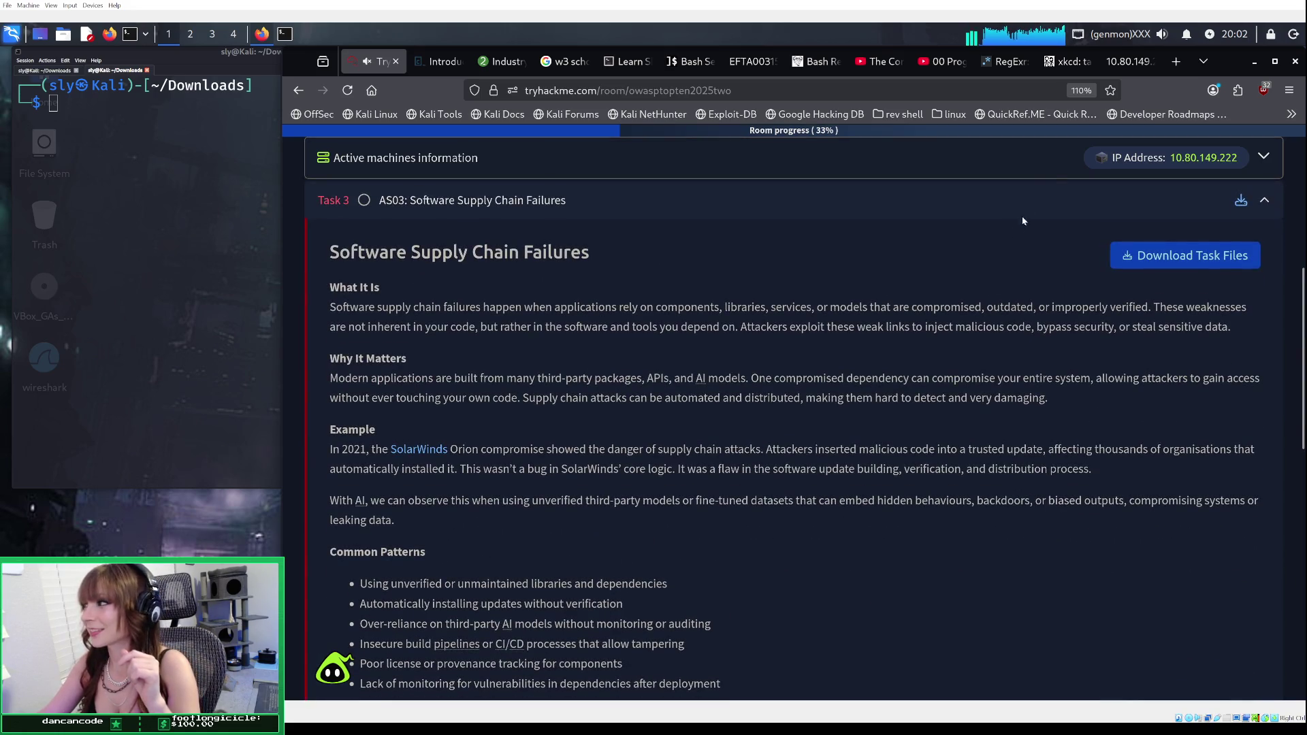
left_click(1127, 62)
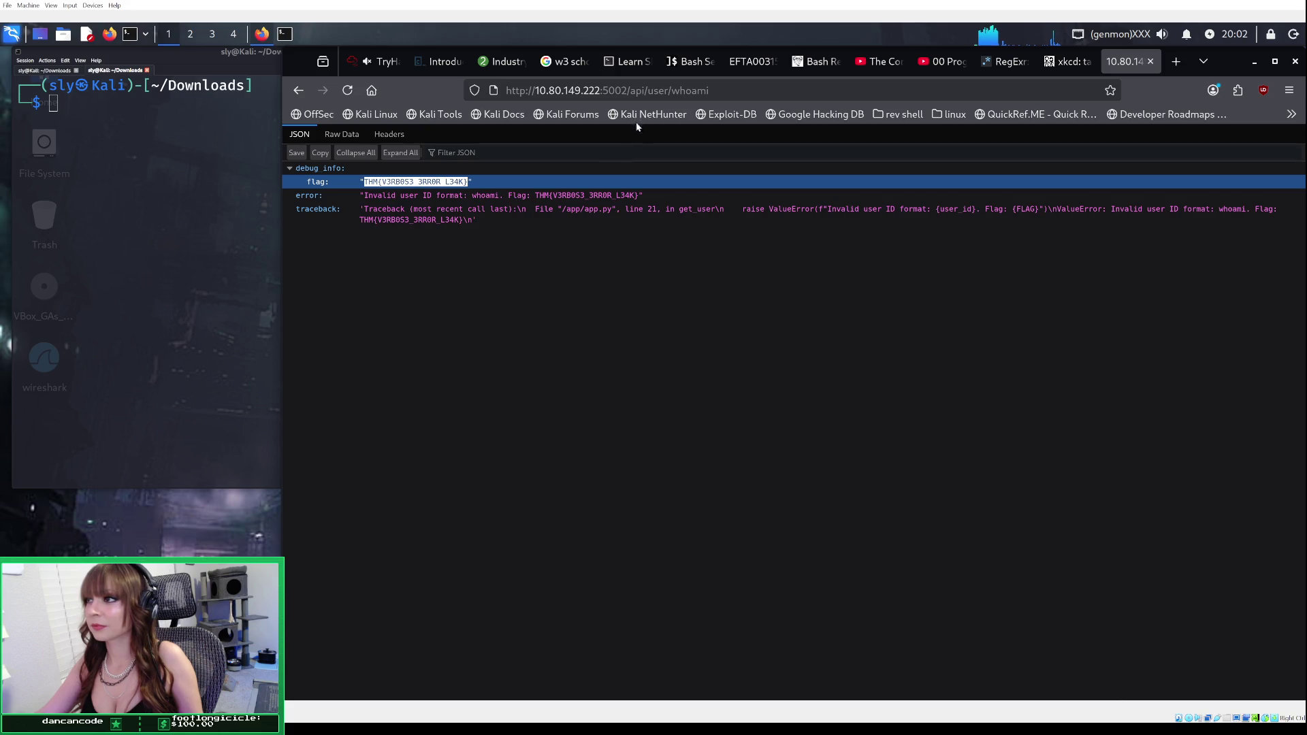
left_click(392, 62)
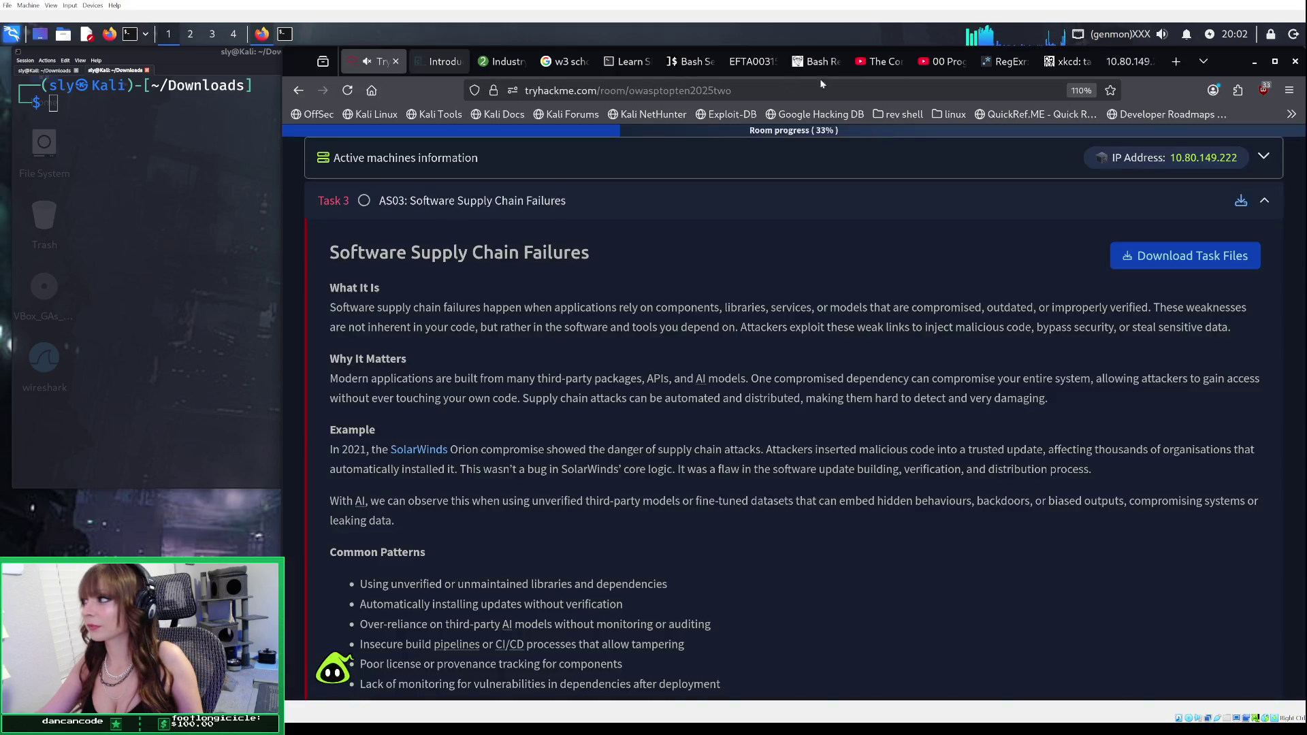
- Close the API response tab and go to the Task 3 flag answer field
left_click(1128, 65)
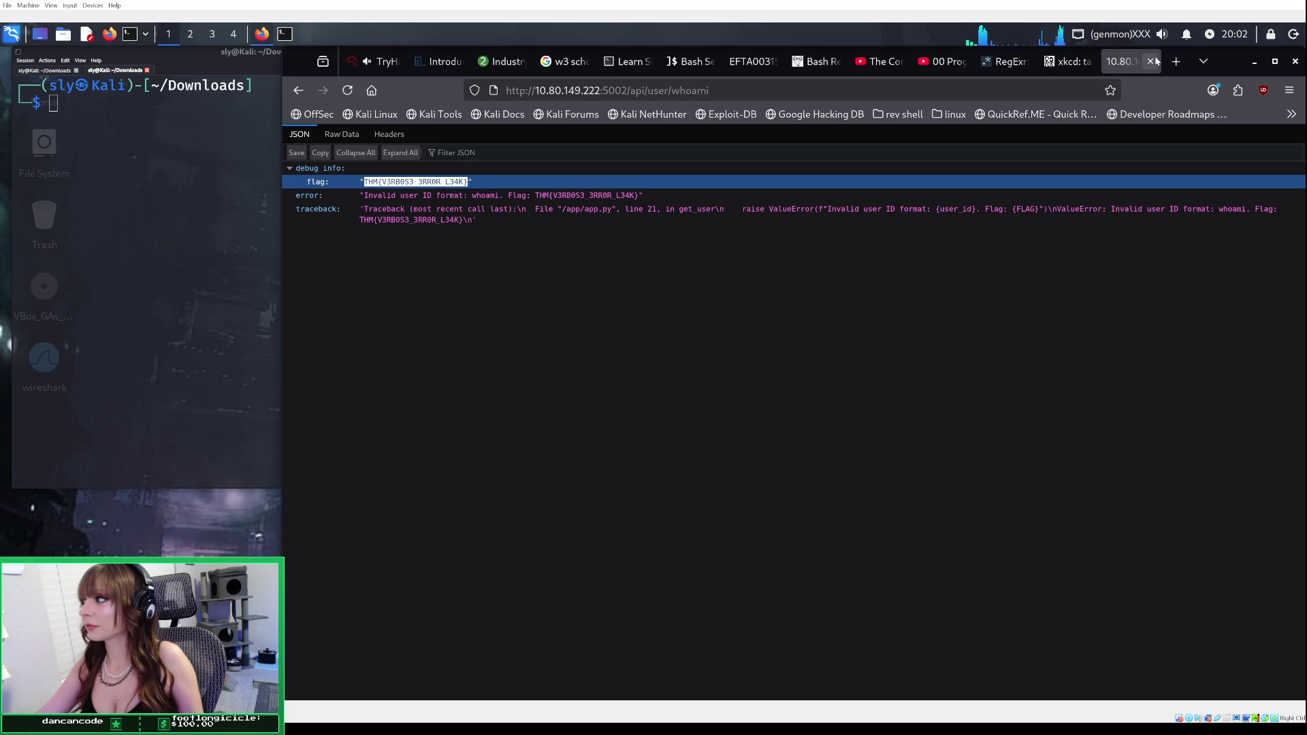
left_click(1151, 62)
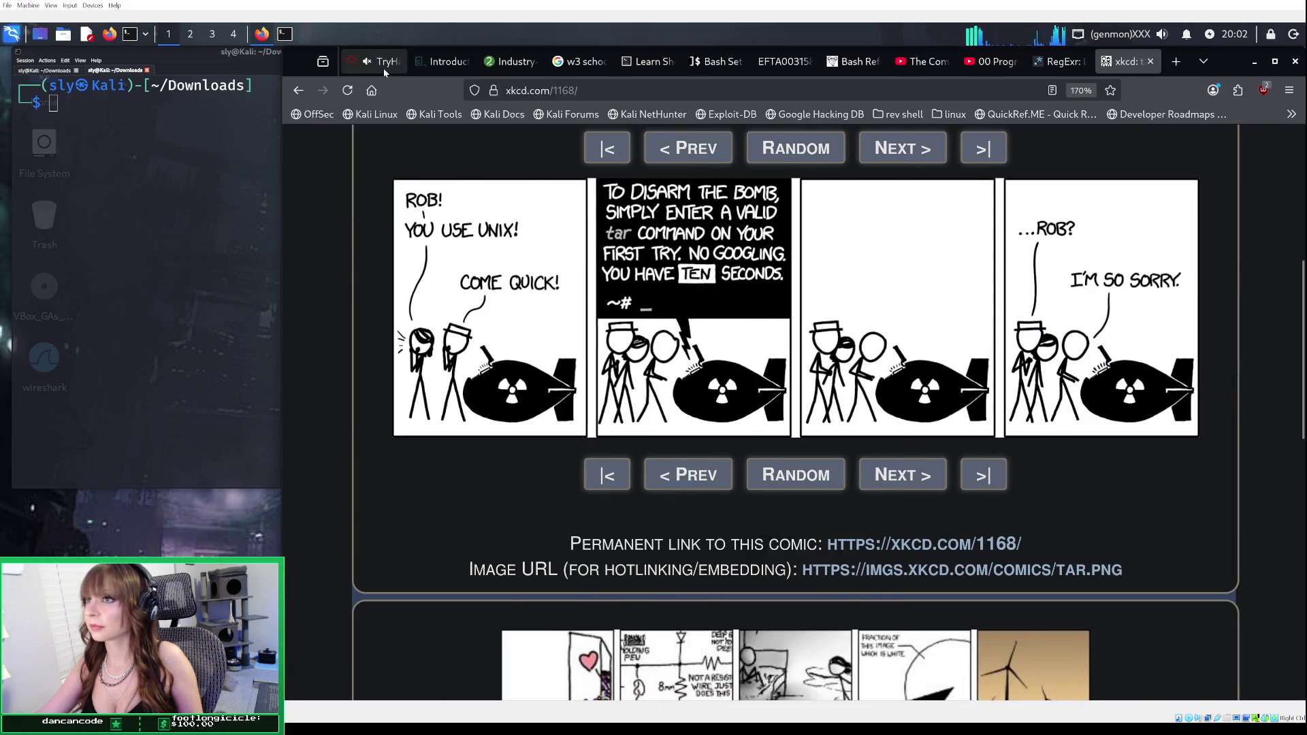
left_click(383, 63)
scroll(605, 450, "down", 7)
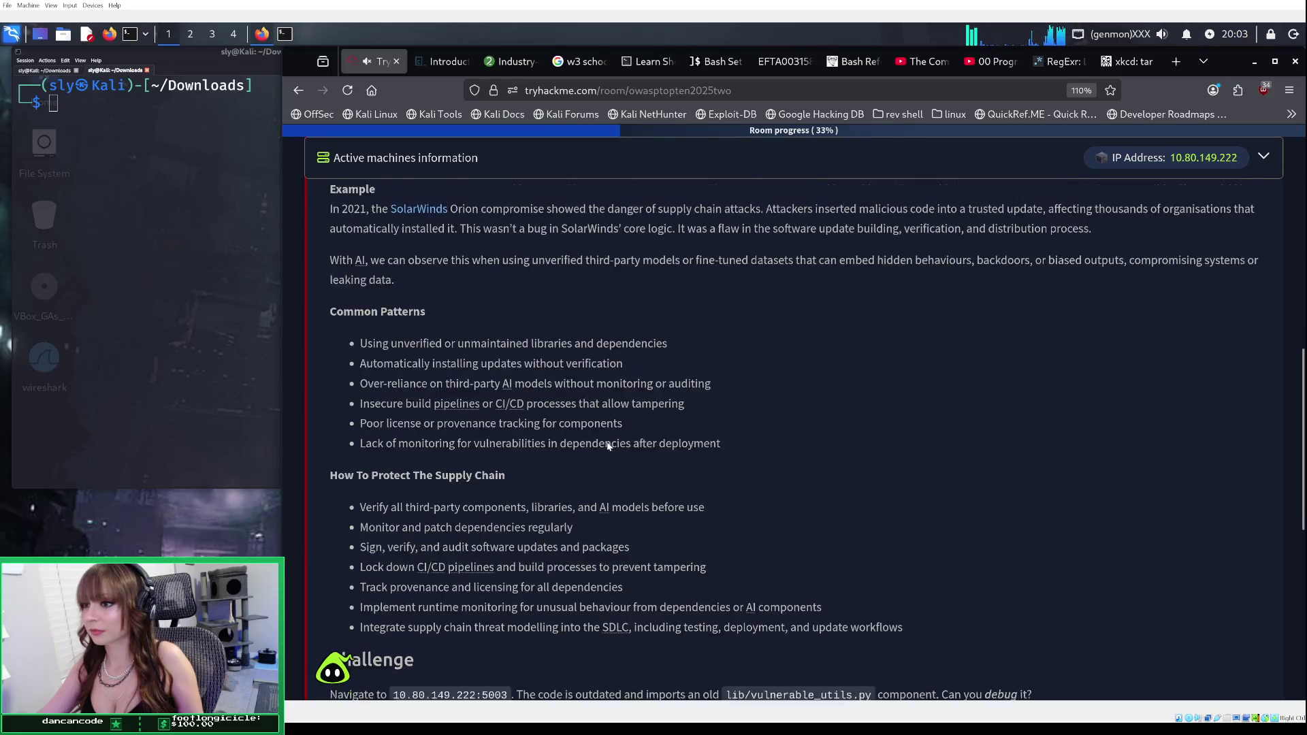
left_click(400, 537)
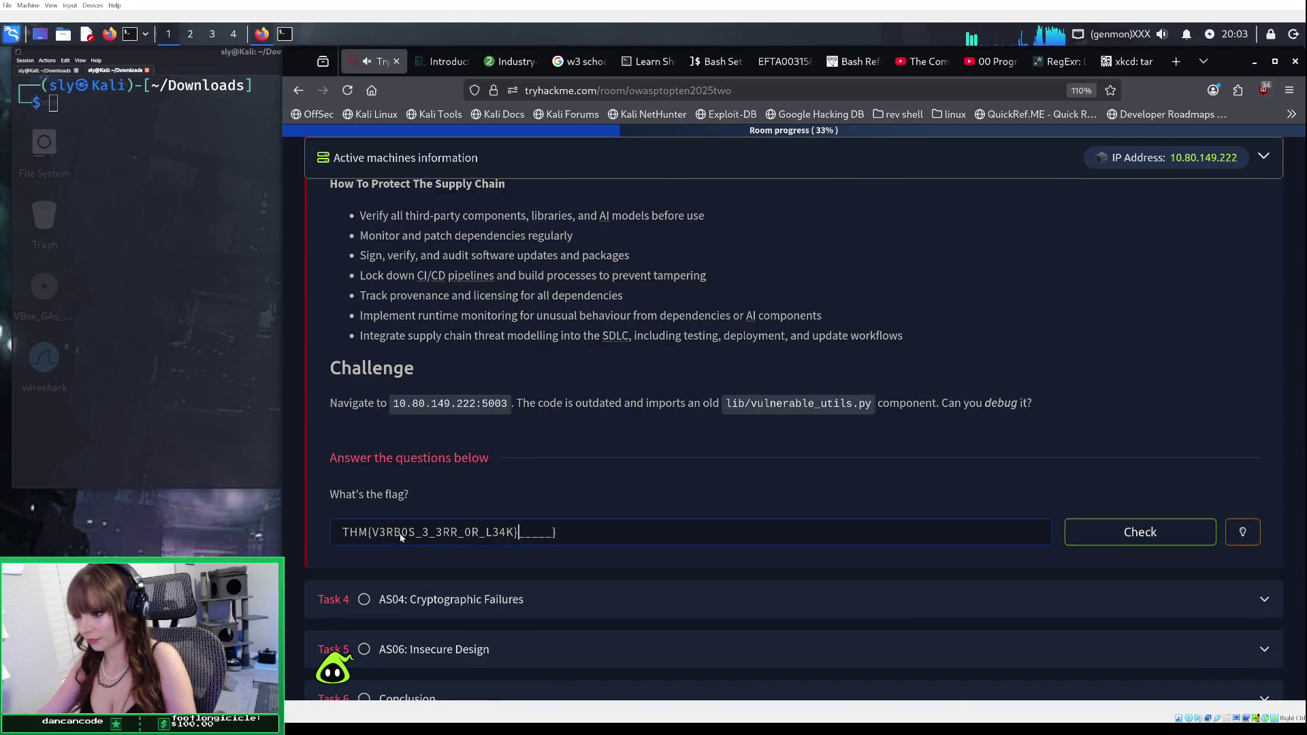
- Erase the leftover flag text from the Task 3 answer and scroll back to the lesson intro
key("BackSpace")
key("BackSpace")
key("BackSpace")
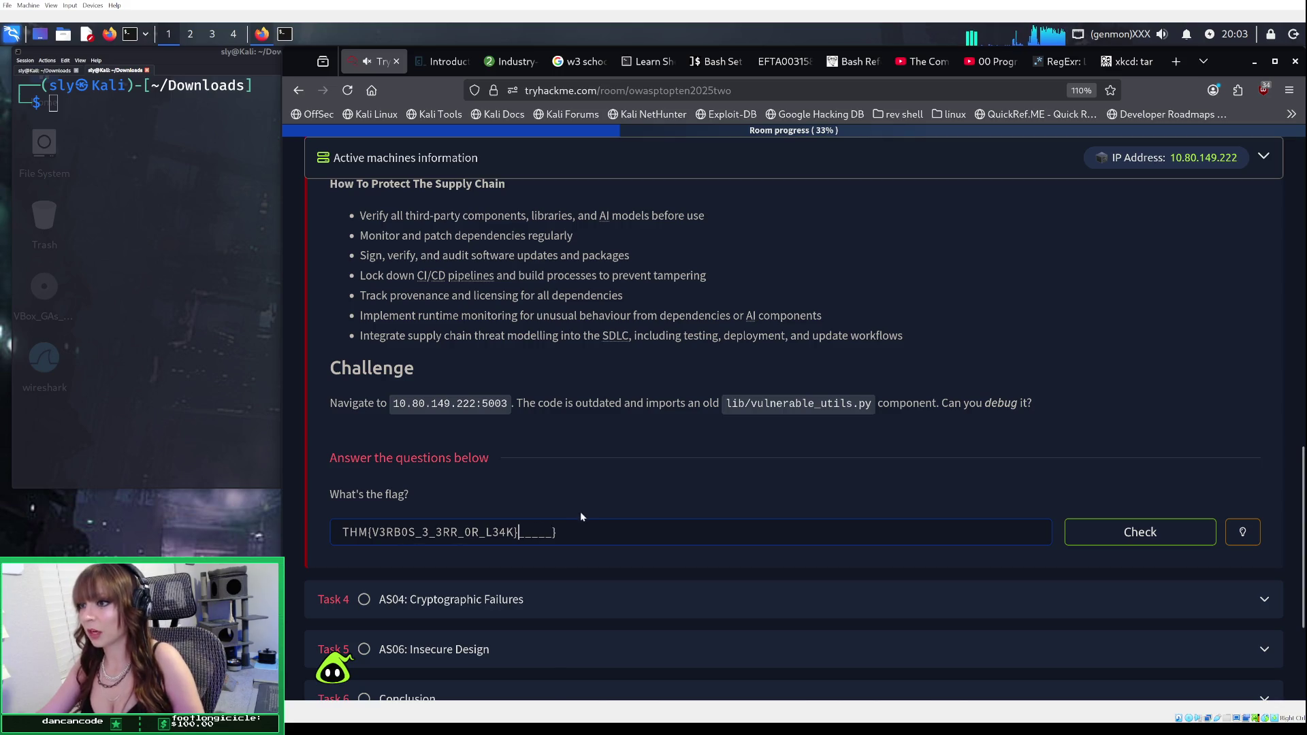
key("BackSpace")
key("BackSpace")
key("BackSpace")
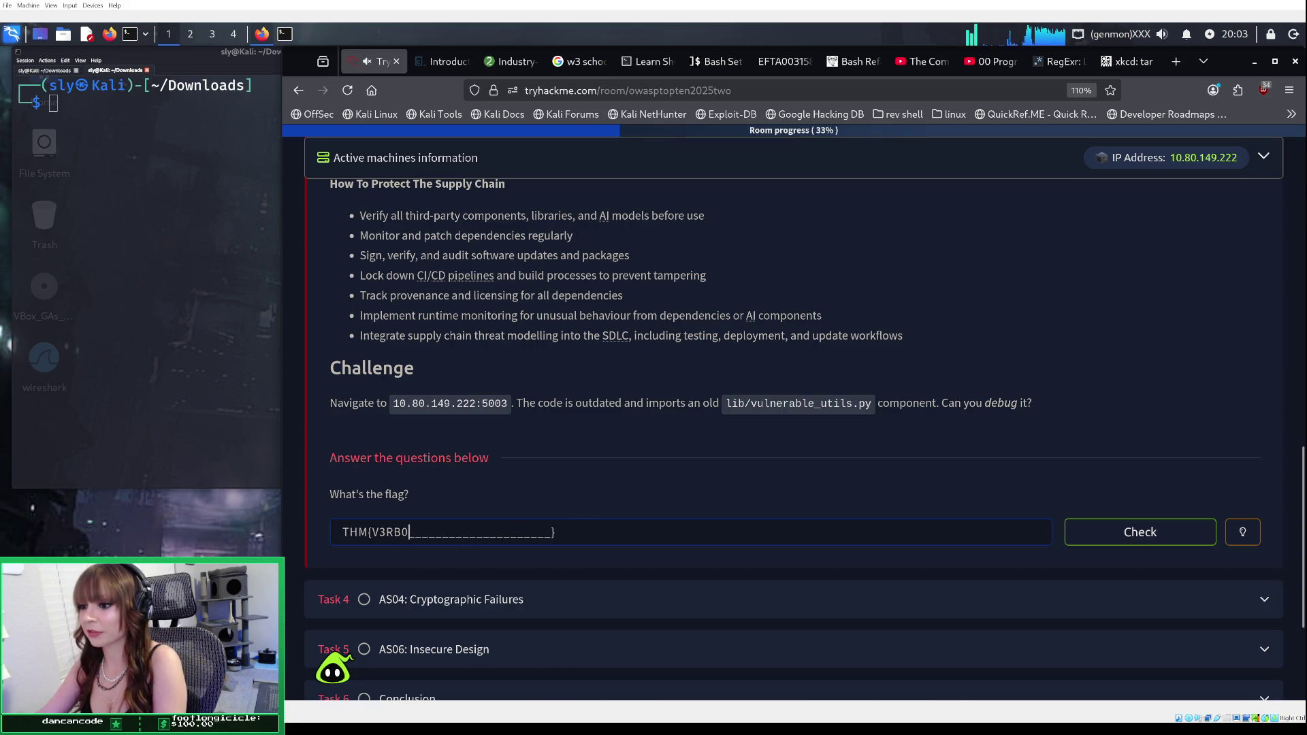
scroll(592, 507, "up", 3)
scroll(593, 507, "up", 4)
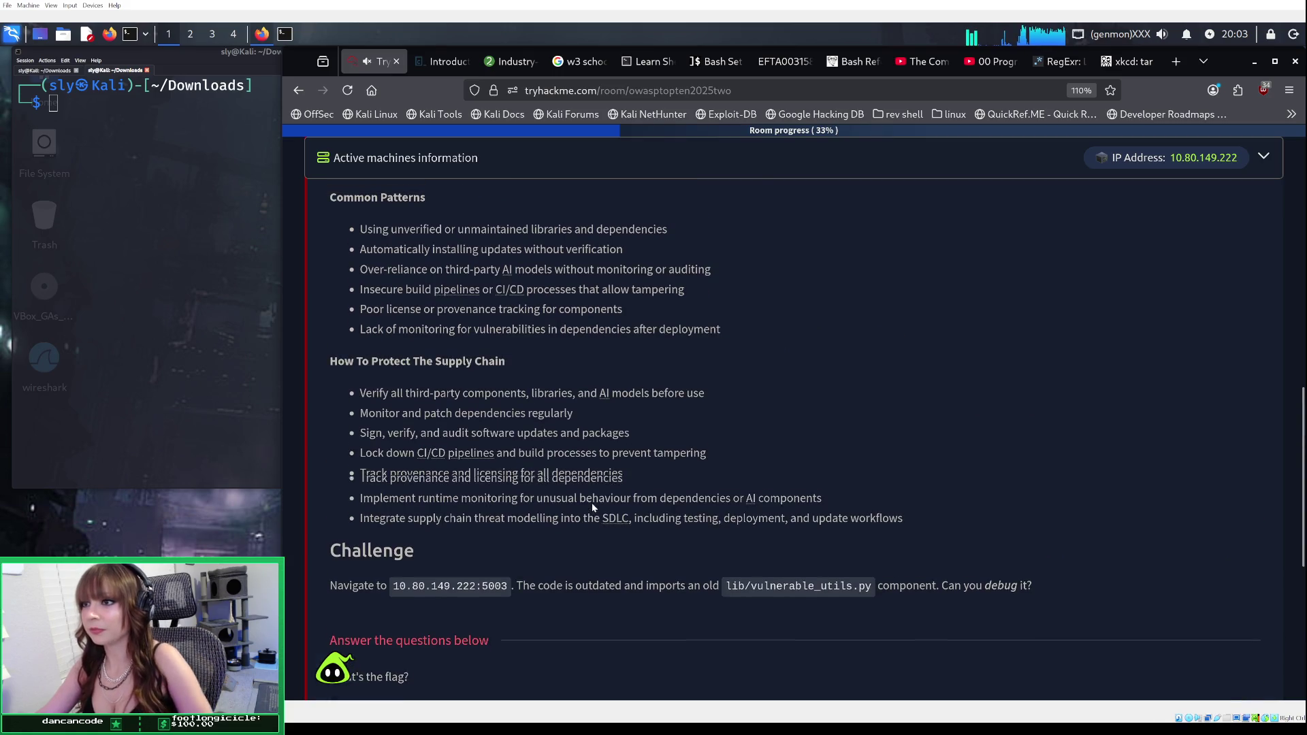
scroll(592, 507, "up", 3)
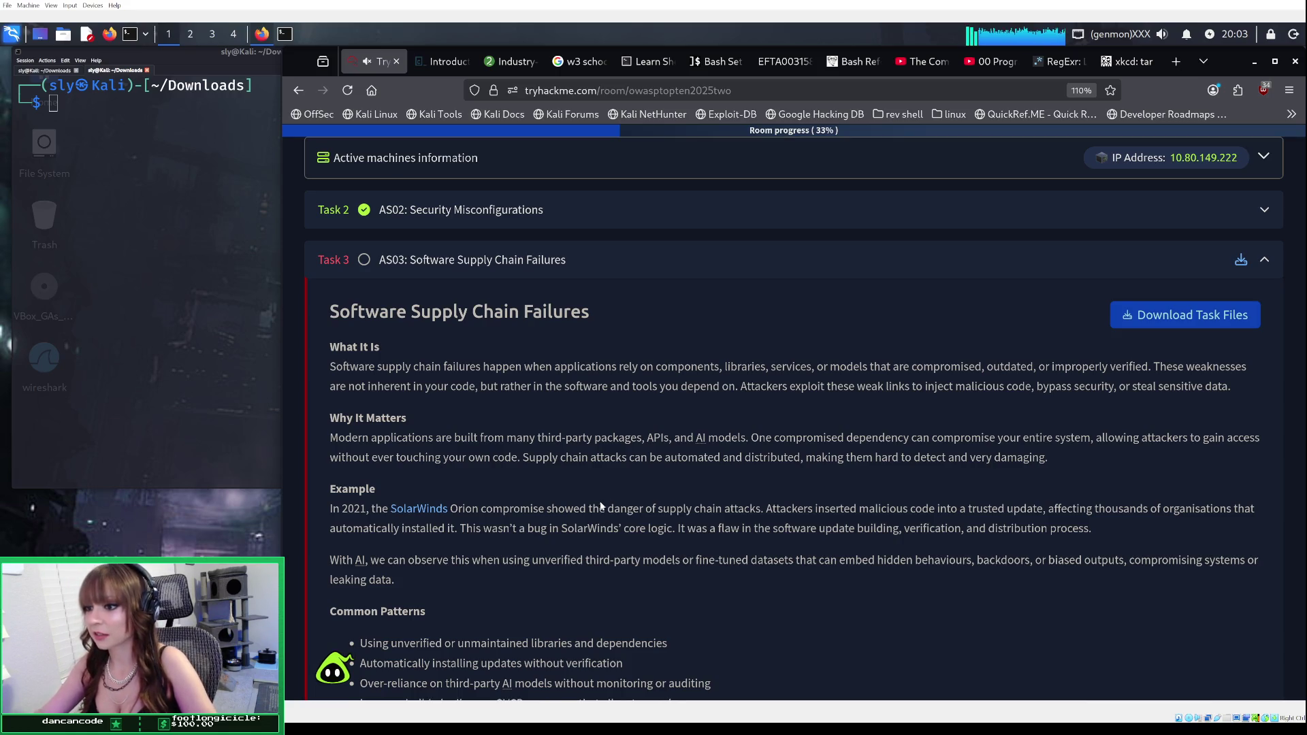
scroll(584, 502, "down", 1)
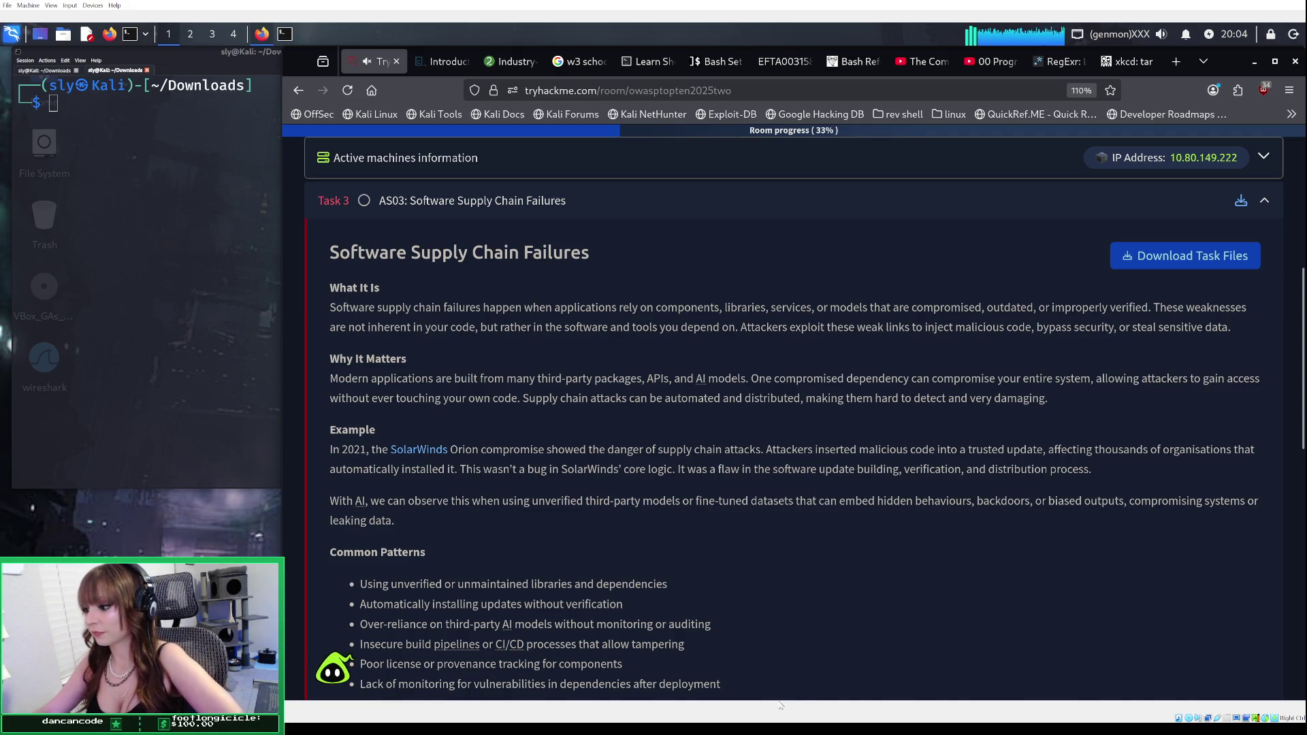
key("alt+Tab")
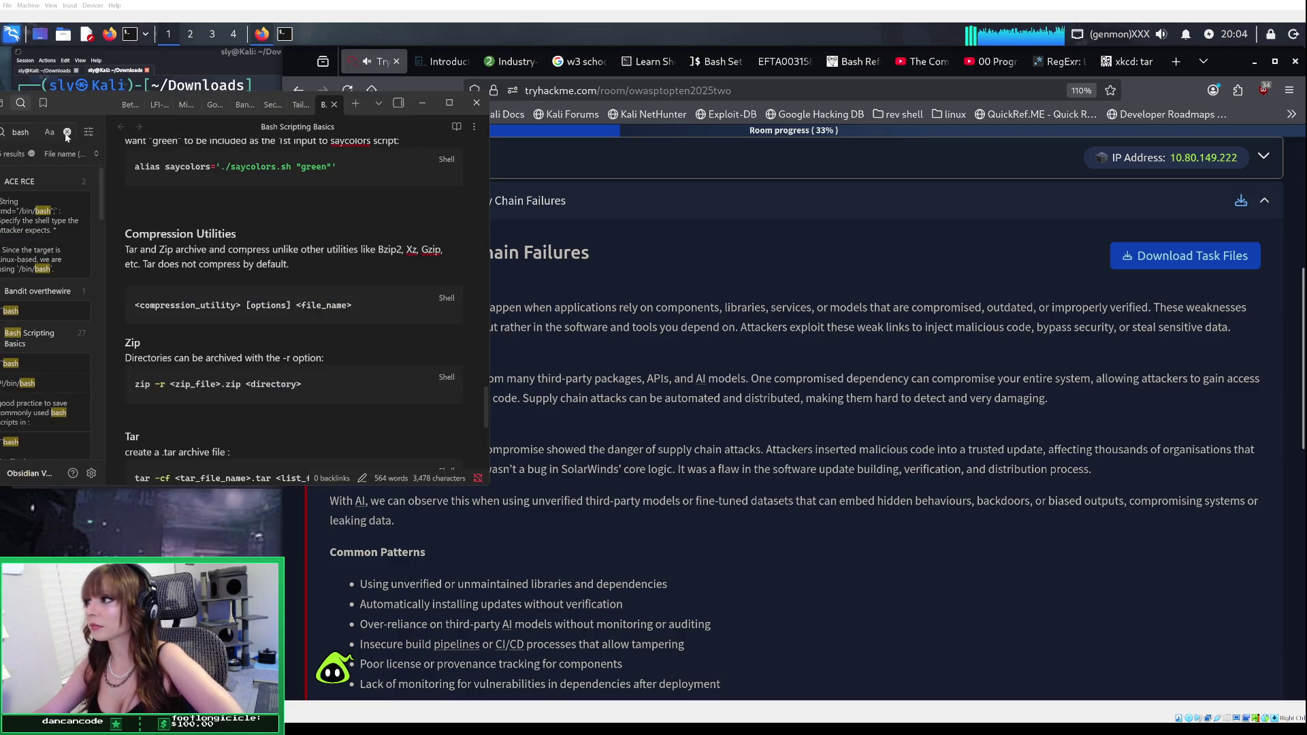
left_click(66, 132)
type("url")
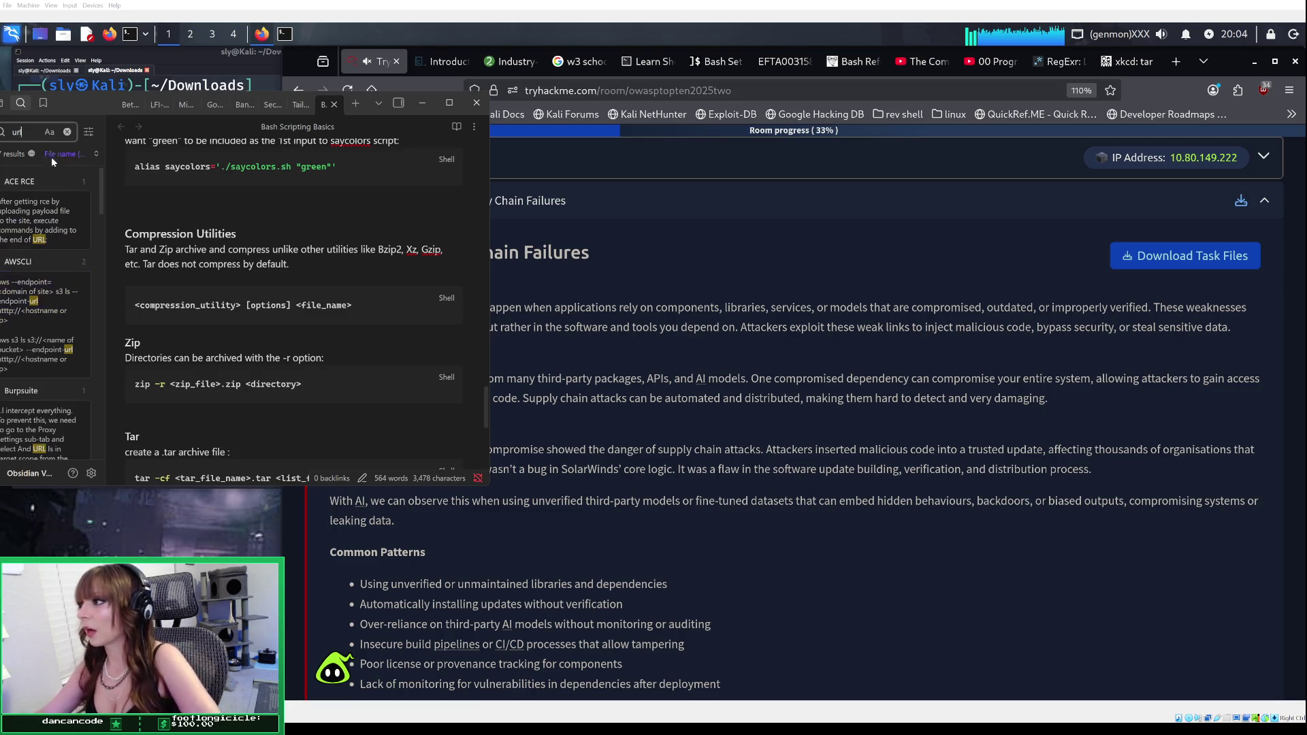
left_click(422, 103)
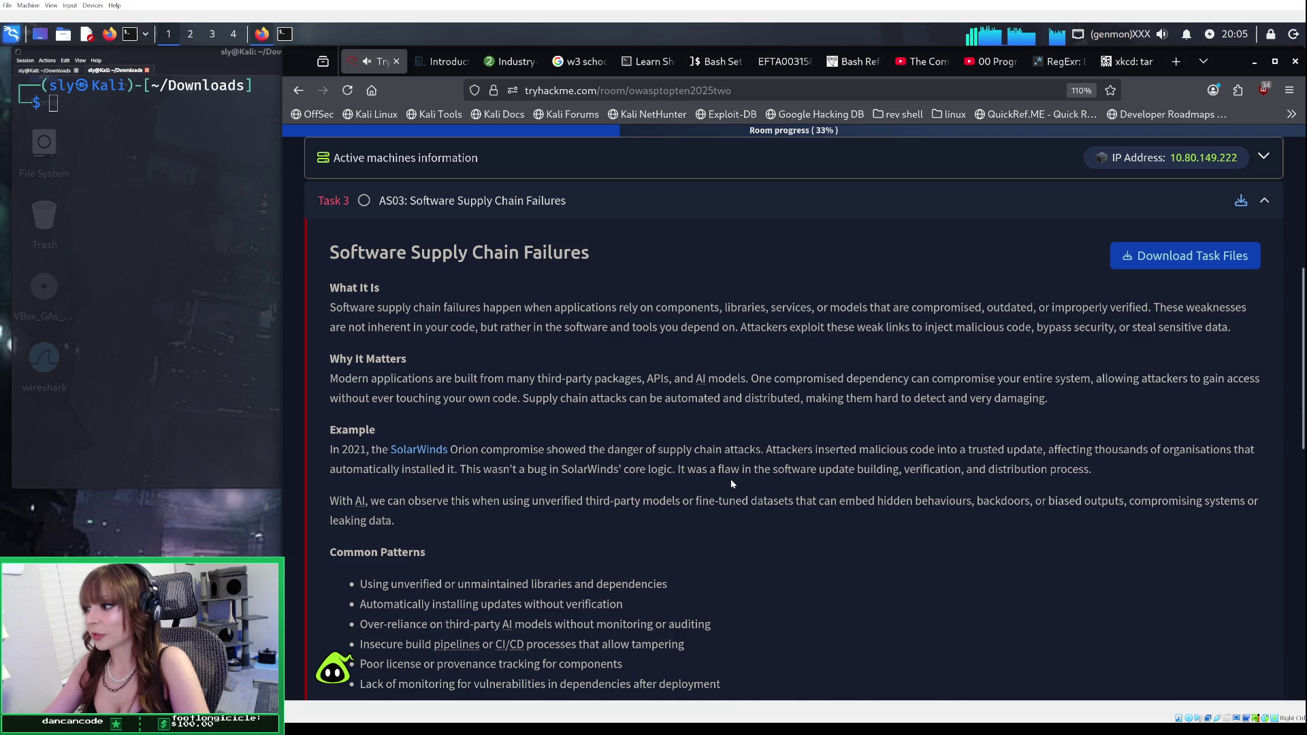
scroll(731, 480, "down", 3)
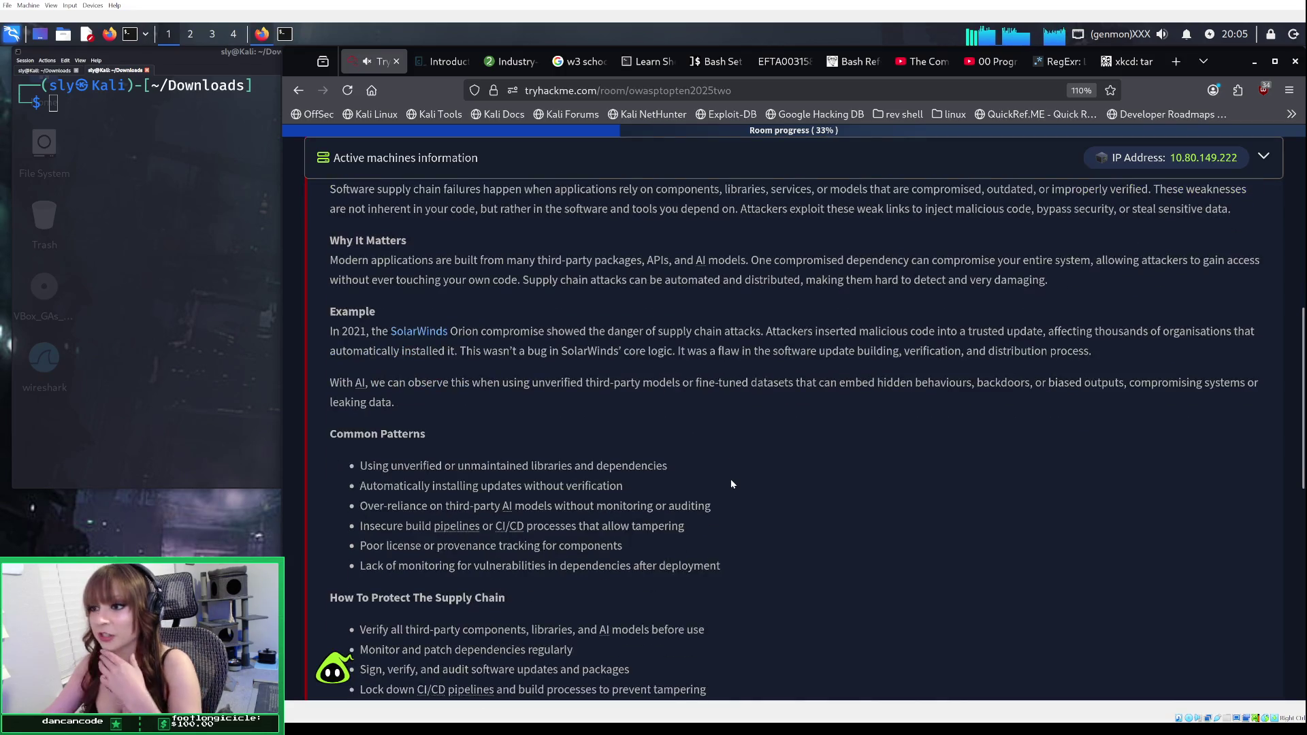
scroll(723, 451, "down", 1)
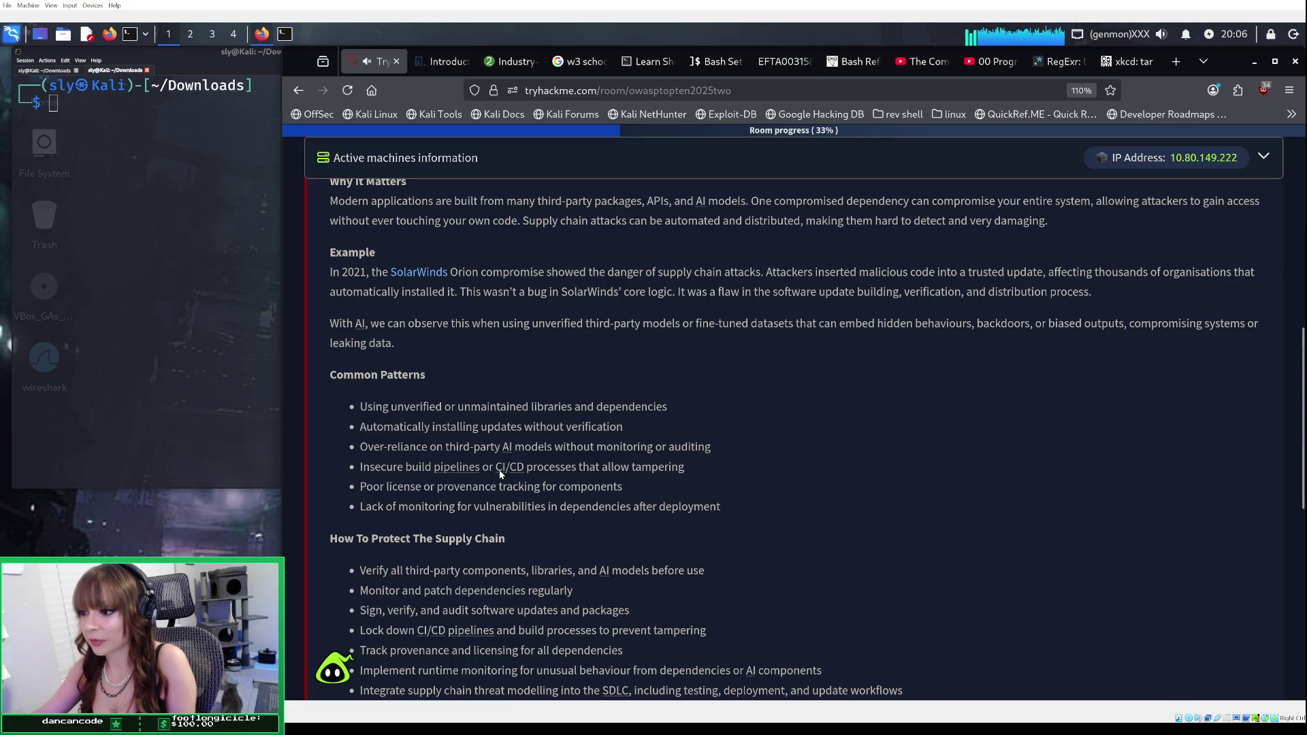
- Copy the target address 10.80.149.222:5003 from the Task 3 Challenge paragraph
mouse_move(501, 472)
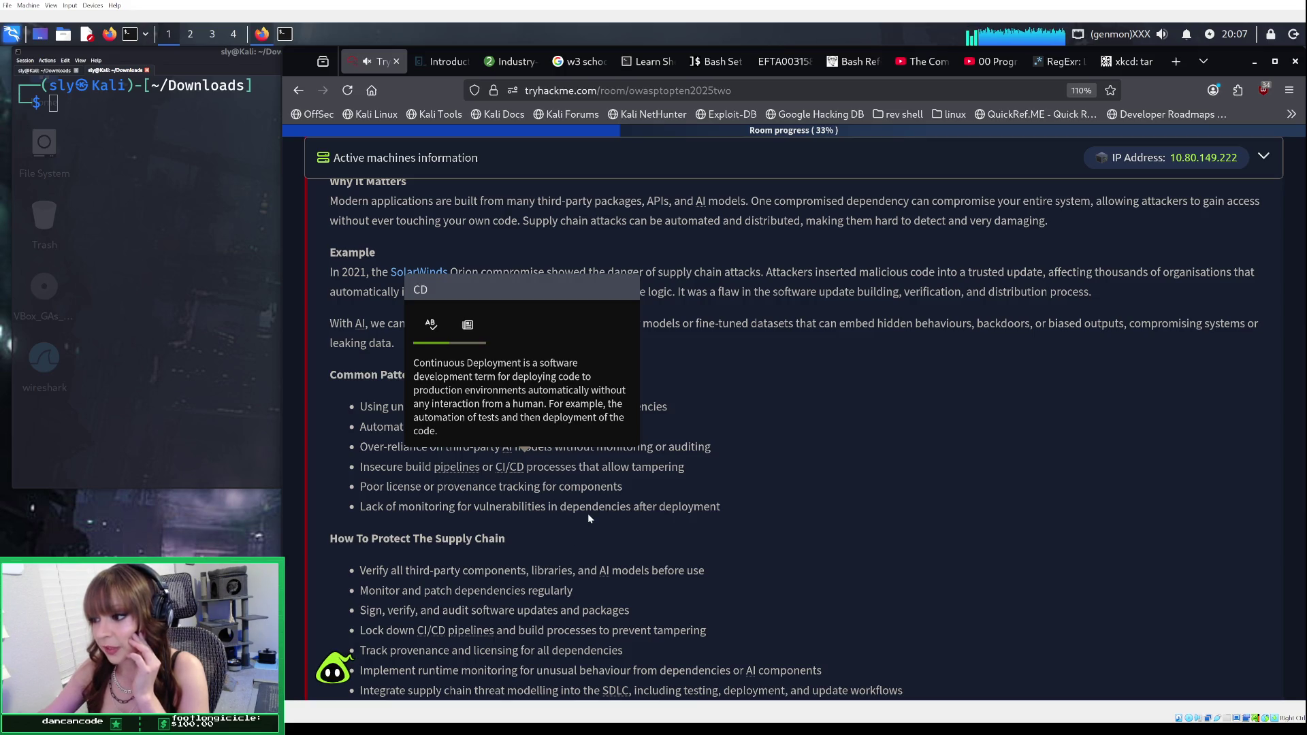
scroll(576, 512, "down", 3)
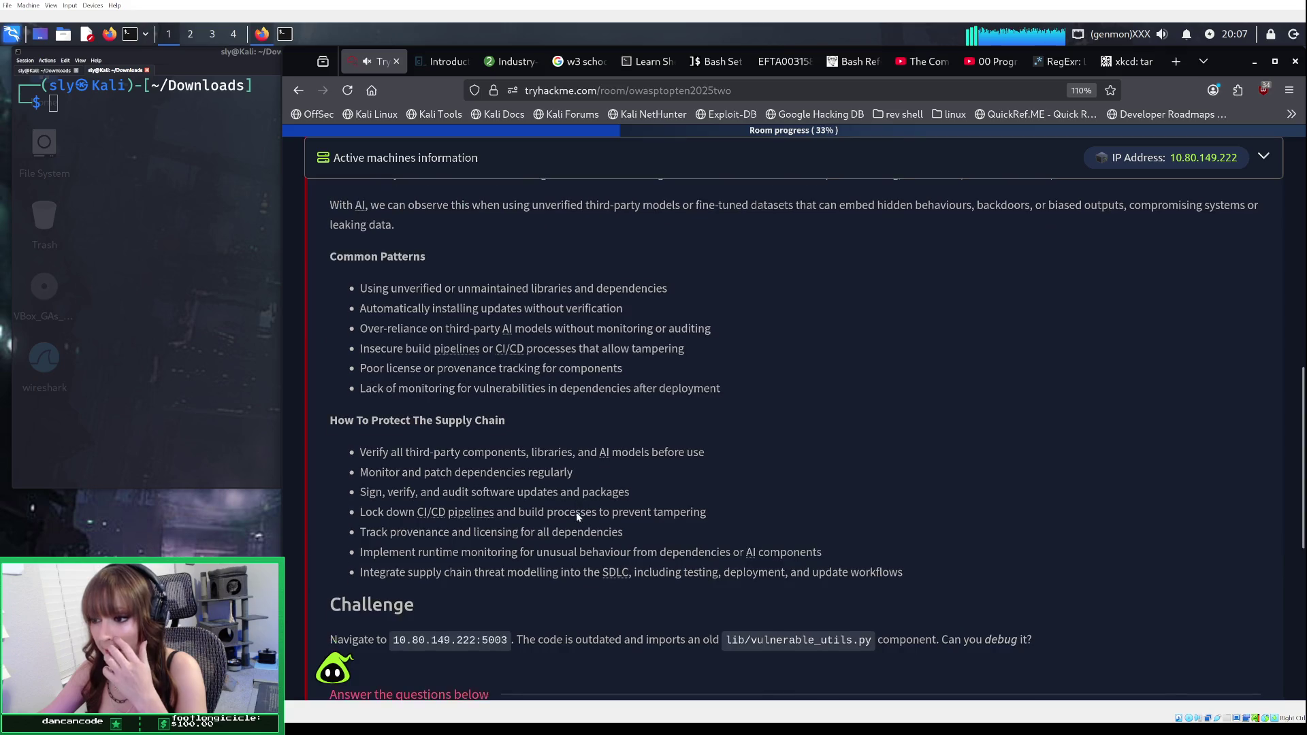
scroll(578, 511, "down", 2)
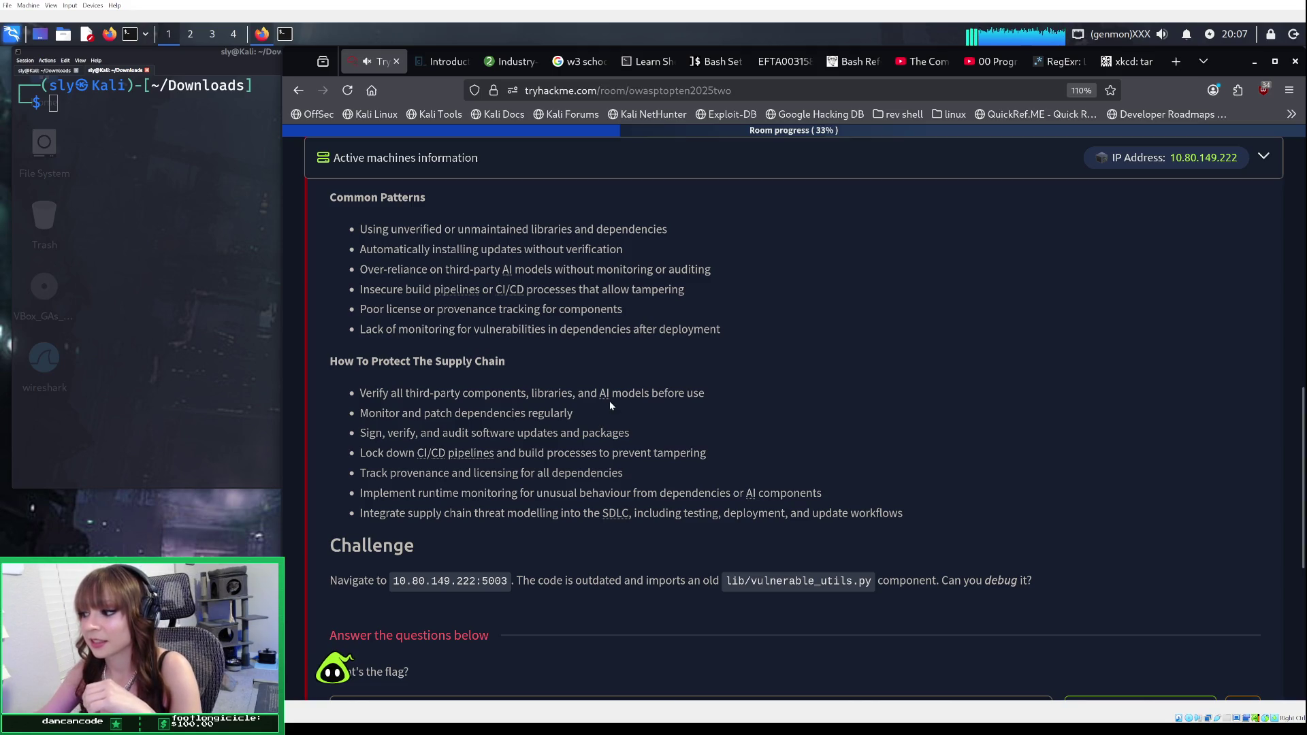
scroll(610, 401, "down", 1)
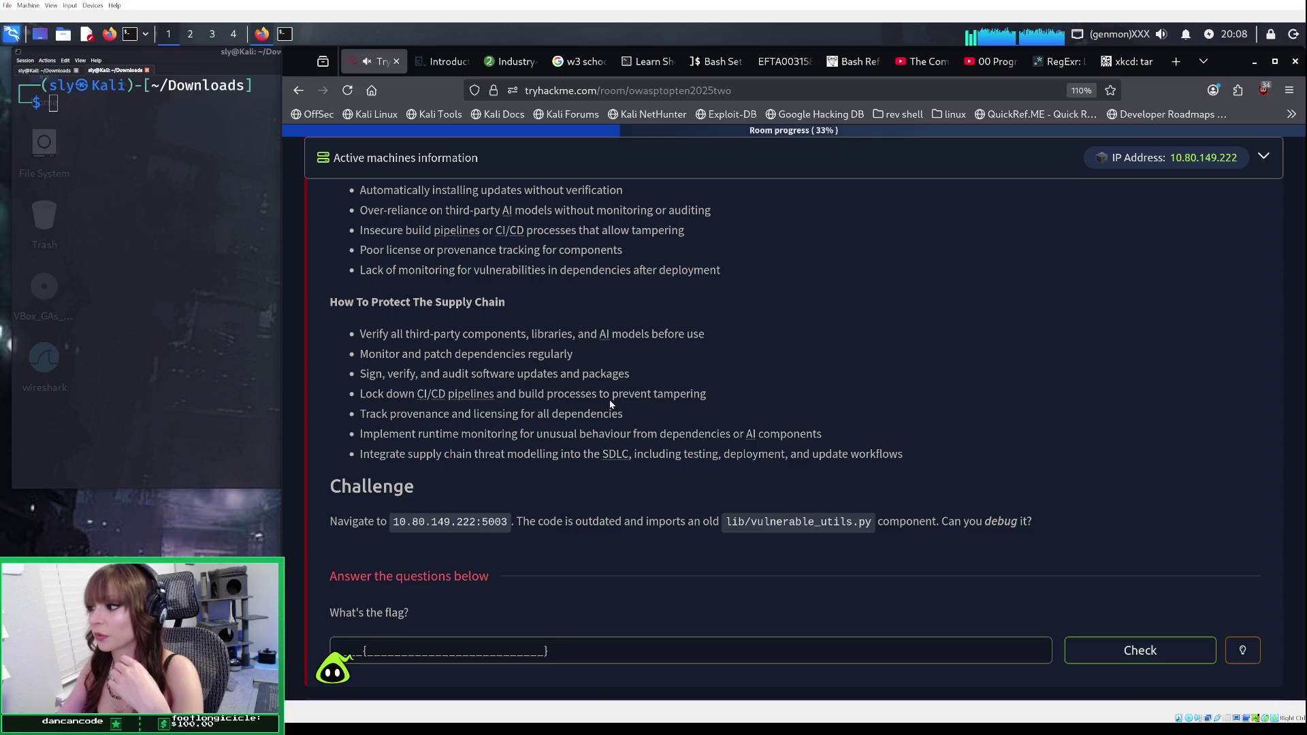
scroll(646, 435, "down", 2)
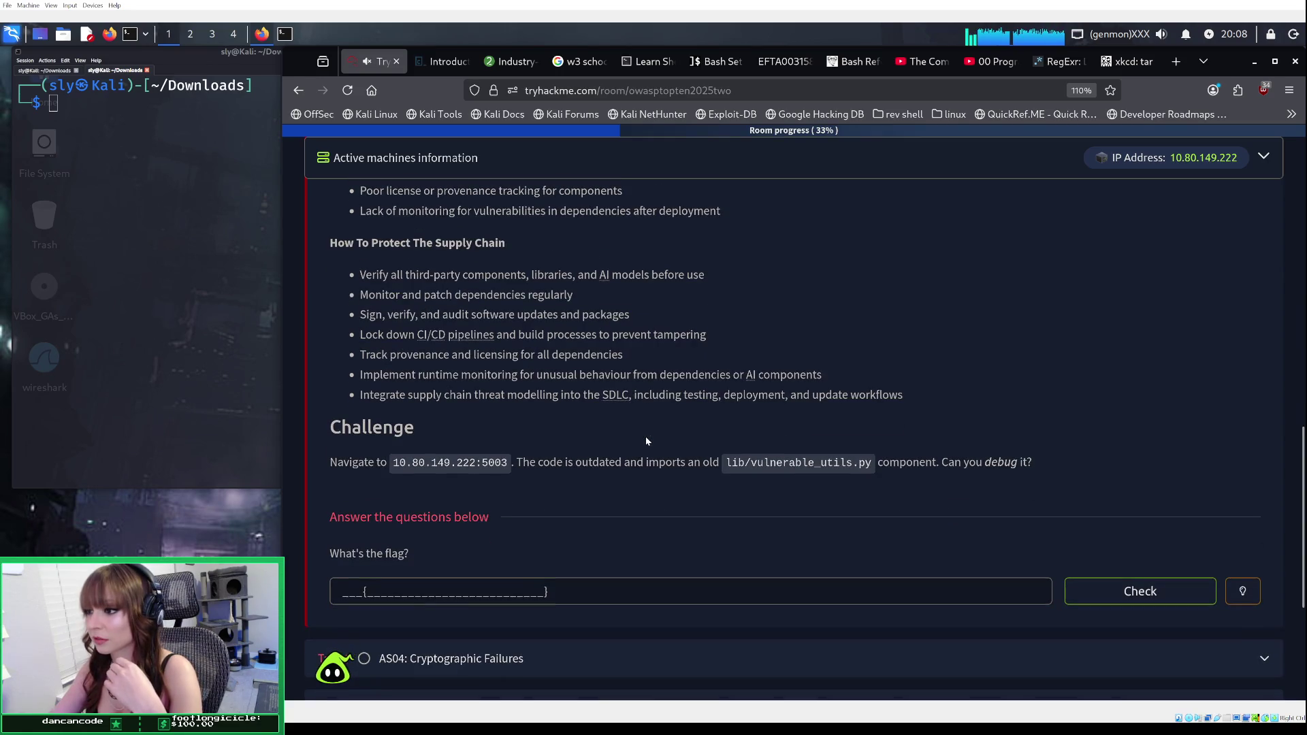
scroll(646, 439, "down", 2)
left_click_drag(393, 405, 507, 406)
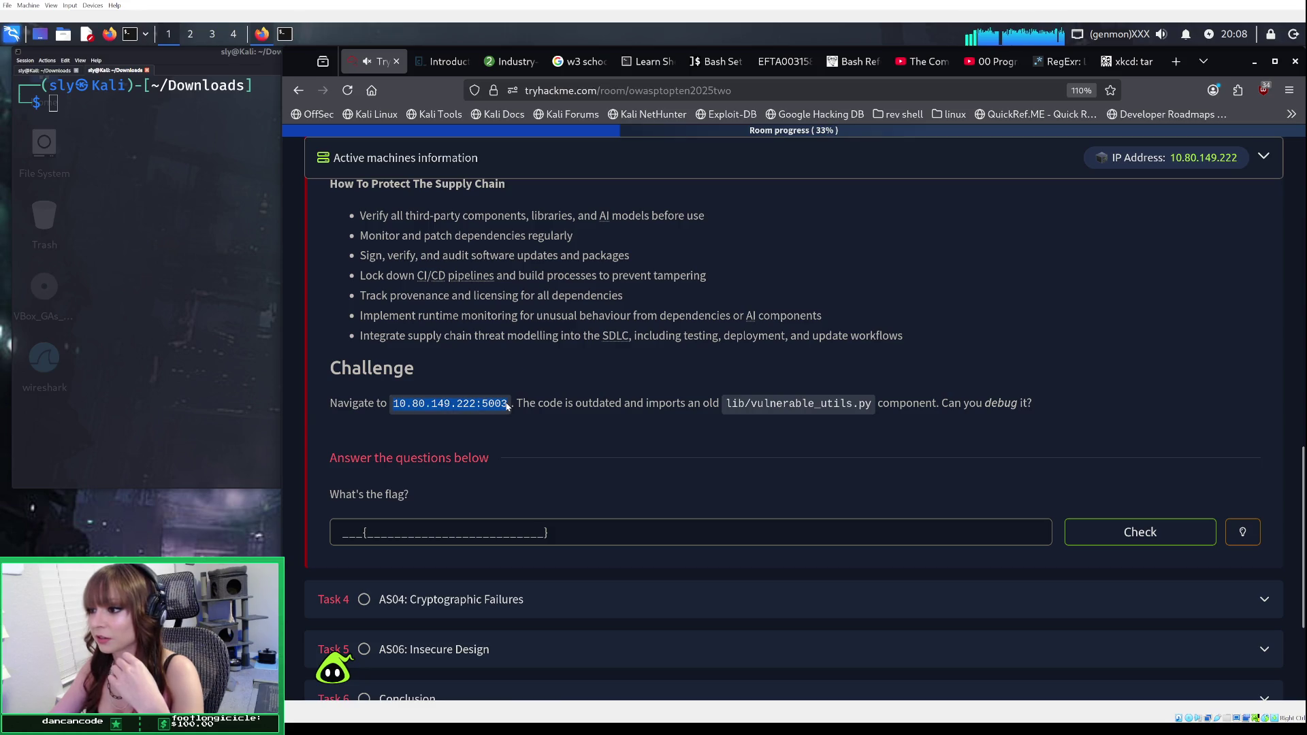
right_click(507, 406)
left_click(538, 416)
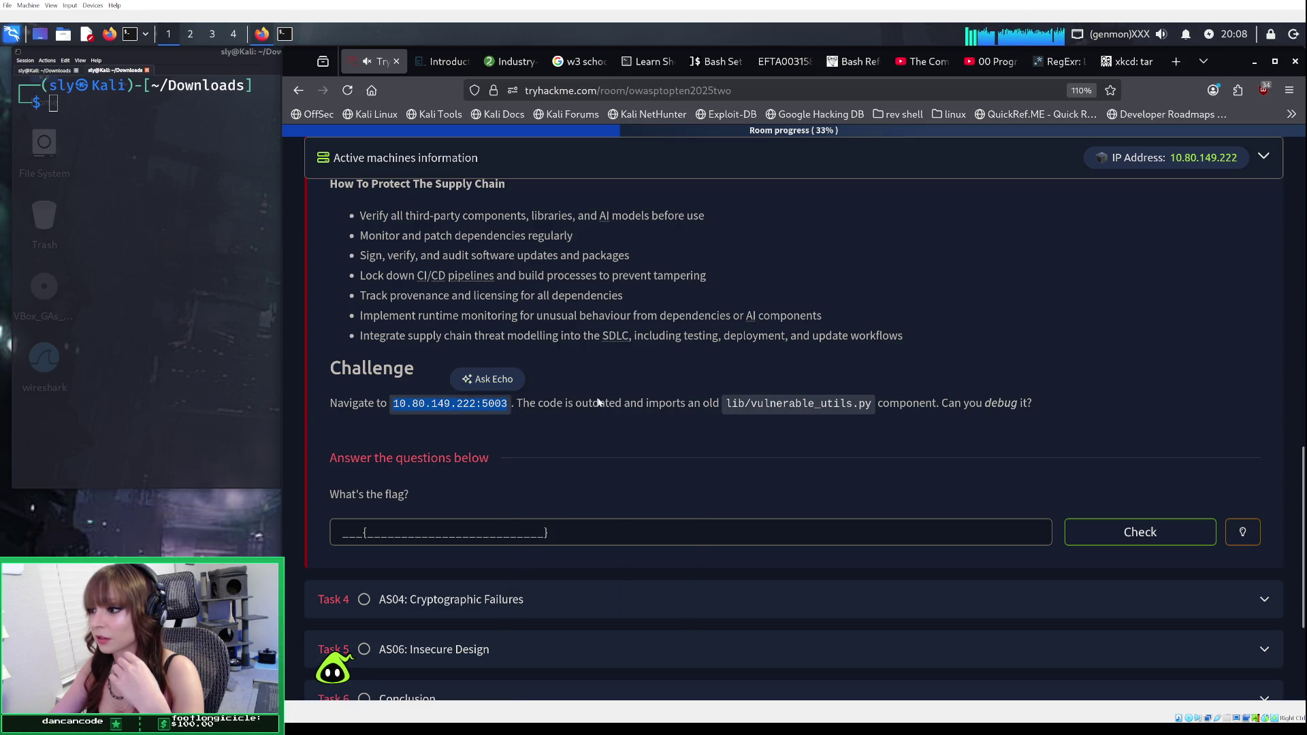
left_click(646, 407)
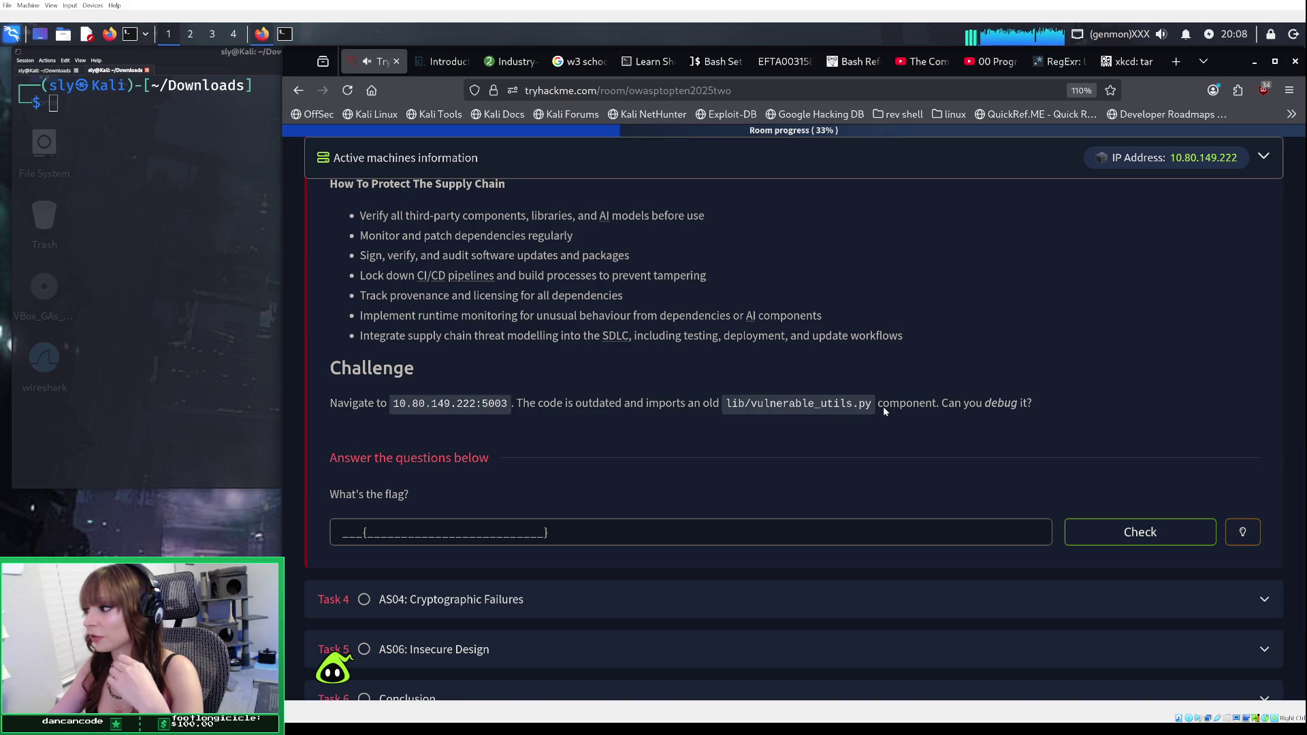
- Open 10.80.149.222:5003 in a new tab to load the Data Processing Service docs
left_click(1176, 67)
left_click(1021, 87)
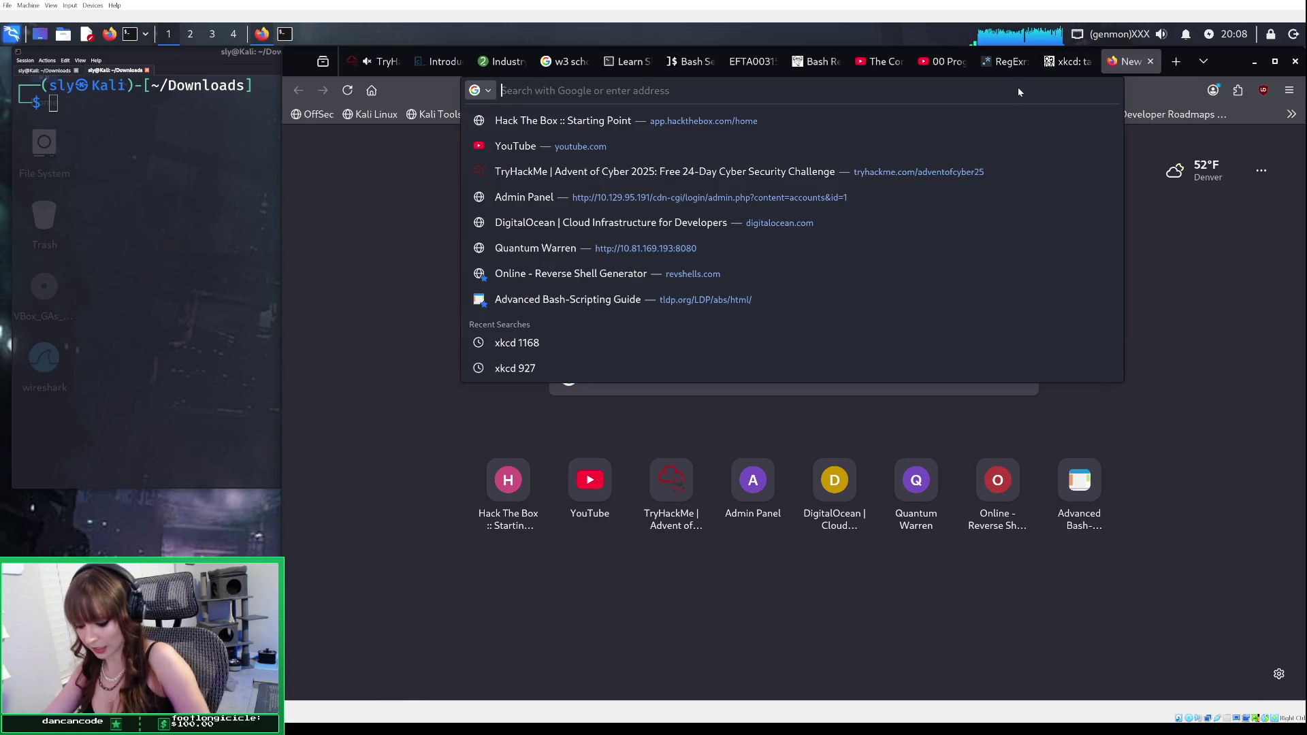
type("10.80.149.222:5003")
key("Return")
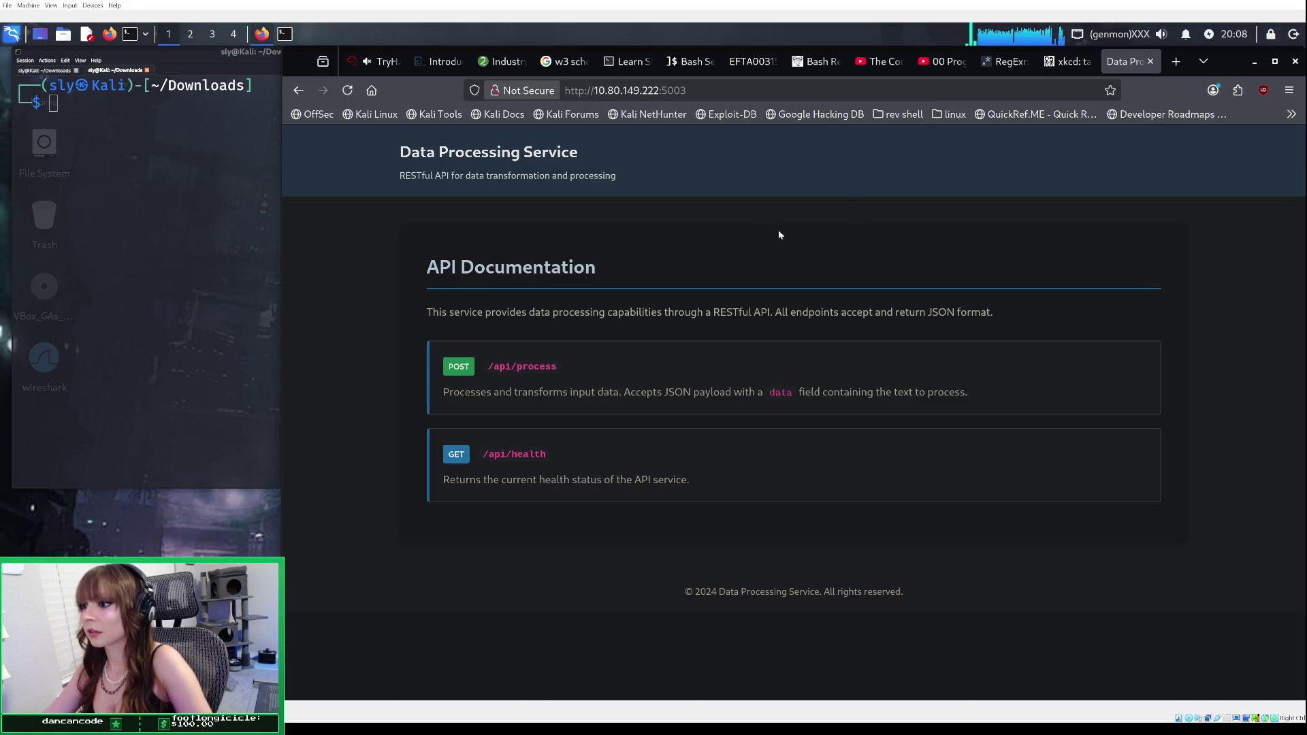
left_click(387, 63)
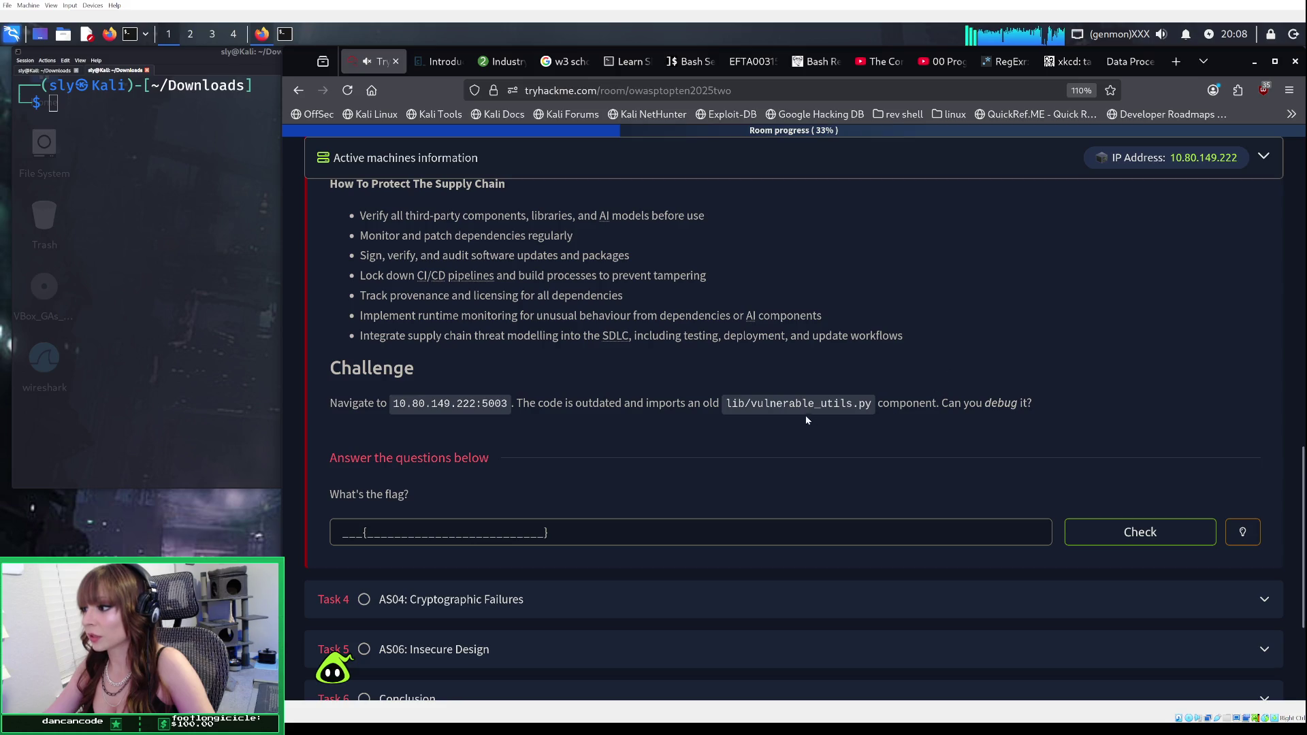
- Copy the lib/vulnerable_utils.py component path from the challenge text
left_click_drag(726, 404, 875, 408)
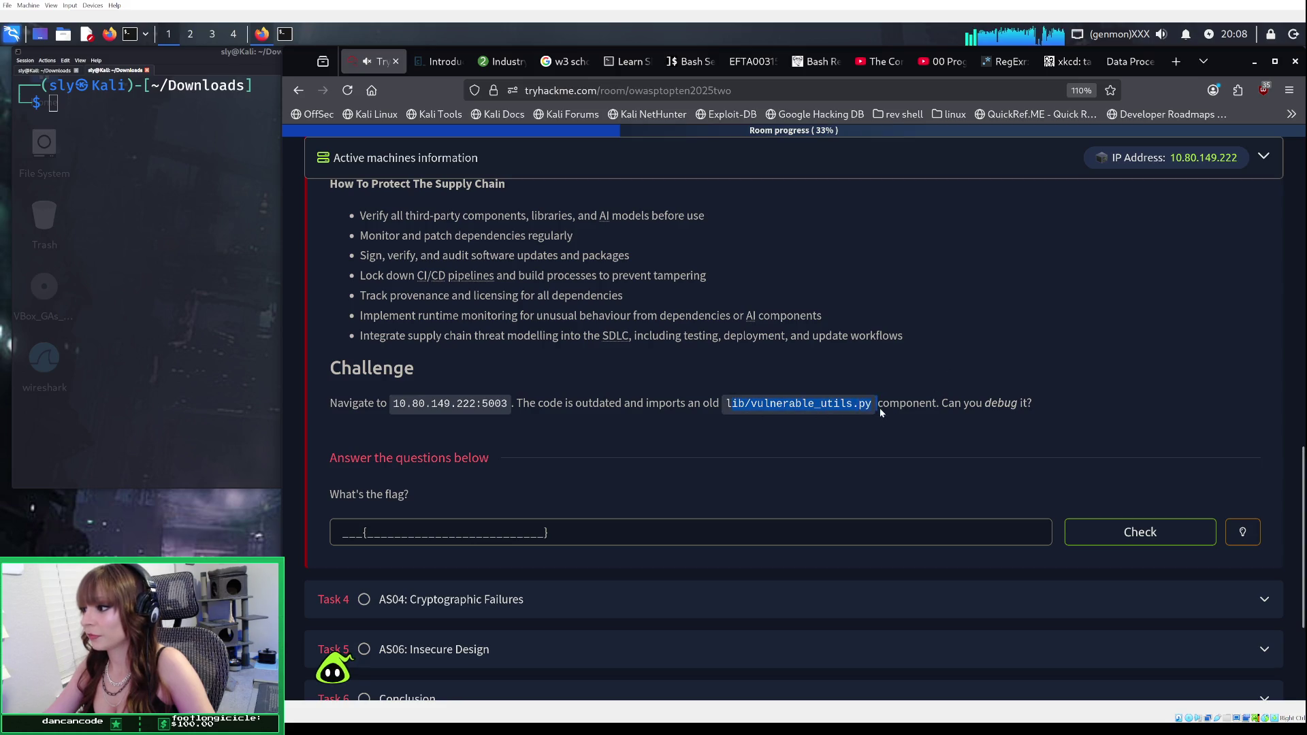
left_click(874, 406)
left_click_drag(872, 407, 734, 404)
right_click(733, 404)
left_click(761, 415)
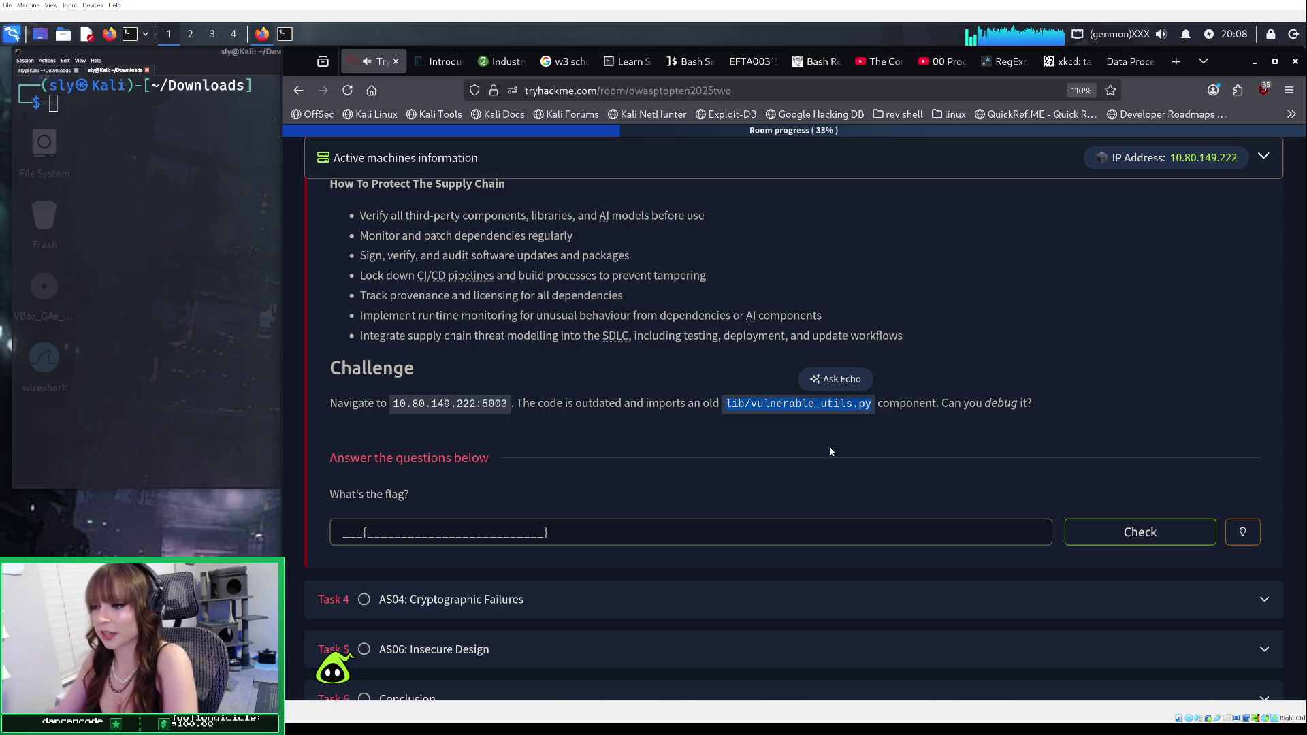
- View and dismiss the CI/CD definition, then briefly check the Data Processing Service page
left_click(422, 276)
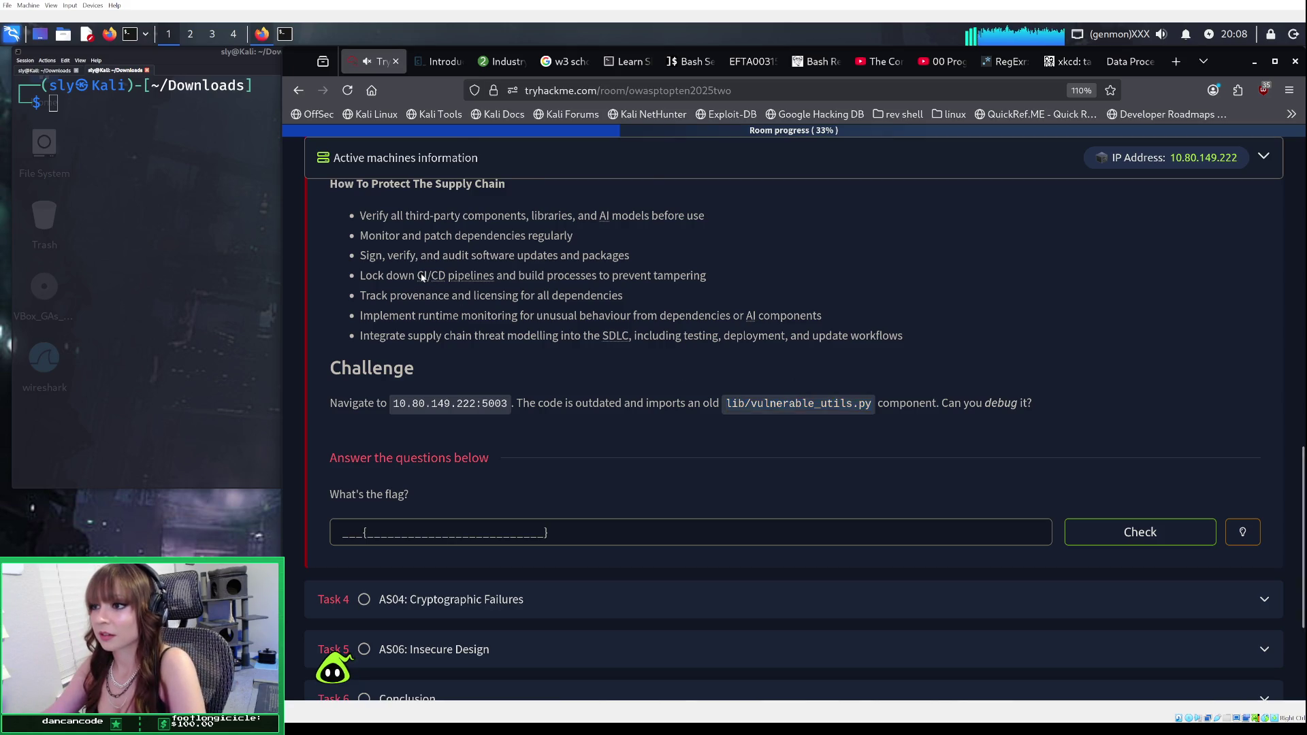
left_click(728, 427)
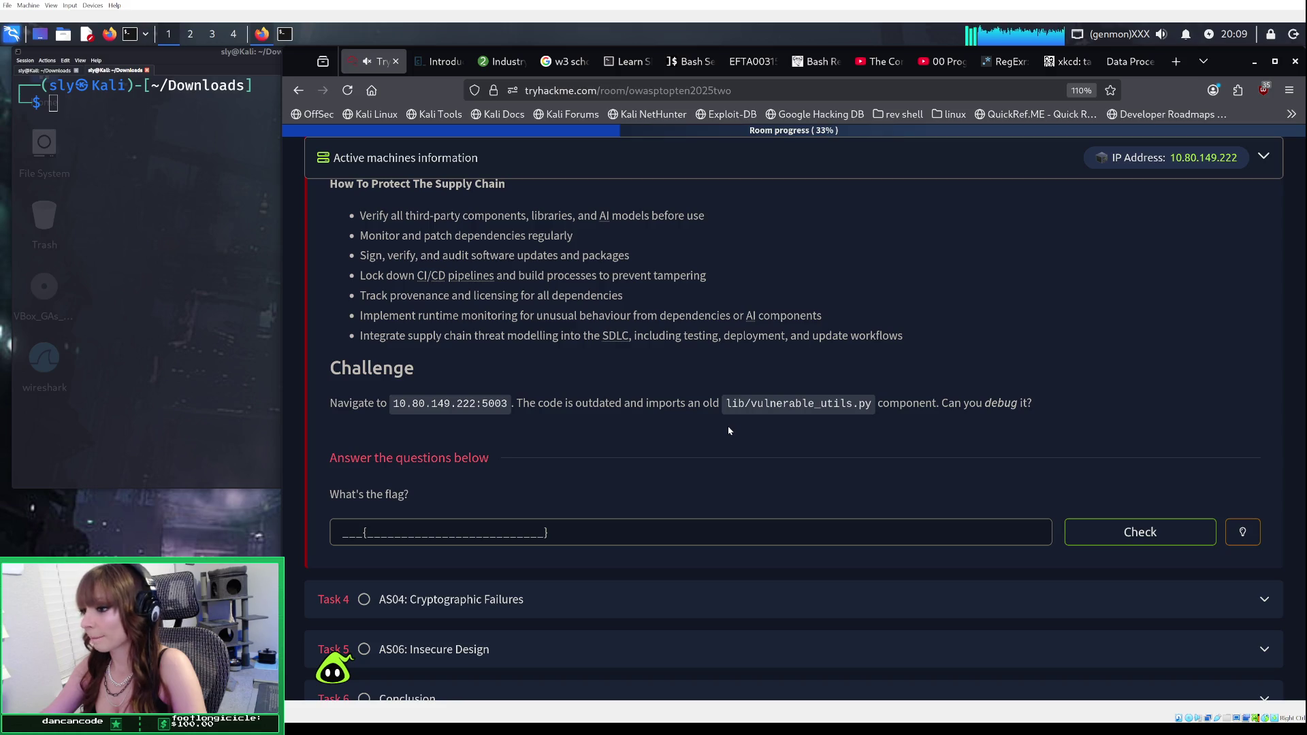
left_click(1129, 63)
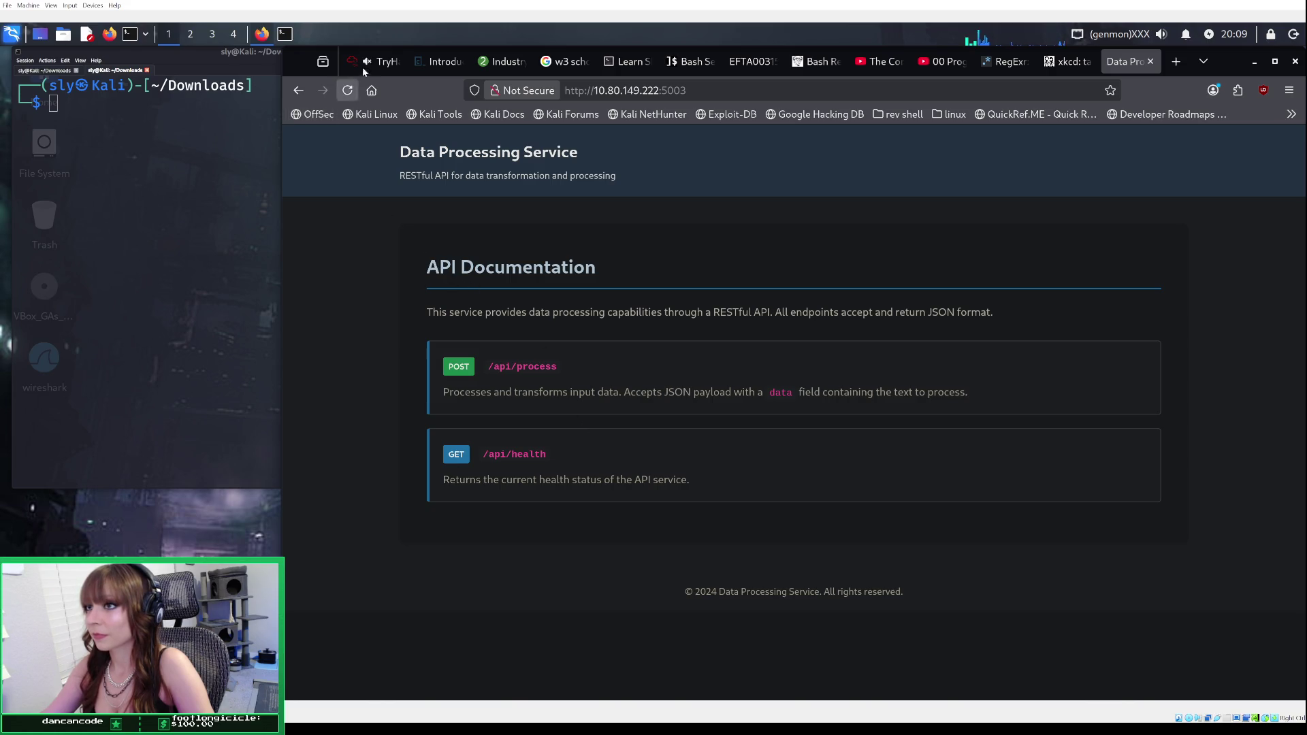
left_click(383, 63)
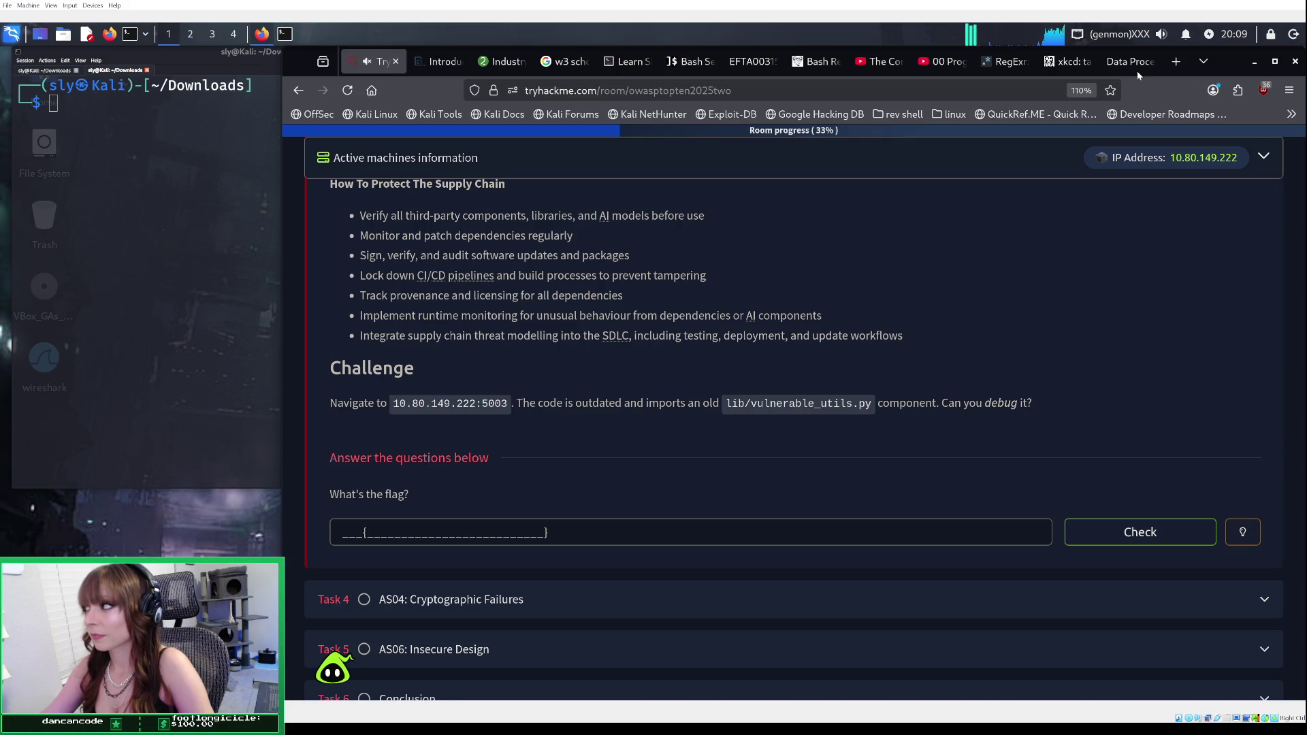
- Request /api/process on the service, getting Method Not Allowed, then return to the docs
left_click(1118, 63)
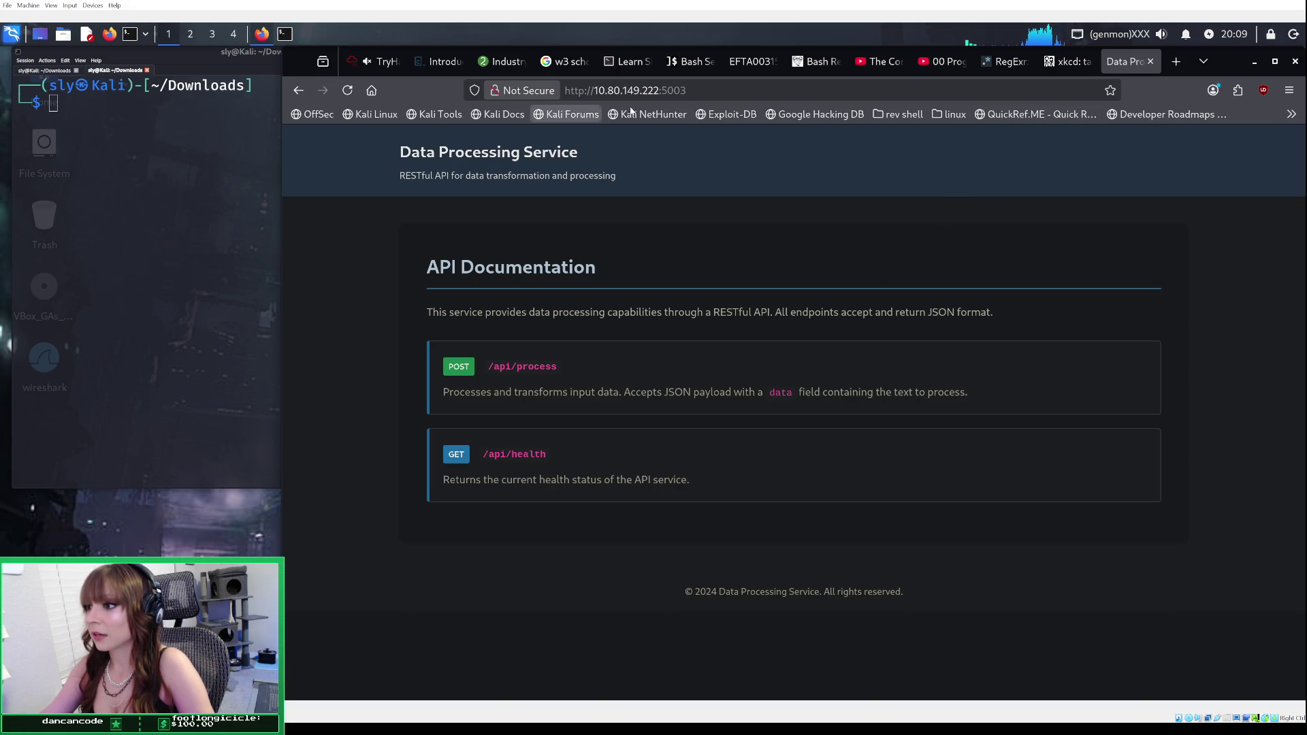
left_click(708, 90)
left_click(709, 86)
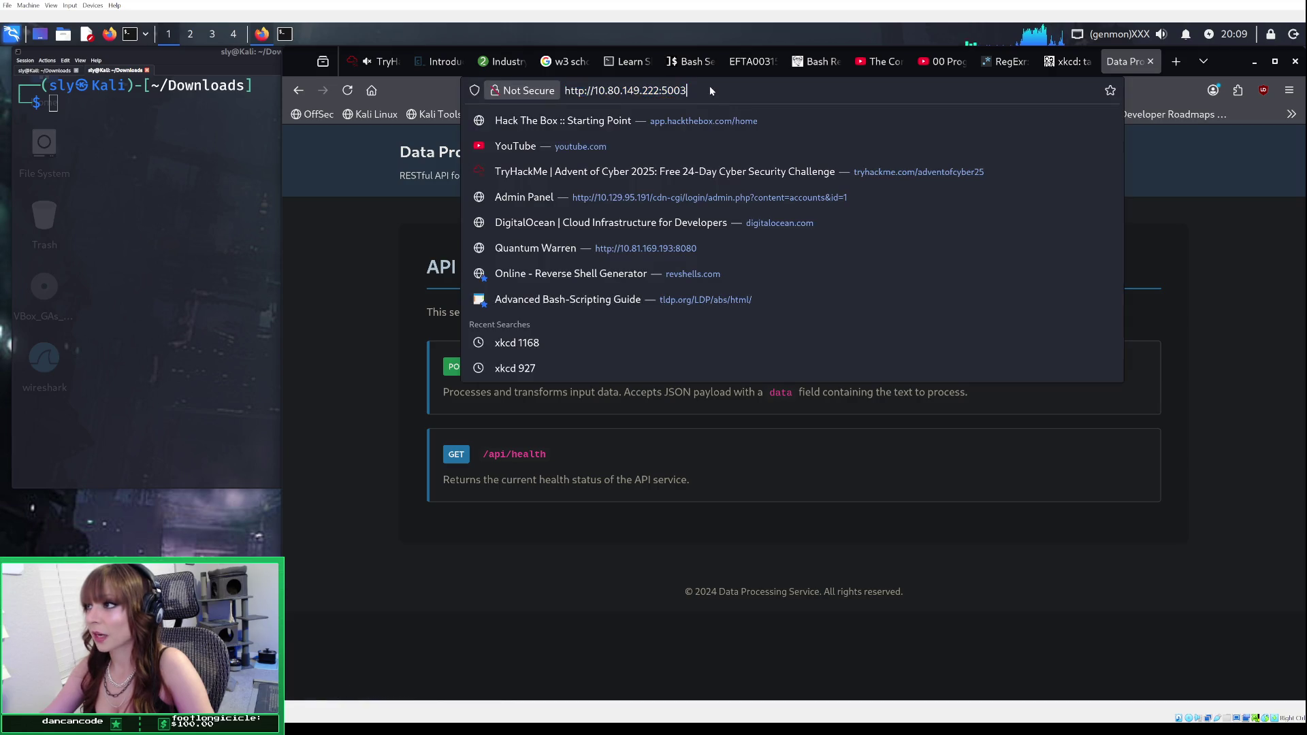
type("/api/")
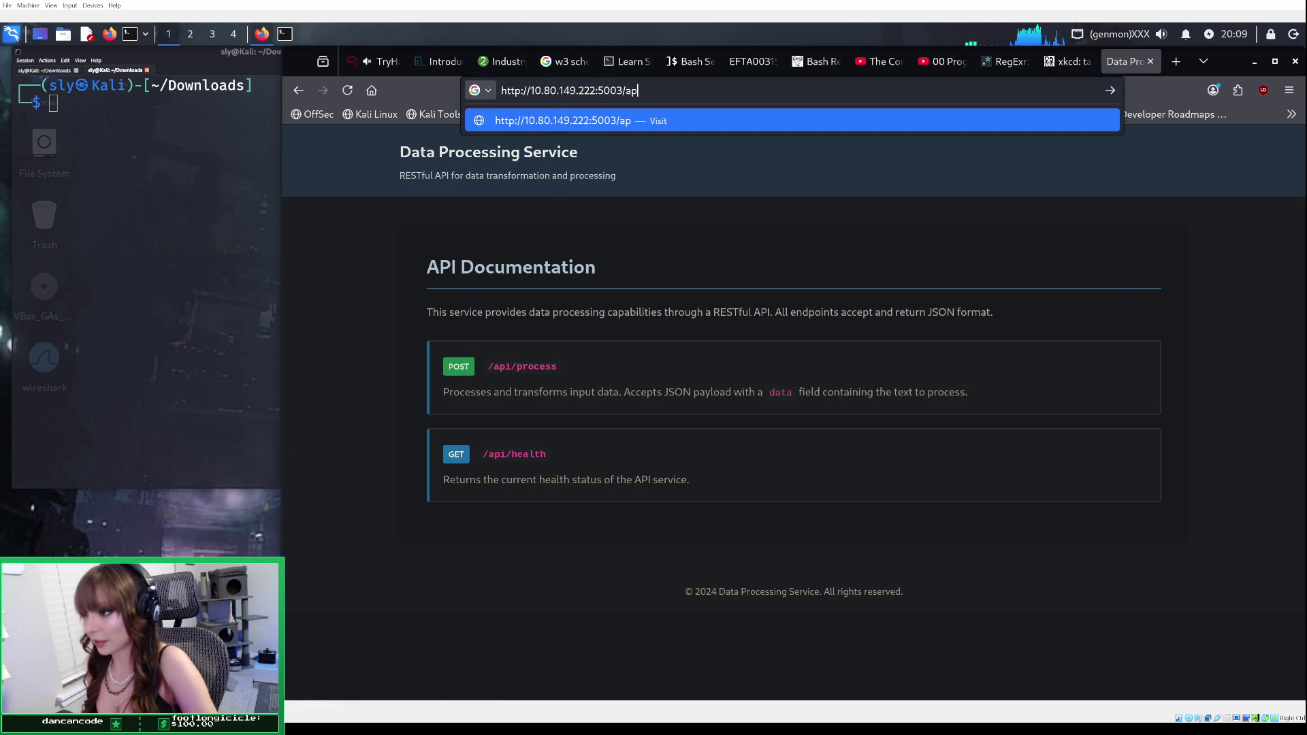
type("process")
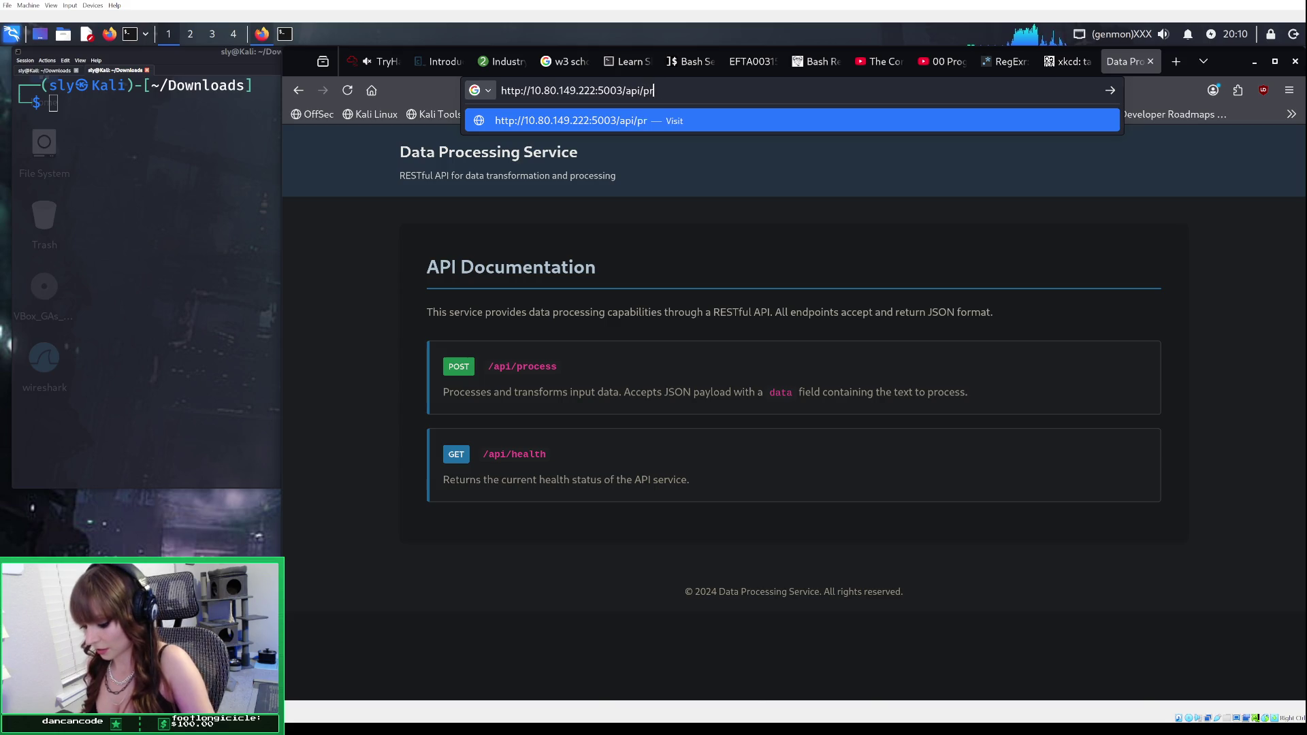
key("Return")
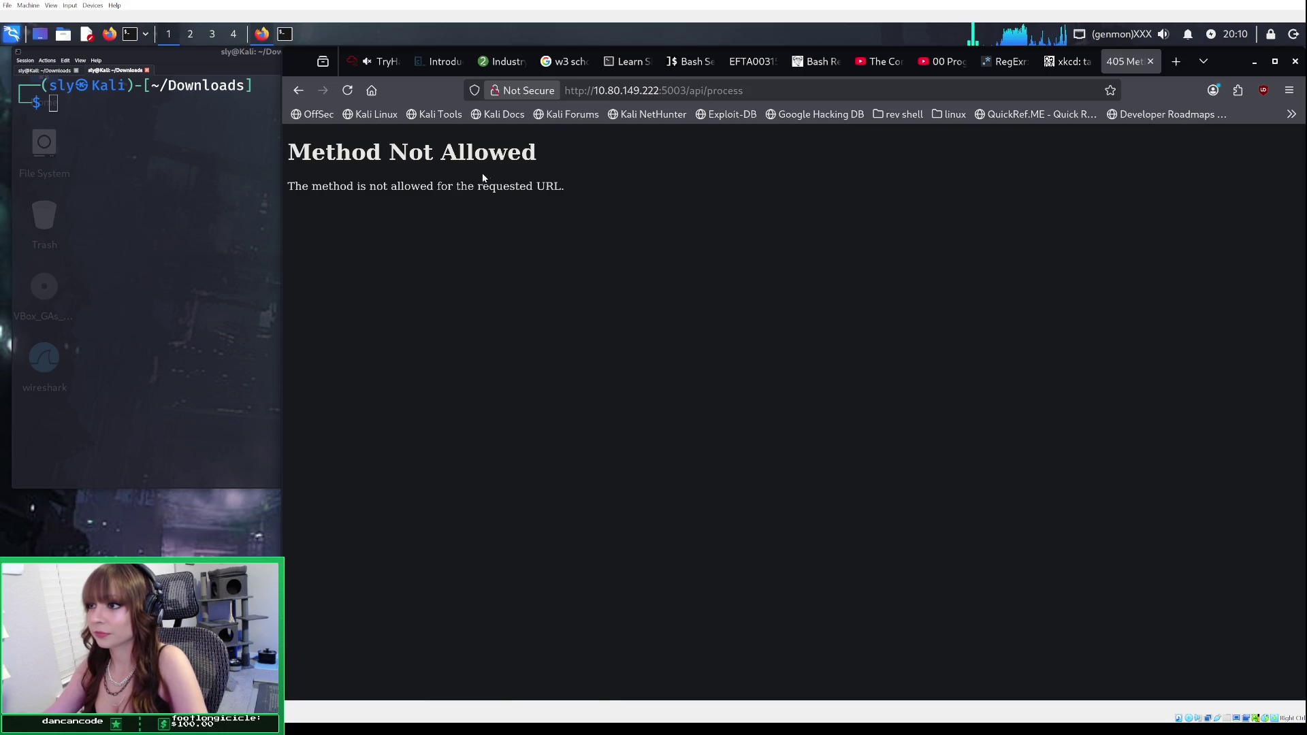
left_click(299, 90)
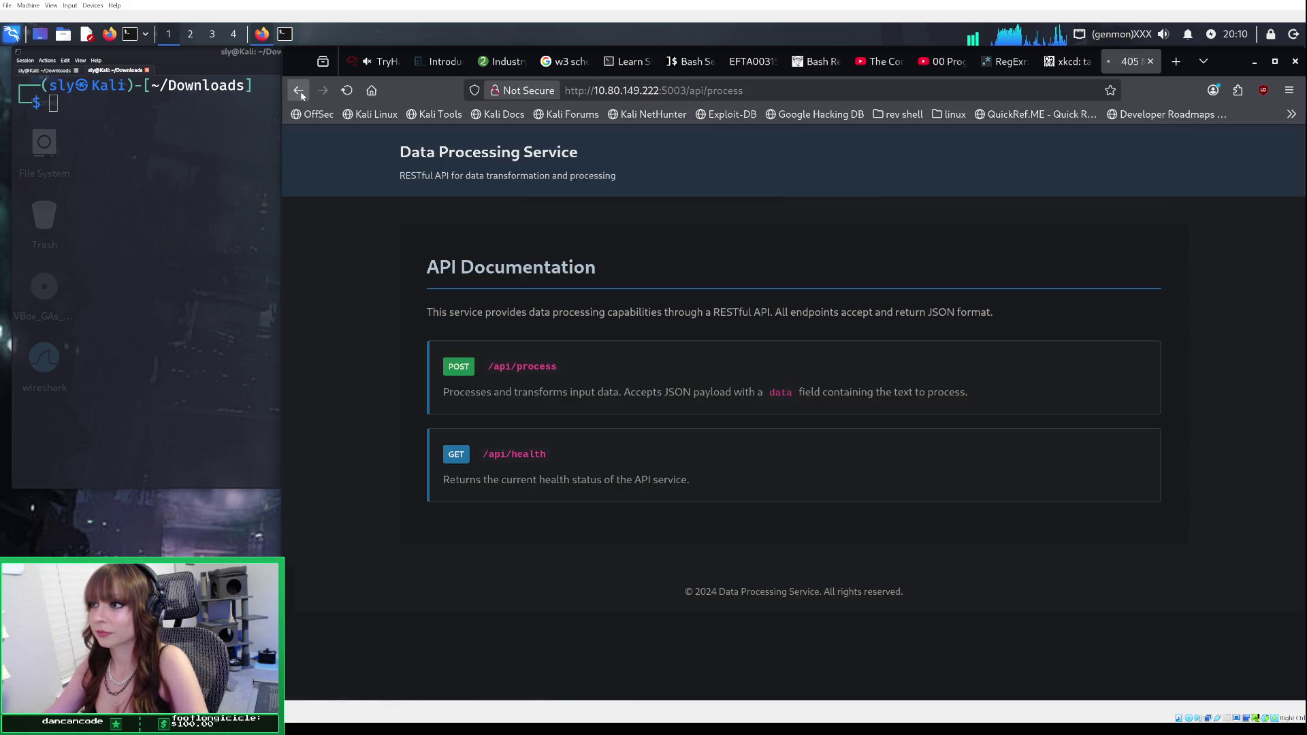
- Request /api/health, which reports status healthy version 1.0.0, then return to the docs
left_click(716, 90)
left_click(721, 87)
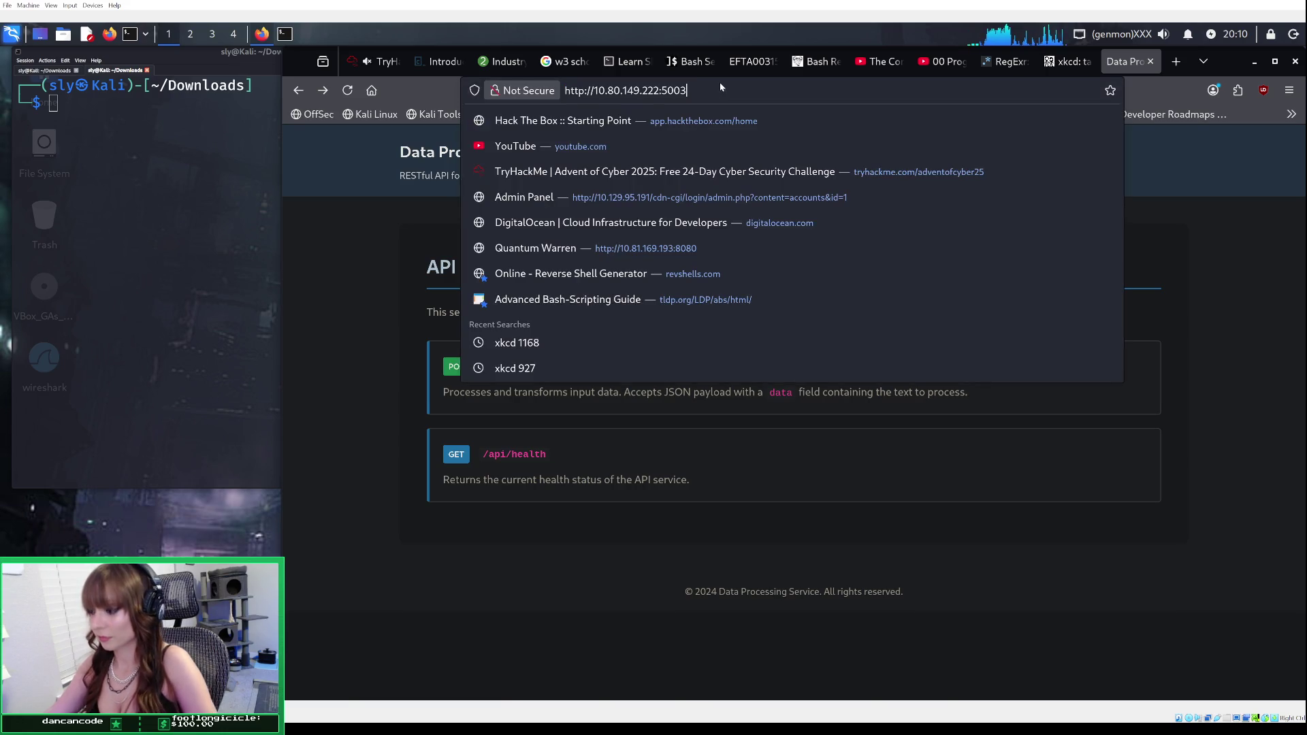
type("/api/health")
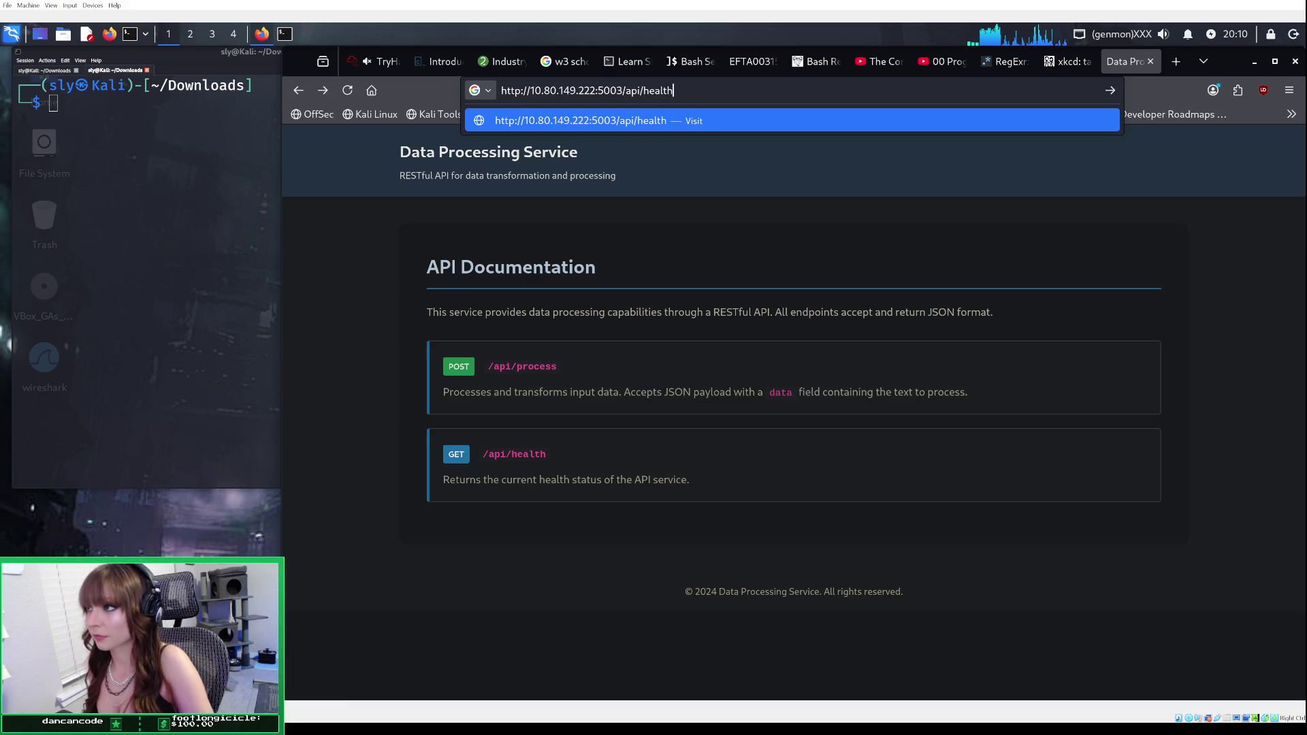
key("Return")
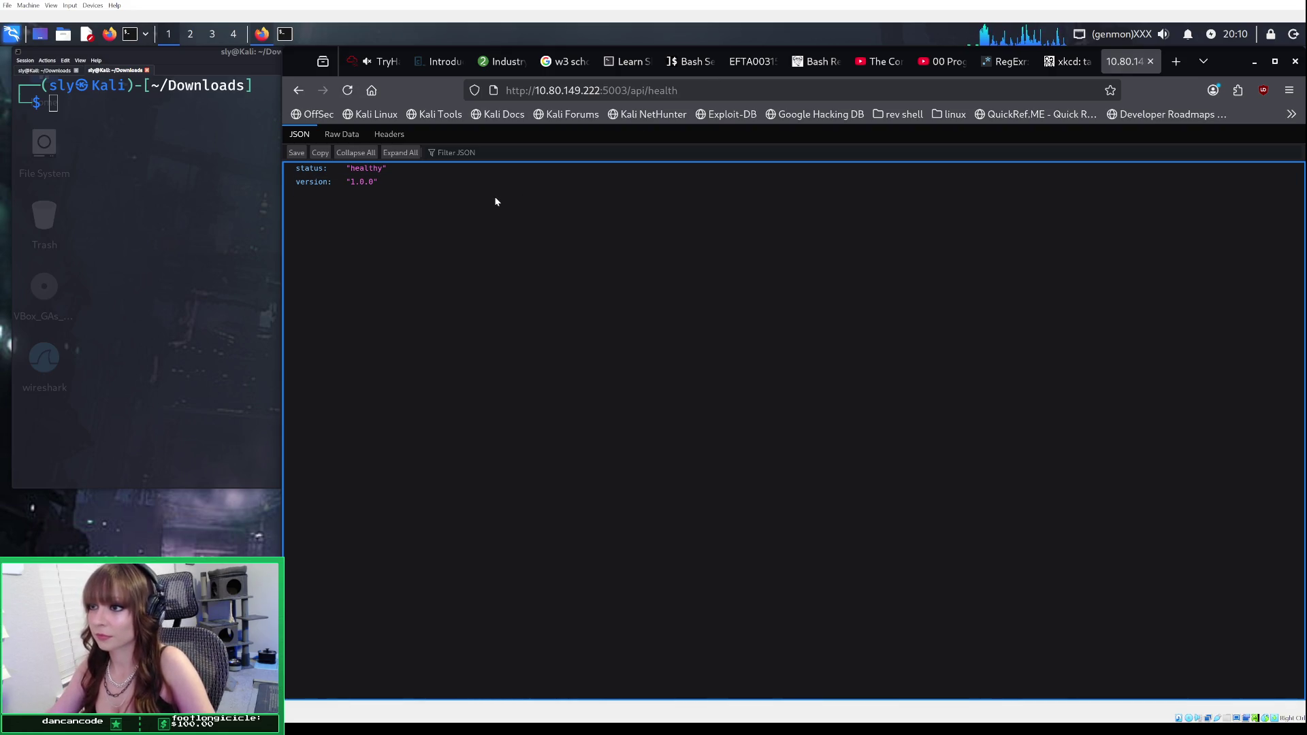
left_click(301, 90)
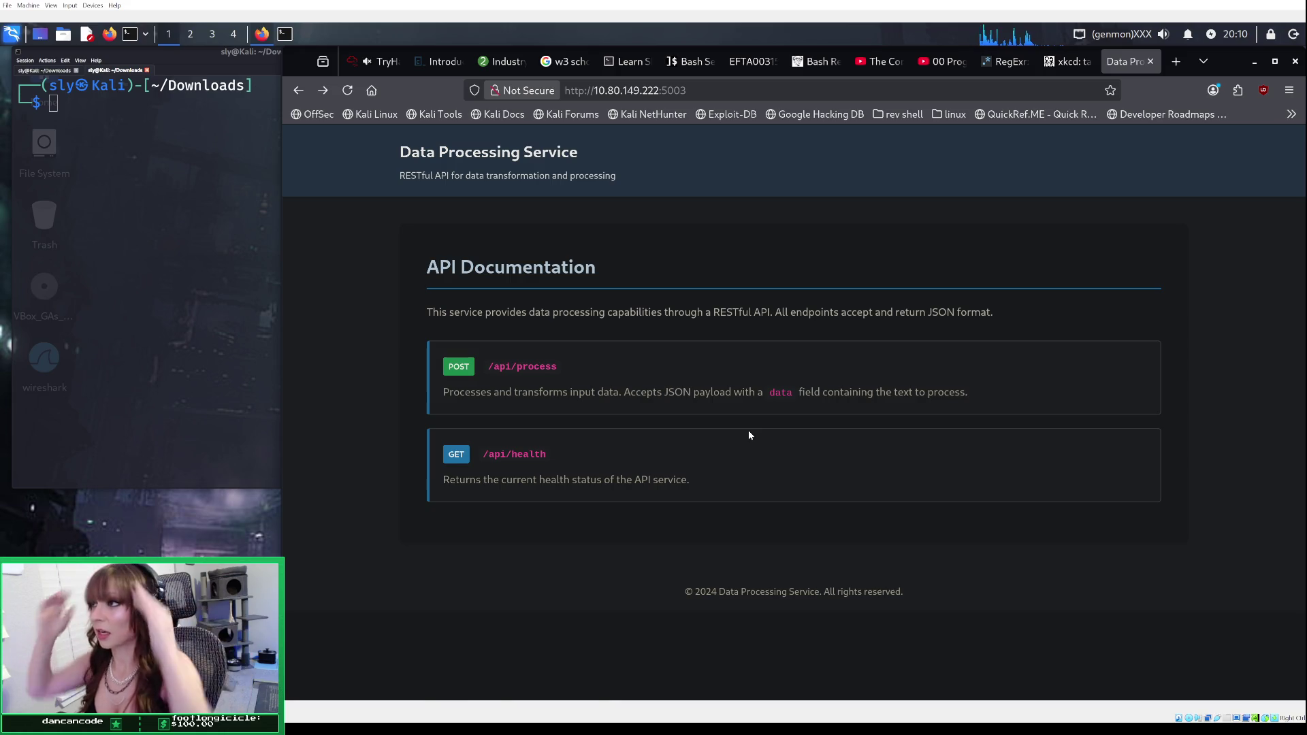
- Copy the lib/vulnerable_utils.py path again from the TryHackMe challenge text
left_click(389, 62)
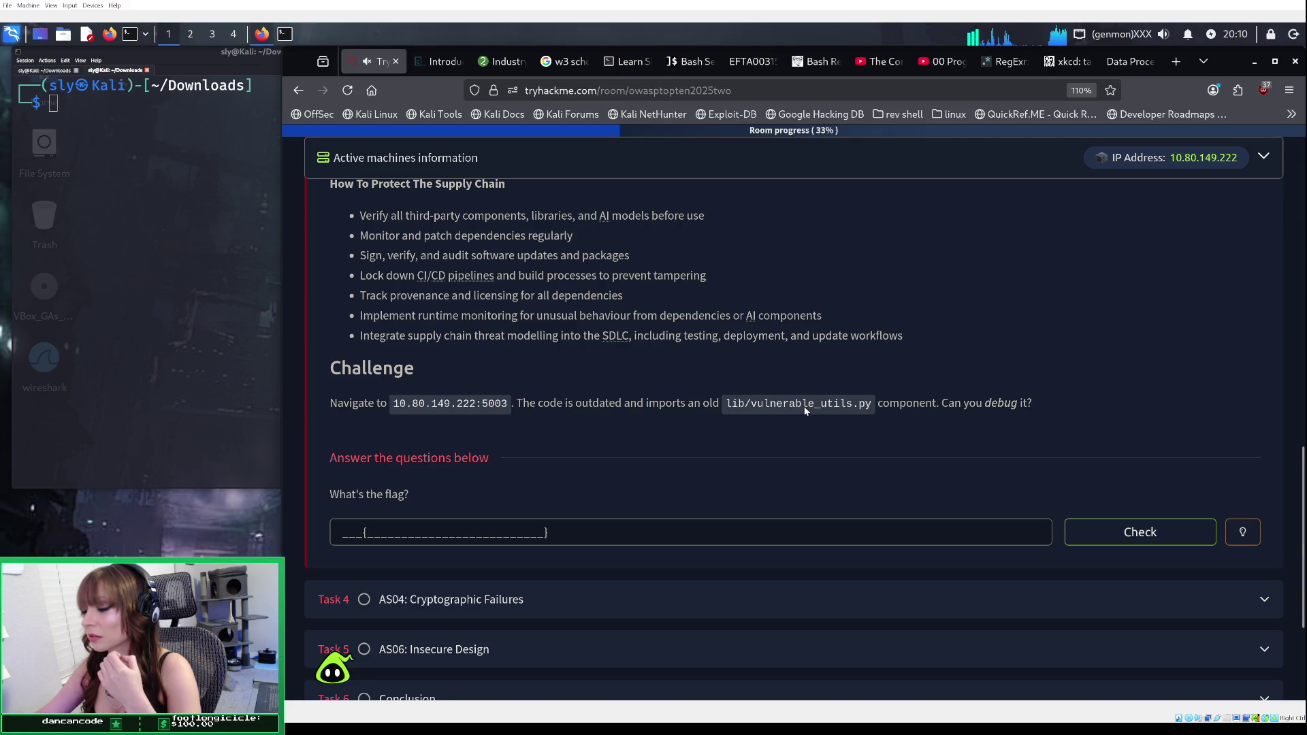
mouse_move(732, 409)
left_mouse_down()
mouse_move(872, 407)
mouse_move(726, 405)
left_mouse_up()
left_click(872, 405)
right_click(737, 407)
left_click(774, 415)
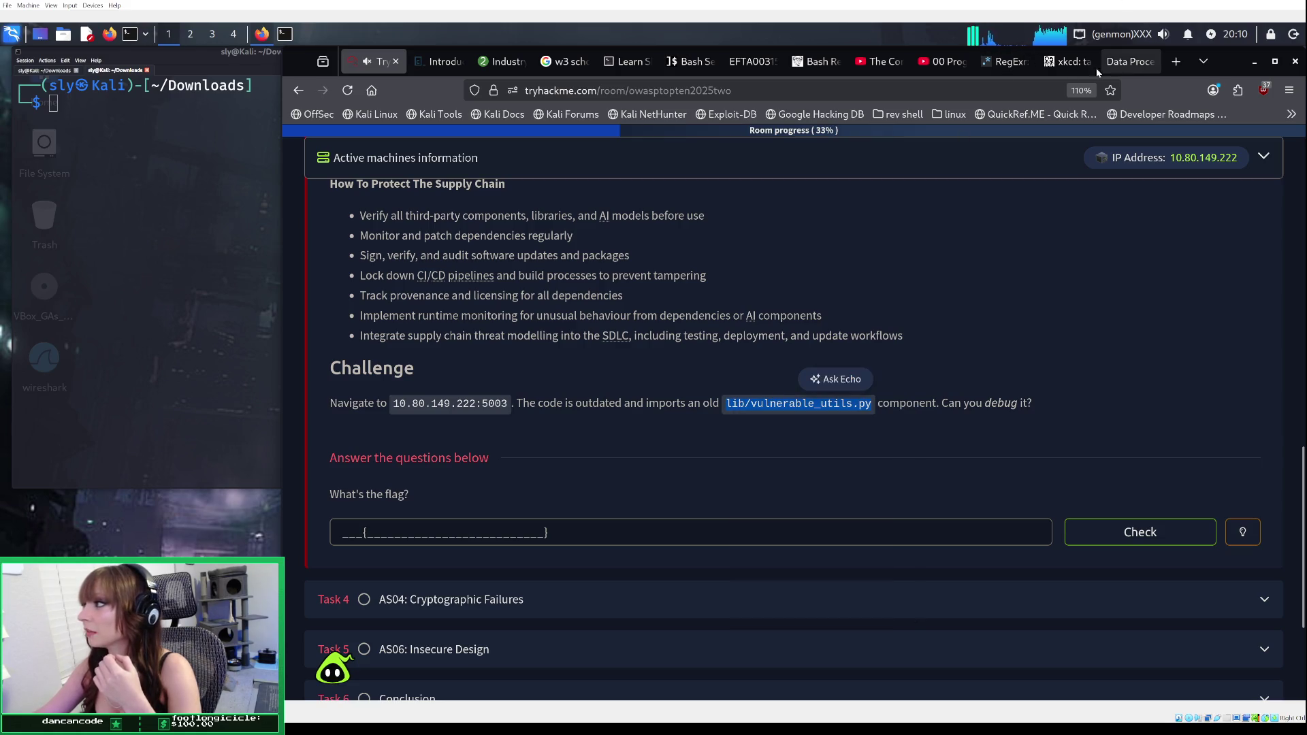
- Load the service address with the pasted component path appended, then go back
left_click(1123, 61)
left_click(819, 93)
left_click(820, 94)
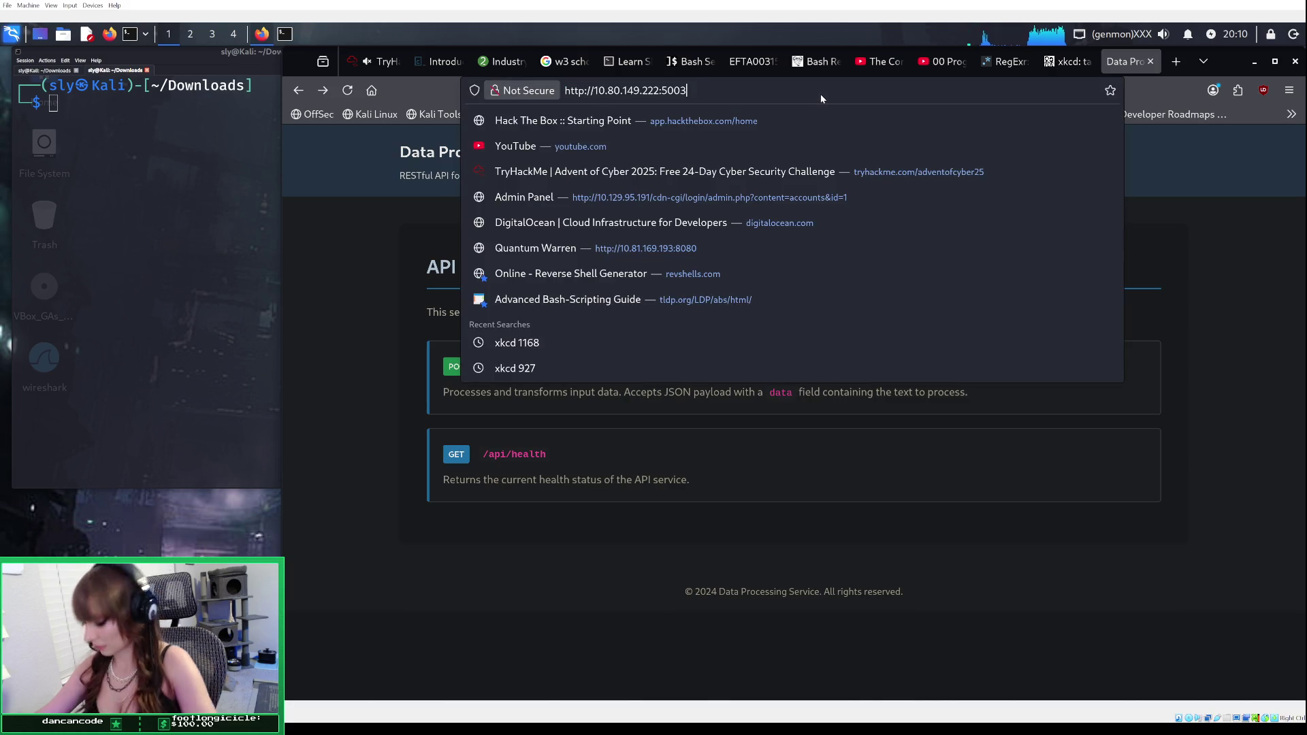
key("ctrl+v")
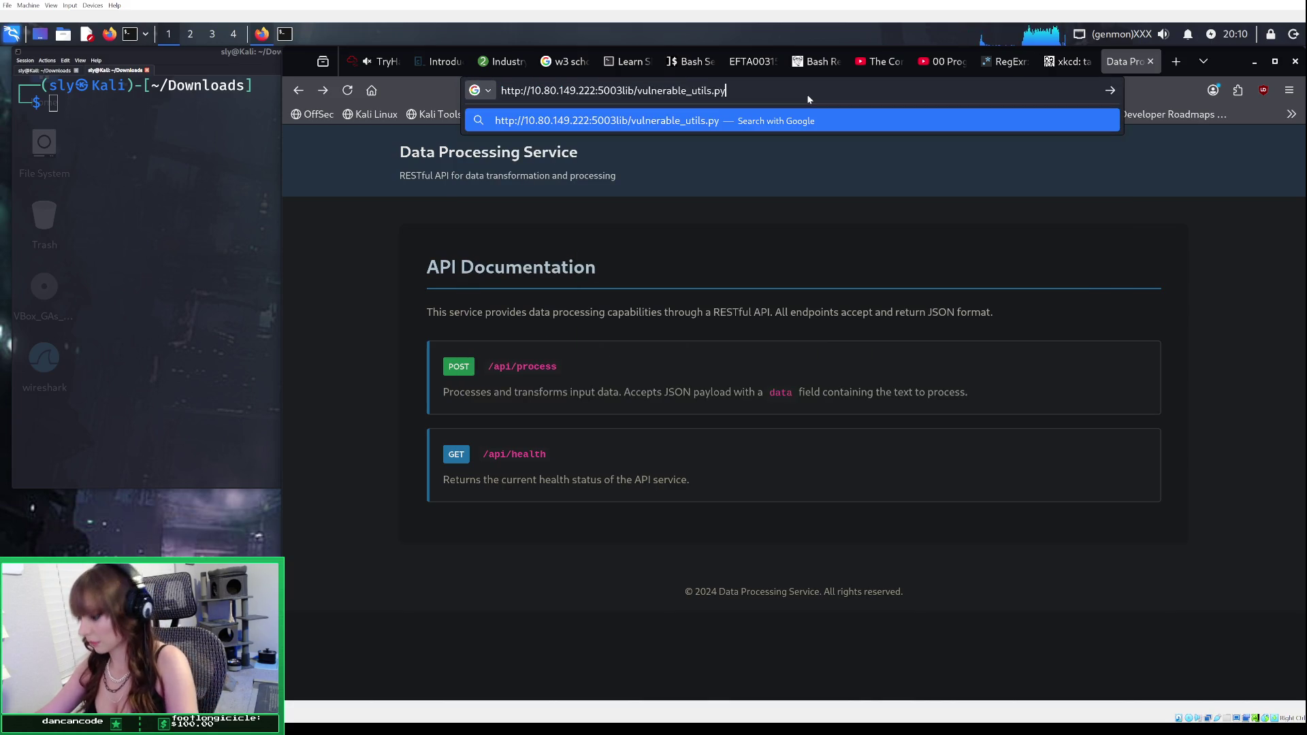
key("Return")
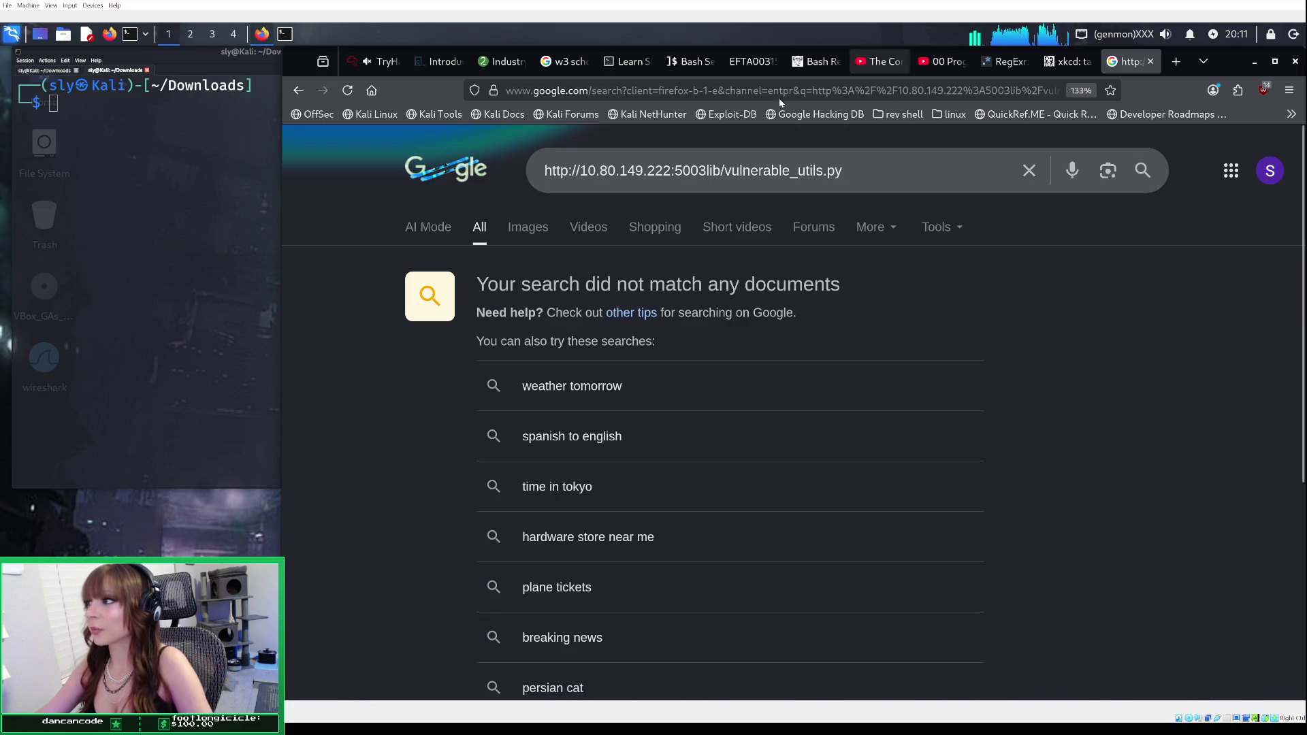
left_click(307, 92)
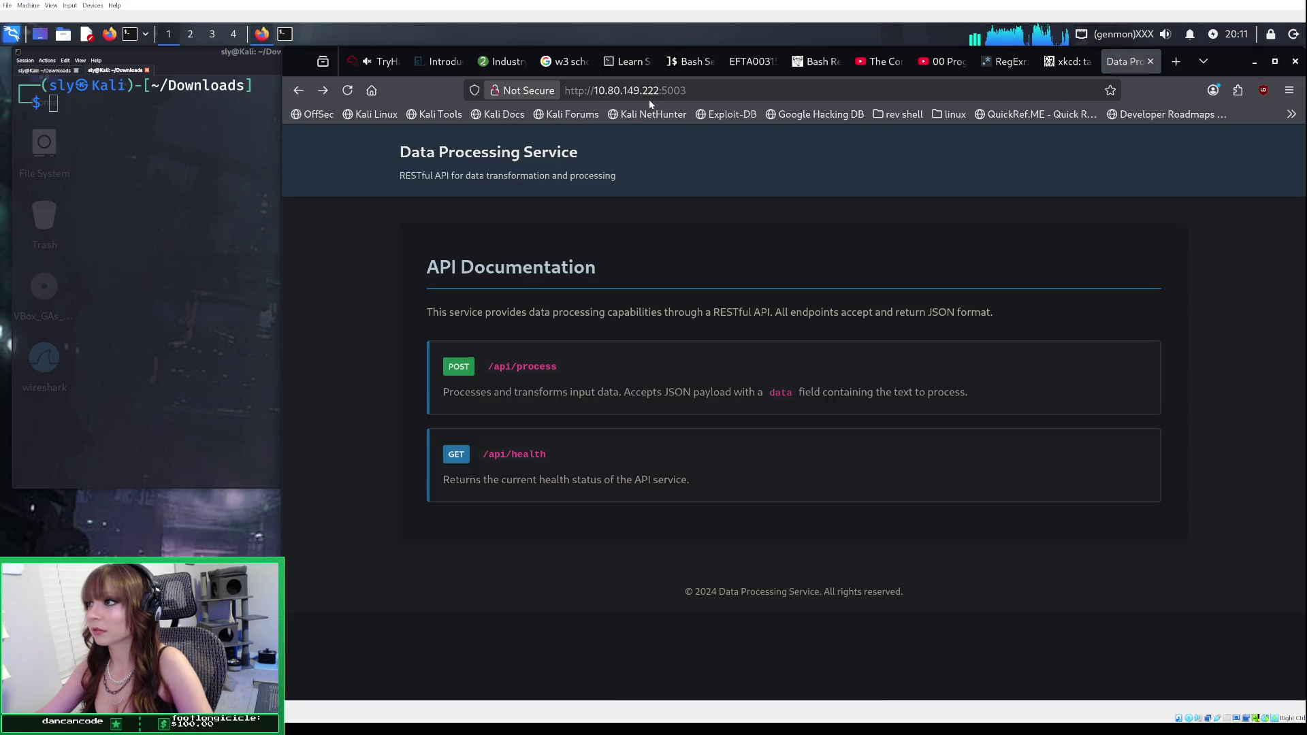
- Request /lib/vulnerable_utils.py from the service, get Not Found, and return to the docs
left_click(732, 93)
left_click(732, 90)
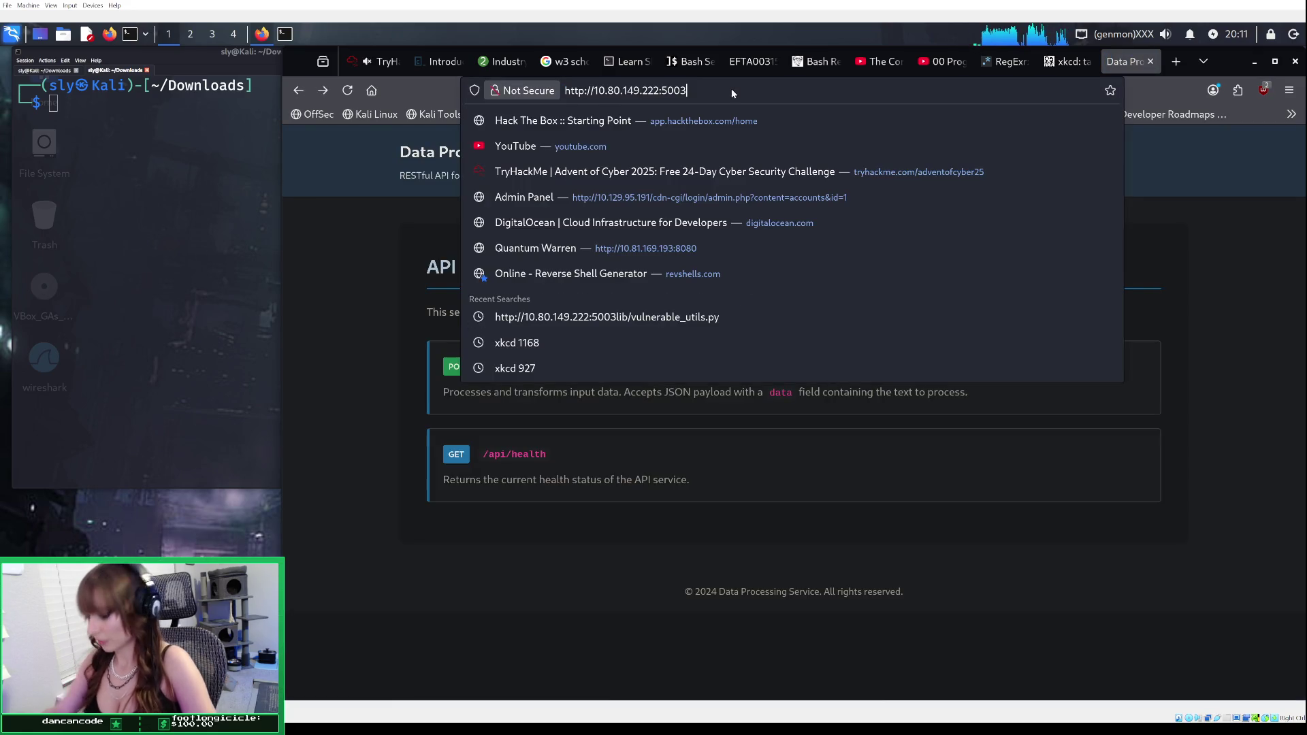
type("/lib/vulnerable_utils.py")
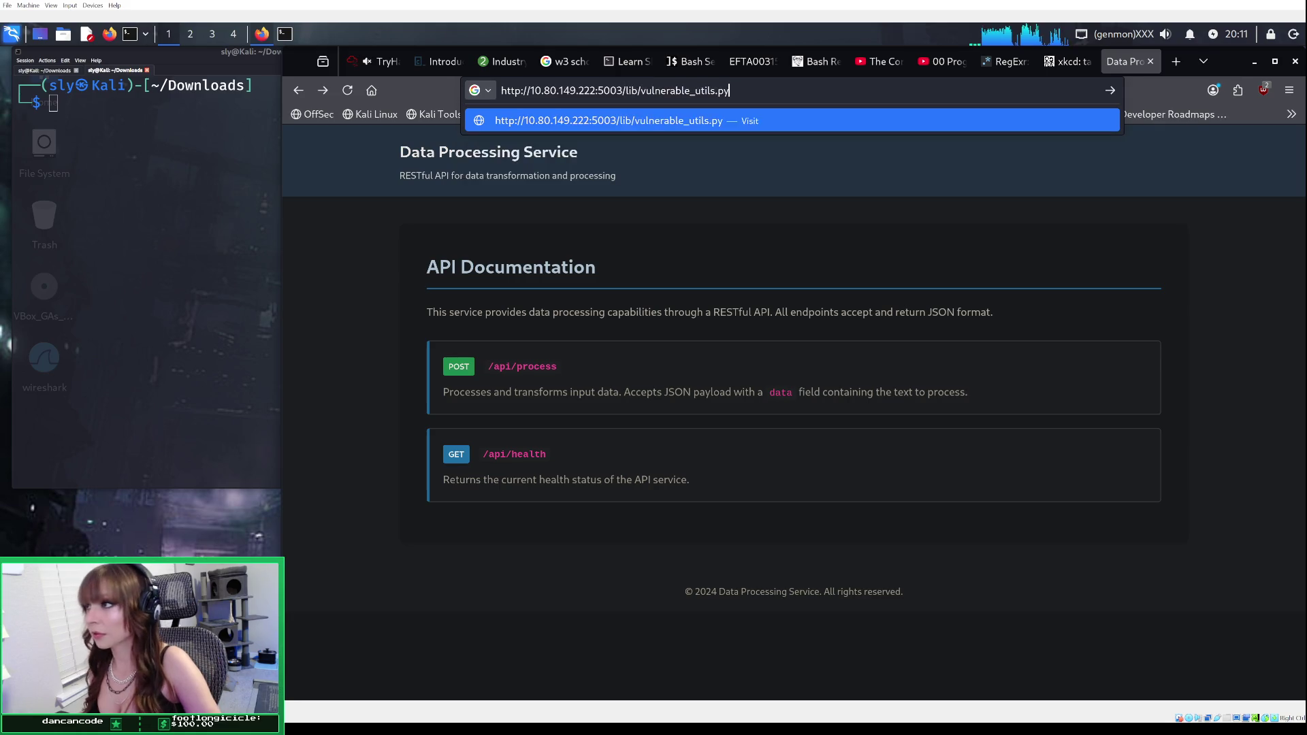
key("Return")
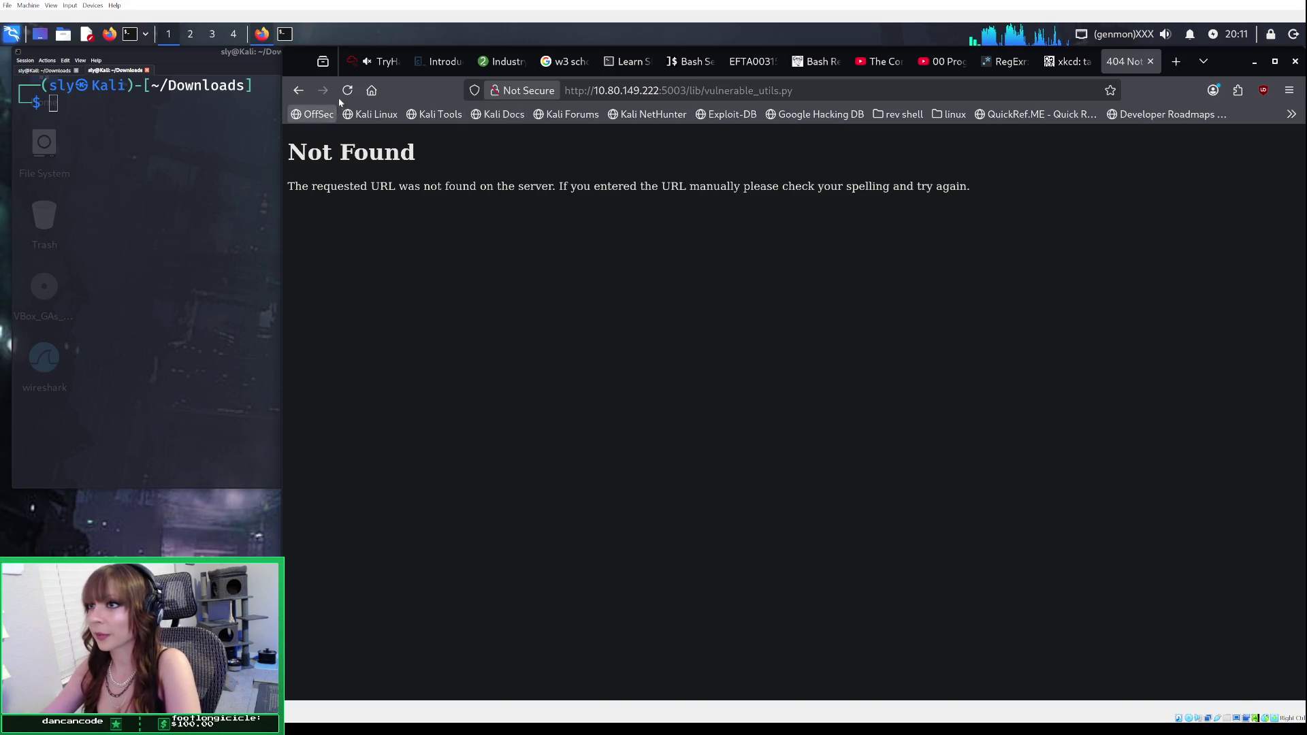
left_click(302, 94)
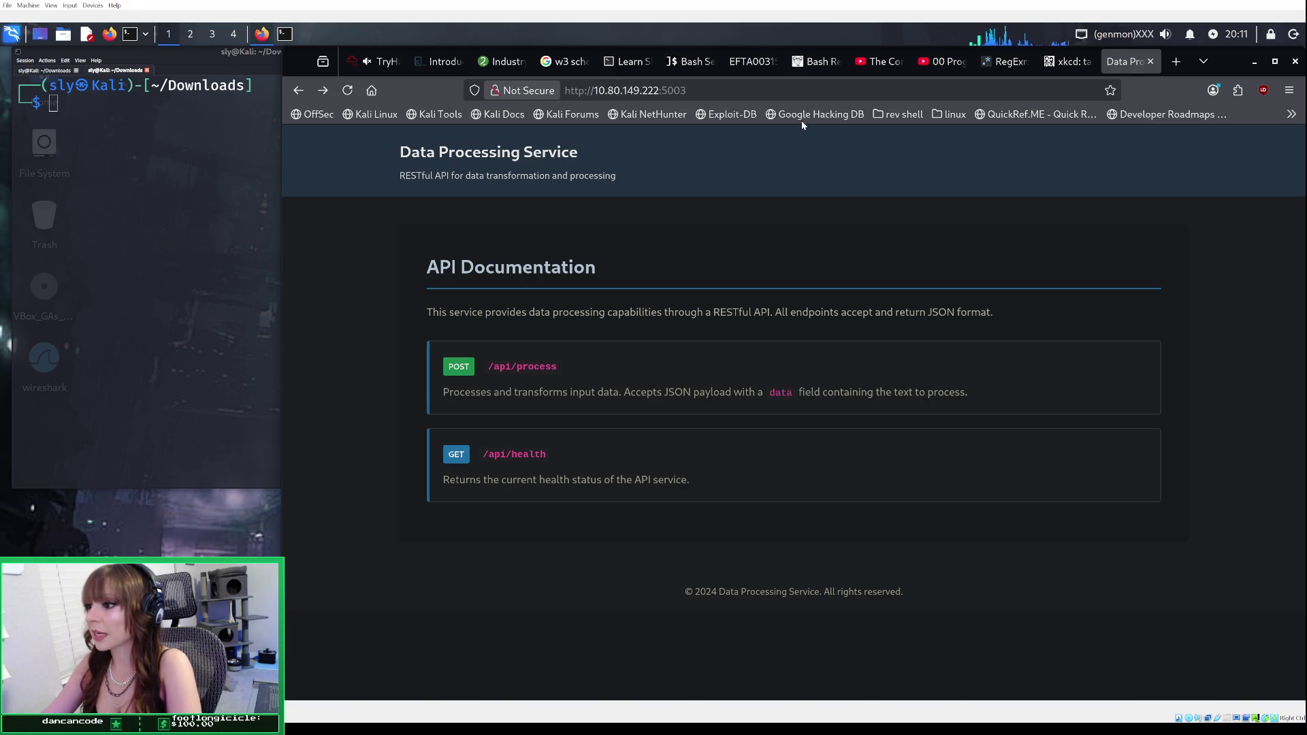
left_click_drag(488, 368, 558, 369)
right_click(562, 370)
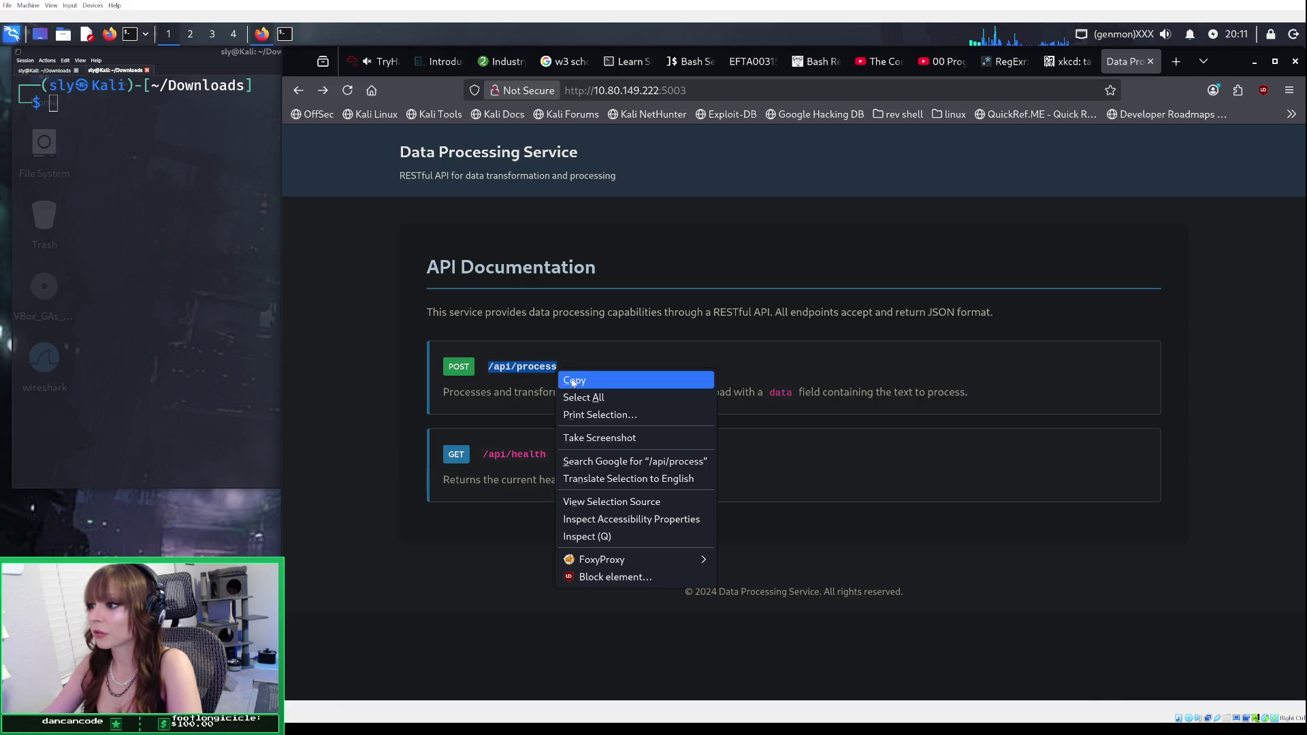
left_click(579, 377)
left_click(716, 95)
left_click(716, 95)
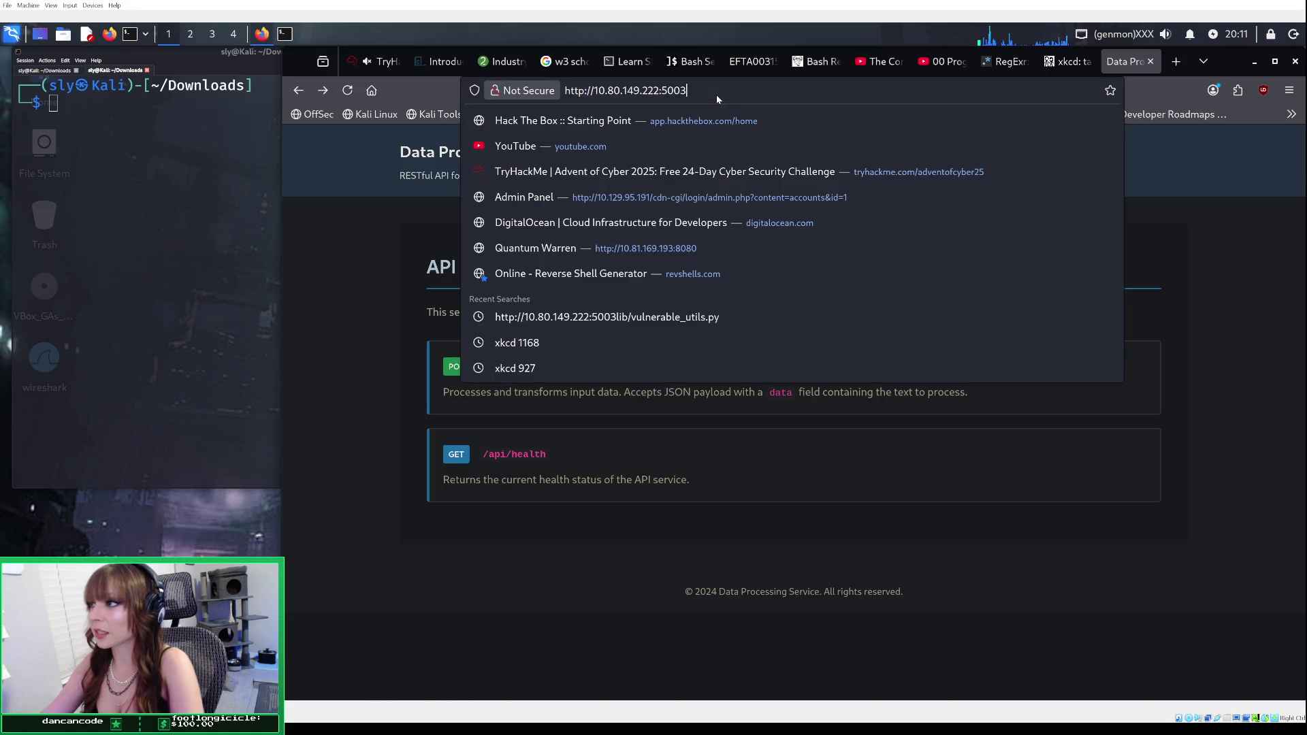
key("ctrl+v")
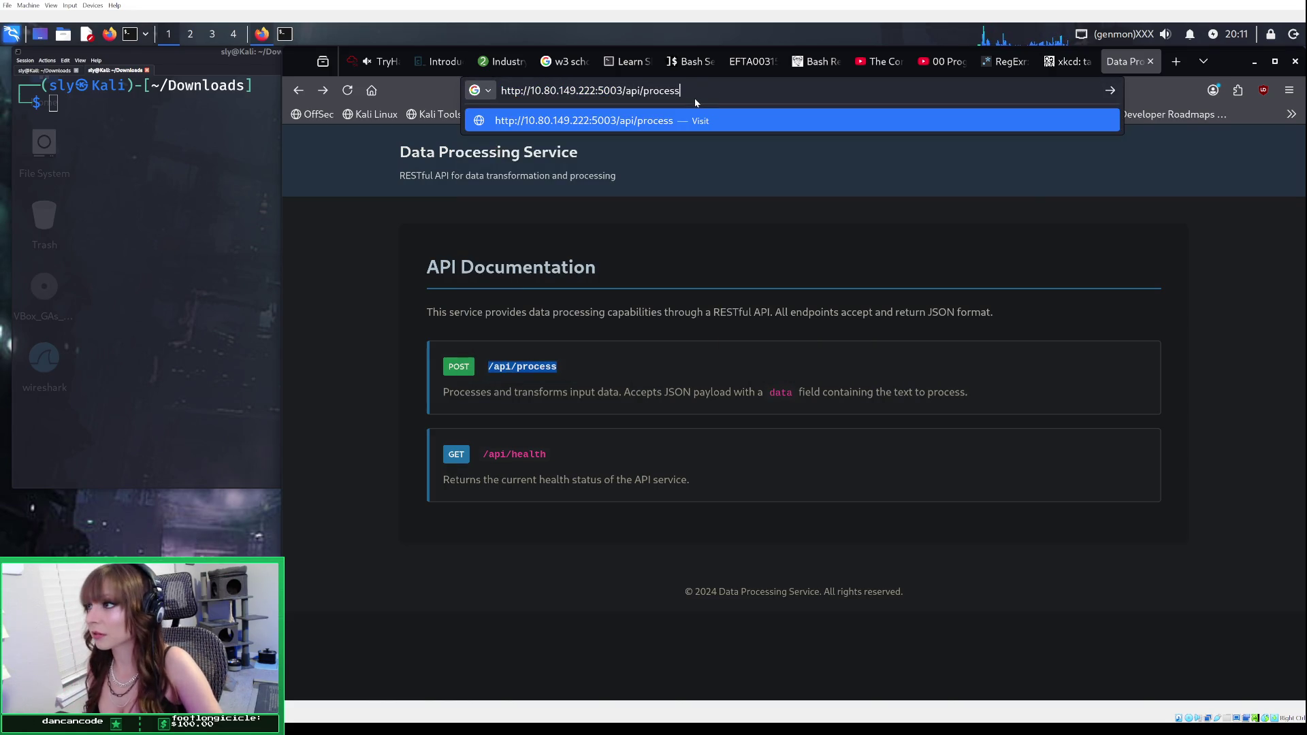
type("/")
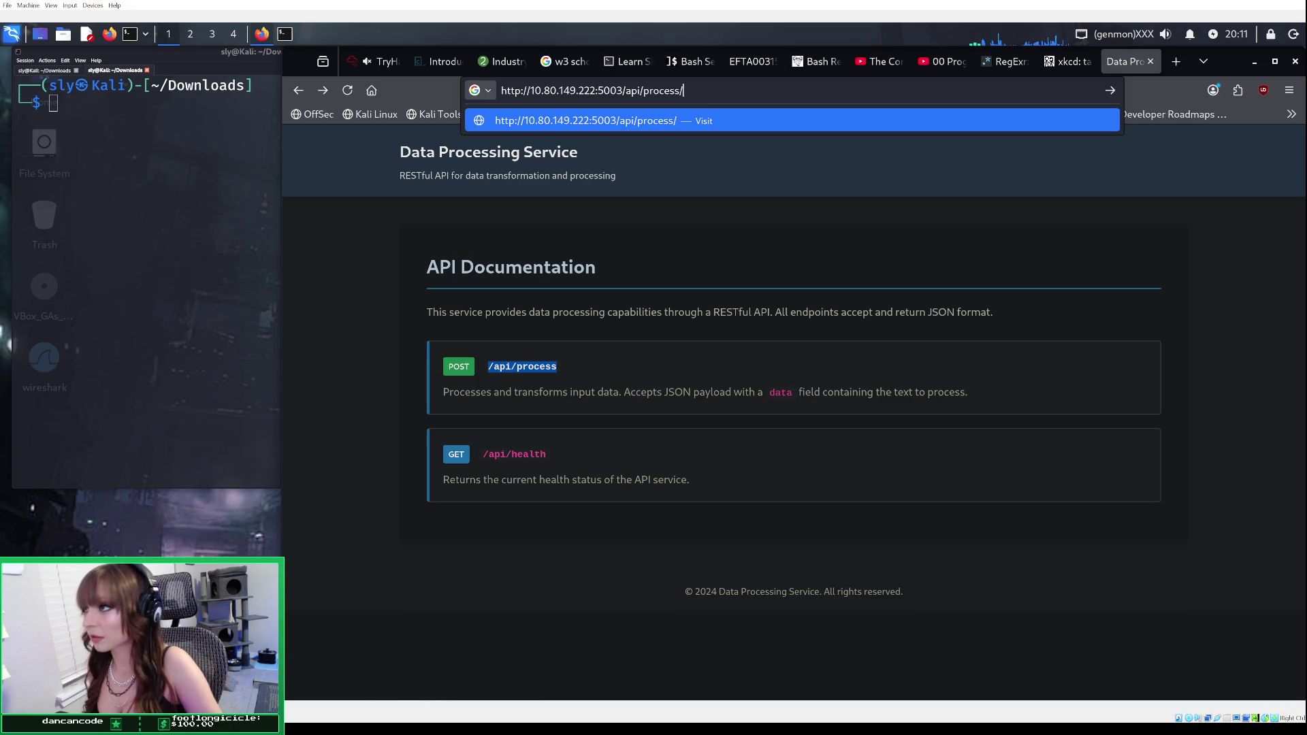
left_click(381, 61)
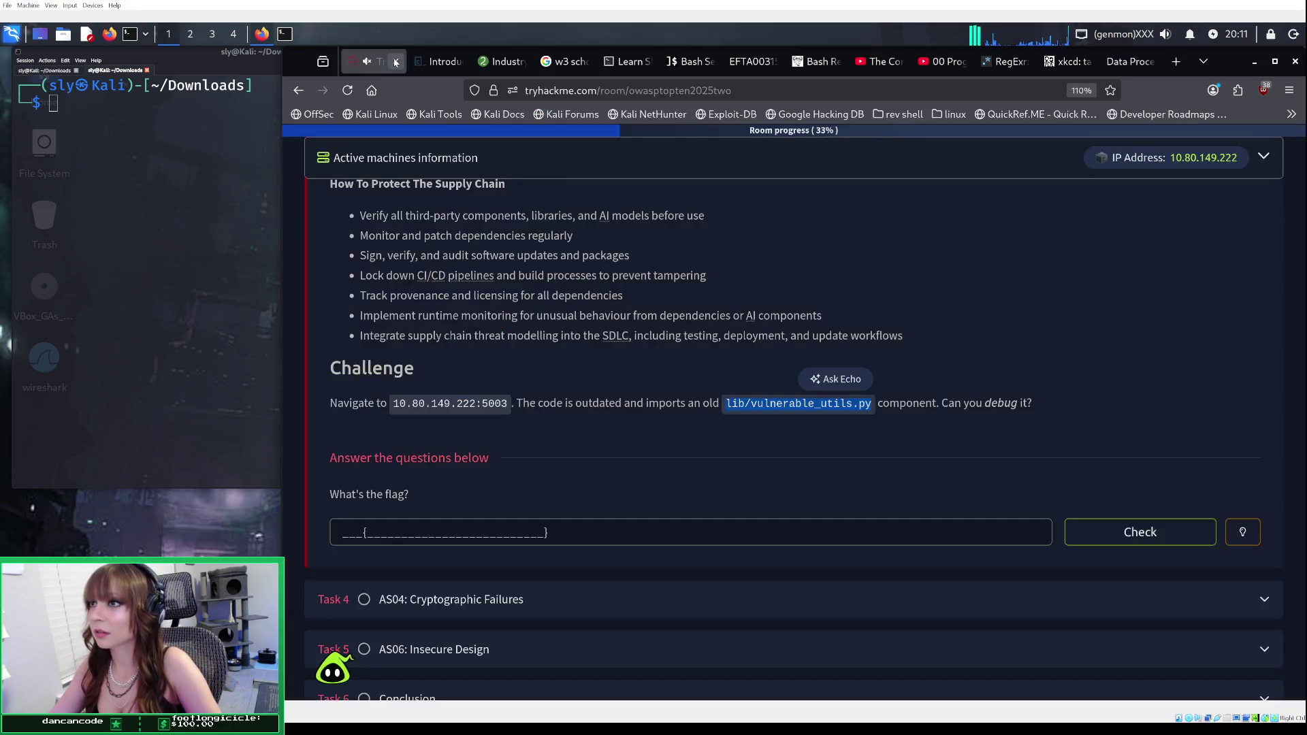
right_click(753, 410)
left_click(770, 429)
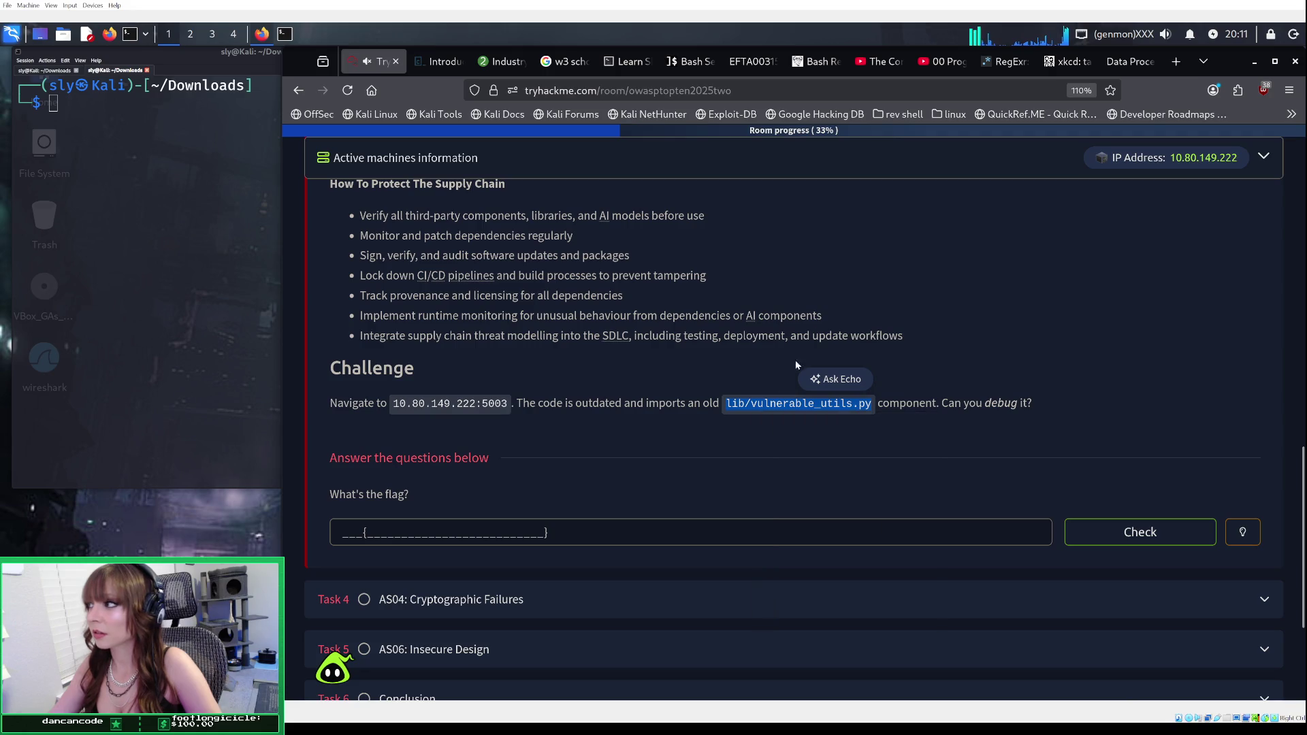
left_click(1133, 63)
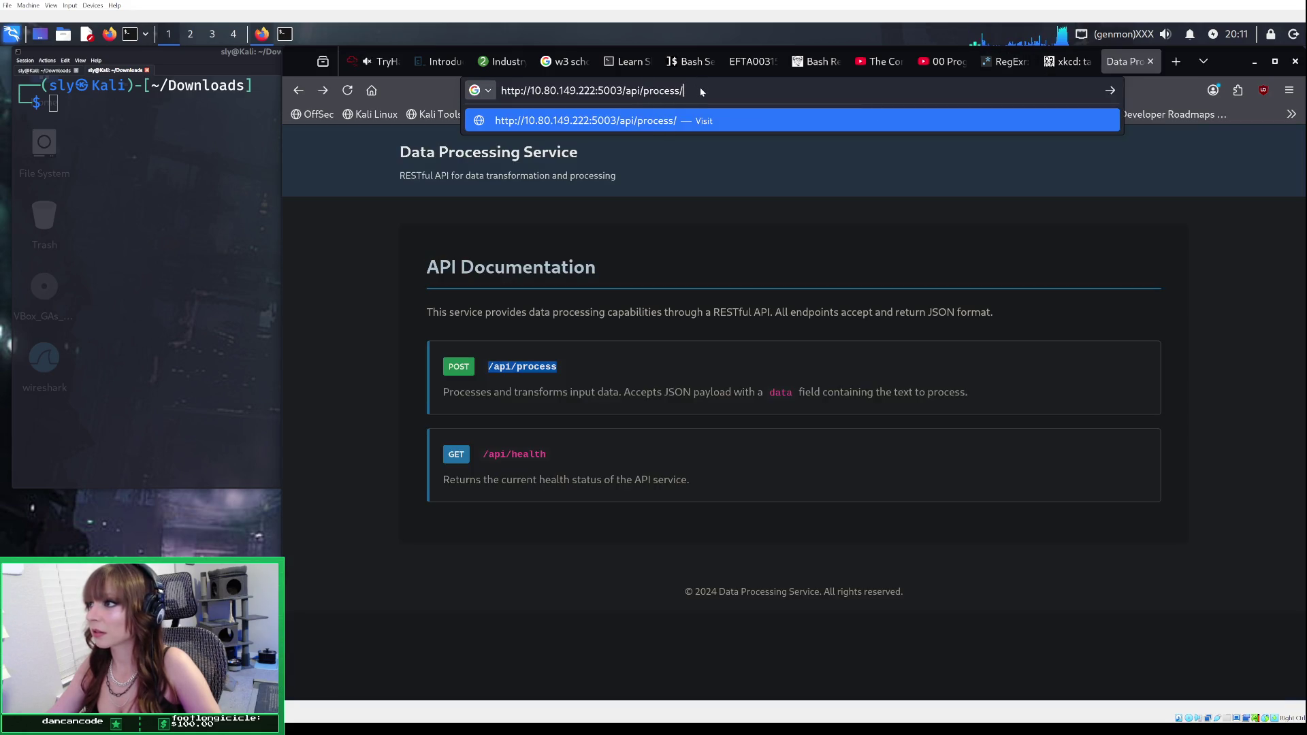
key("ctrl+v")
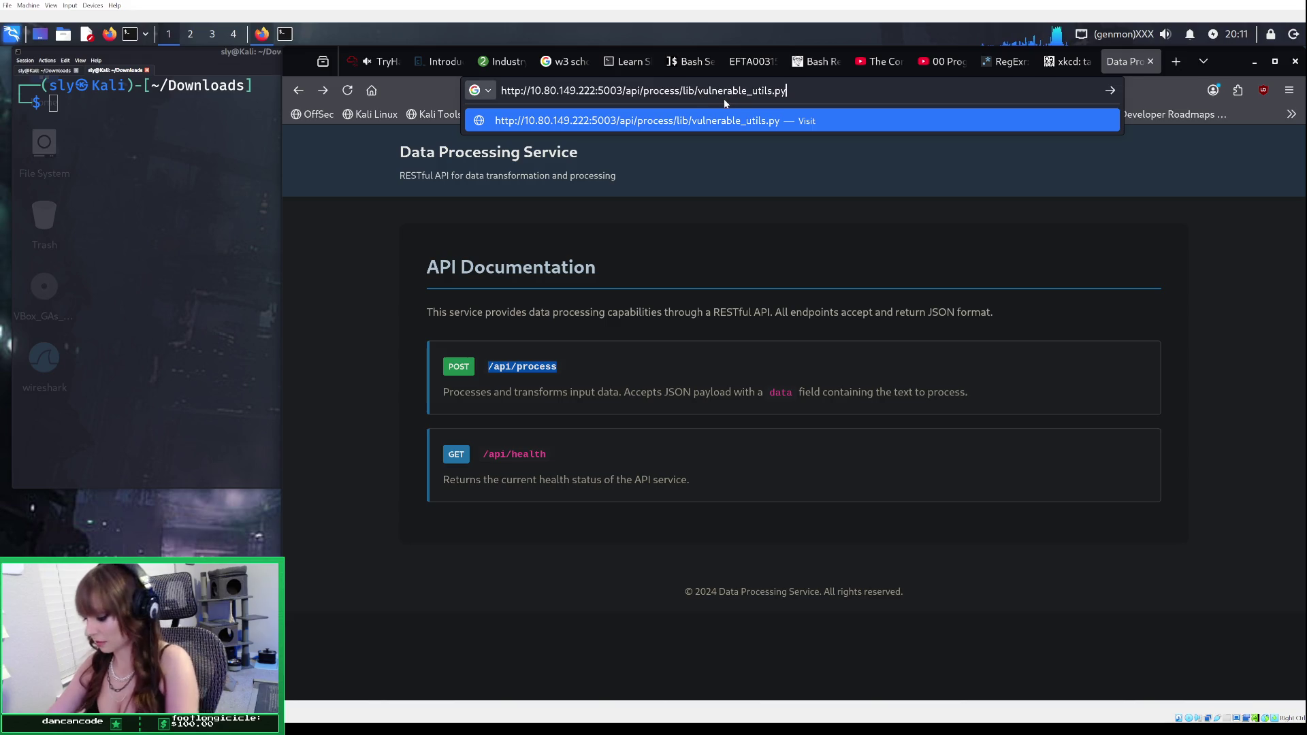
key("Return")
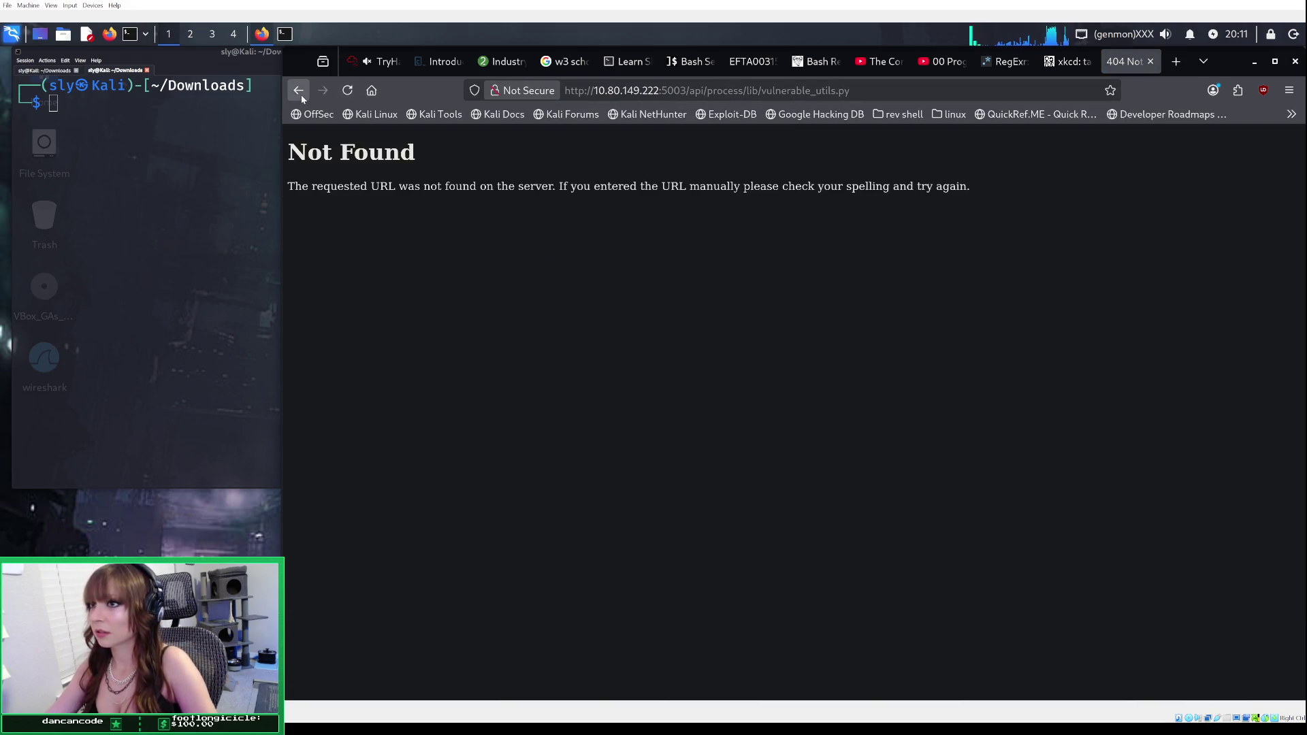
left_click(301, 96)
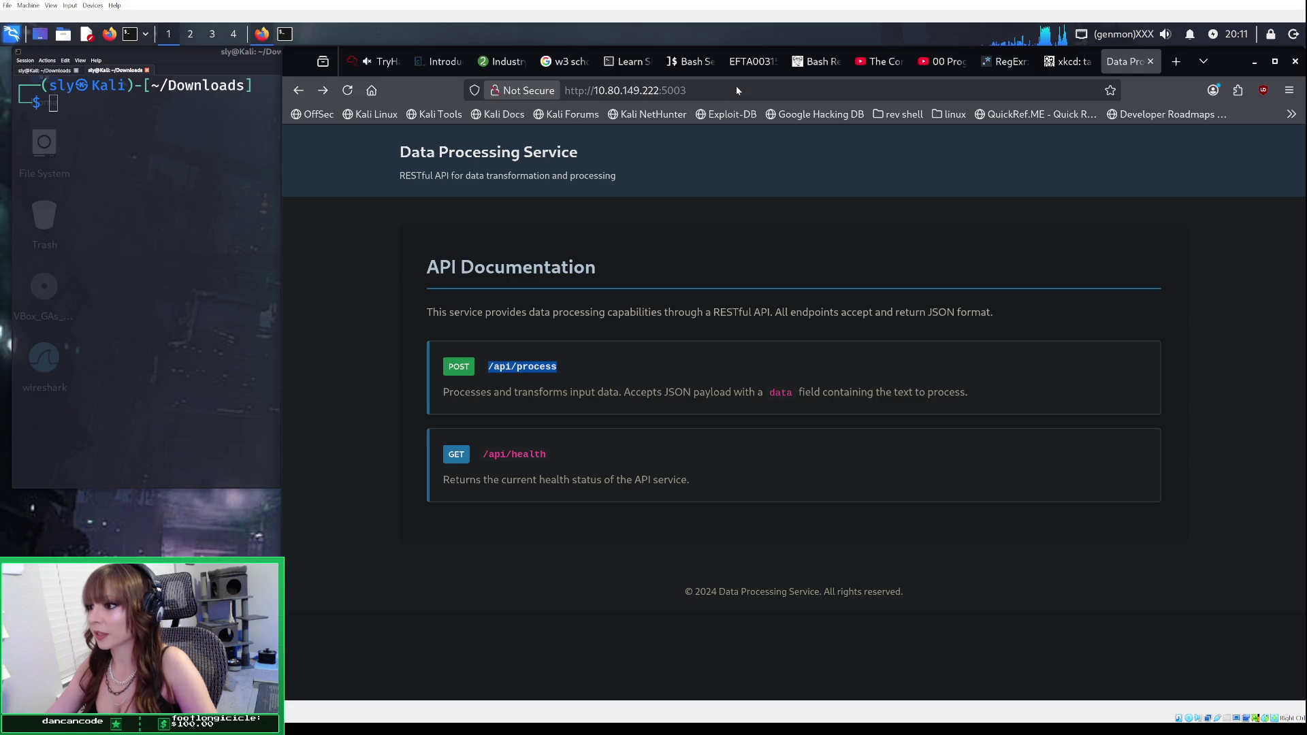
left_click(729, 329)
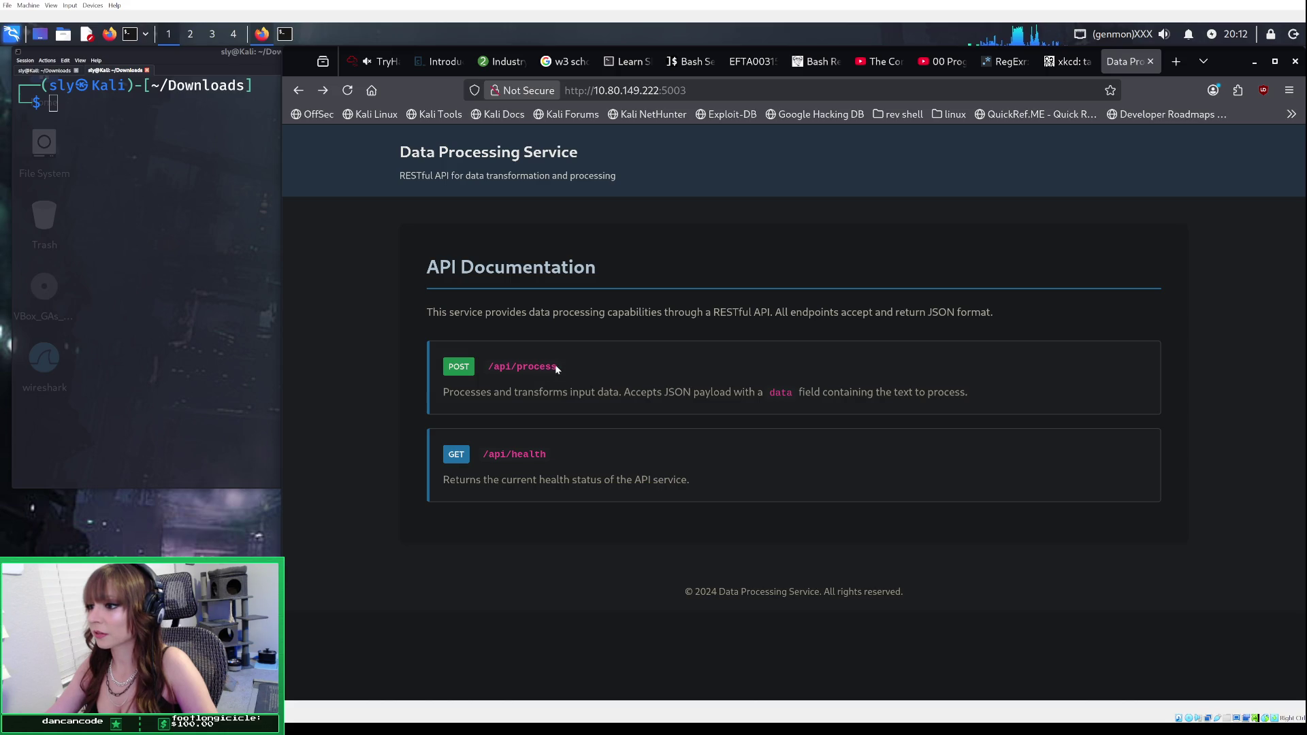
left_click(696, 89)
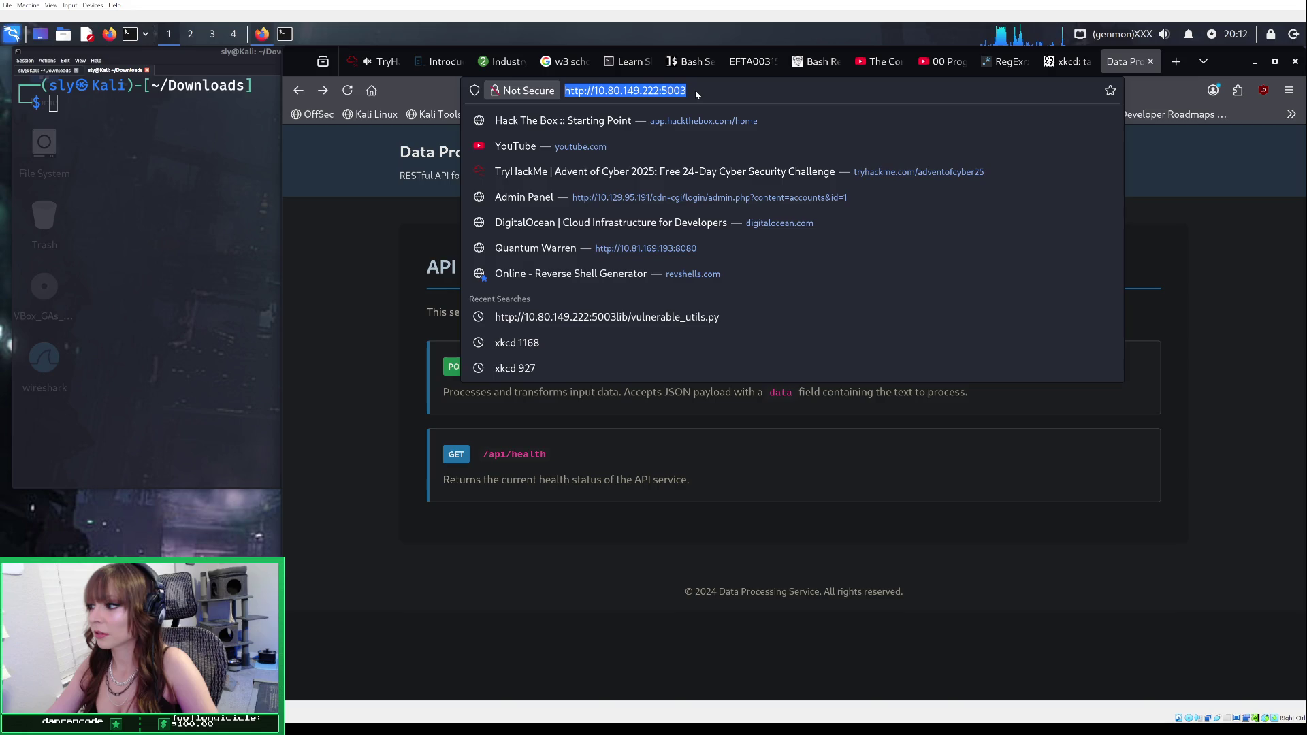
left_click(696, 89)
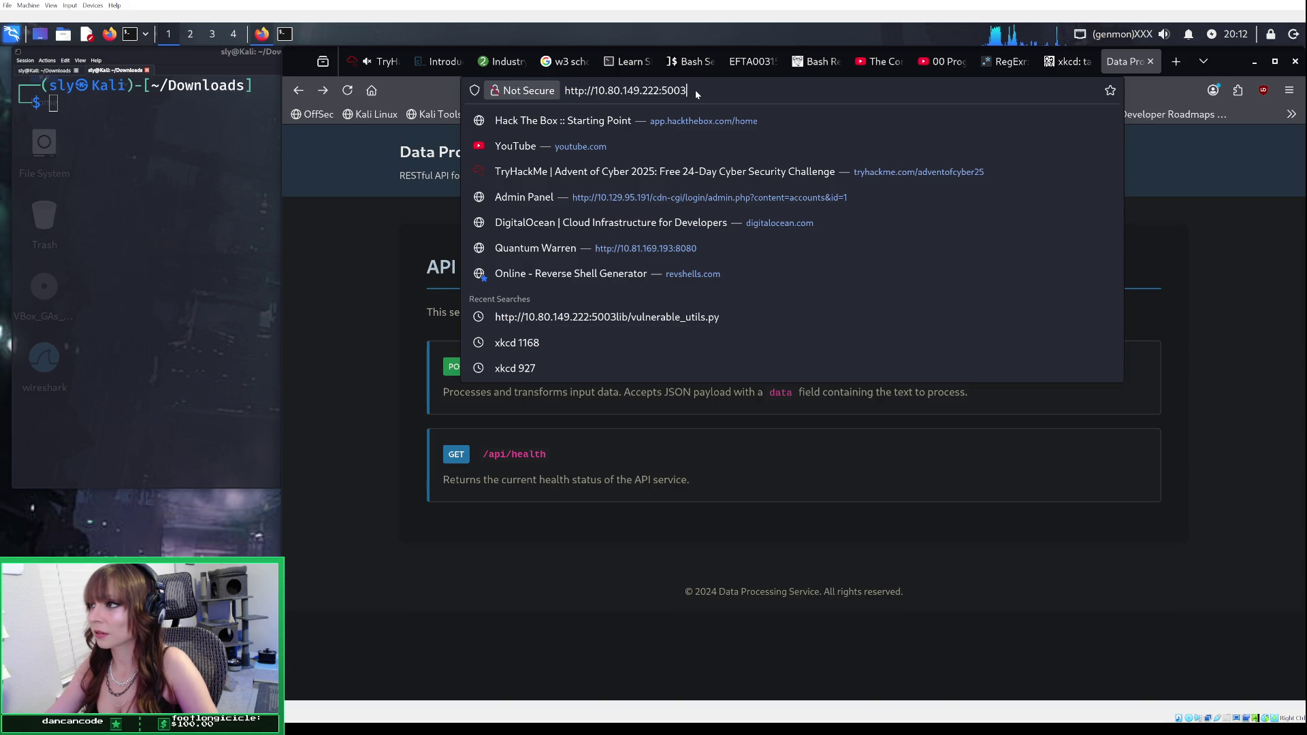
type("/")
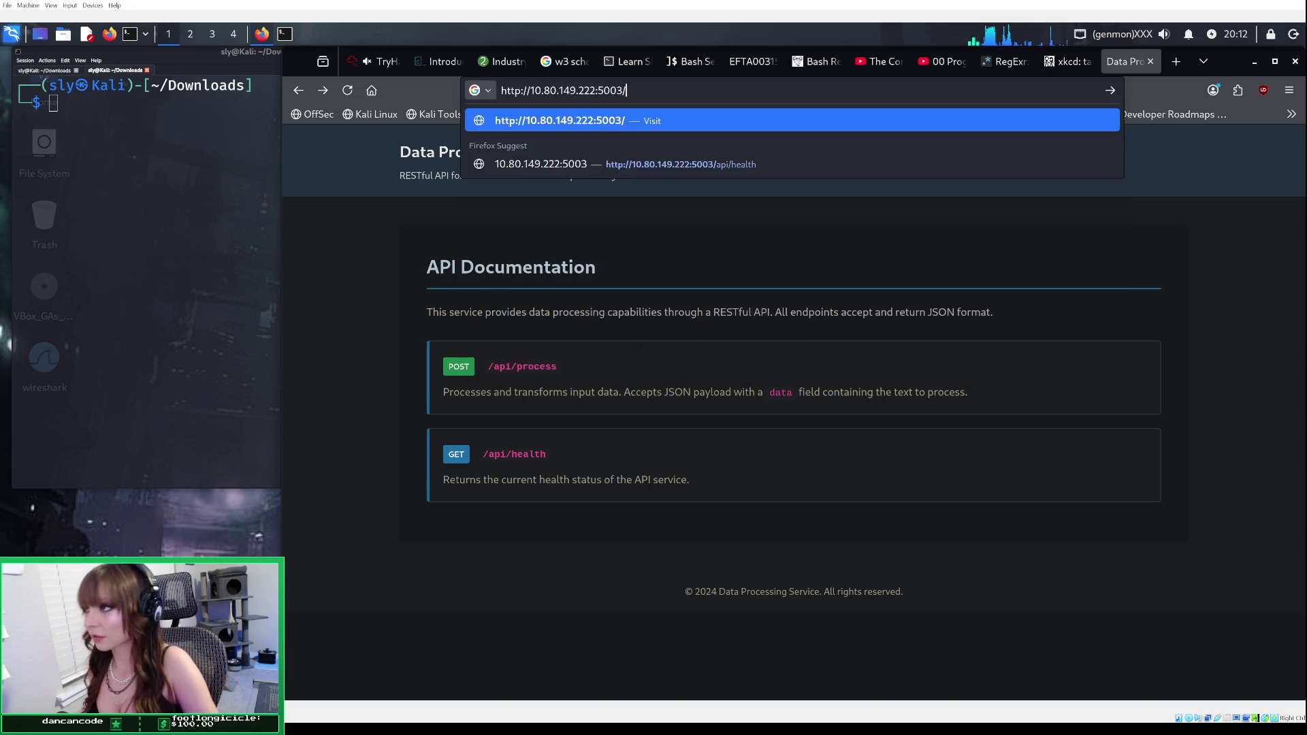
type("ap")
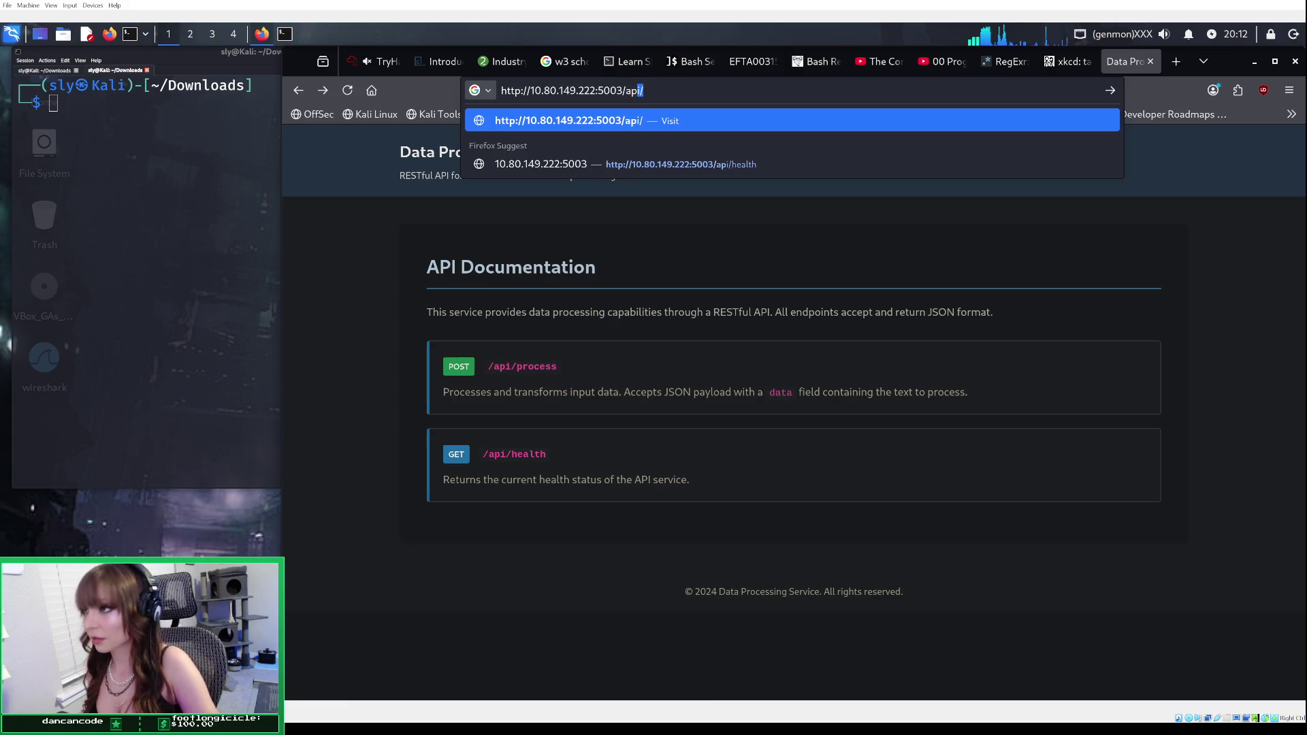
type("i/")
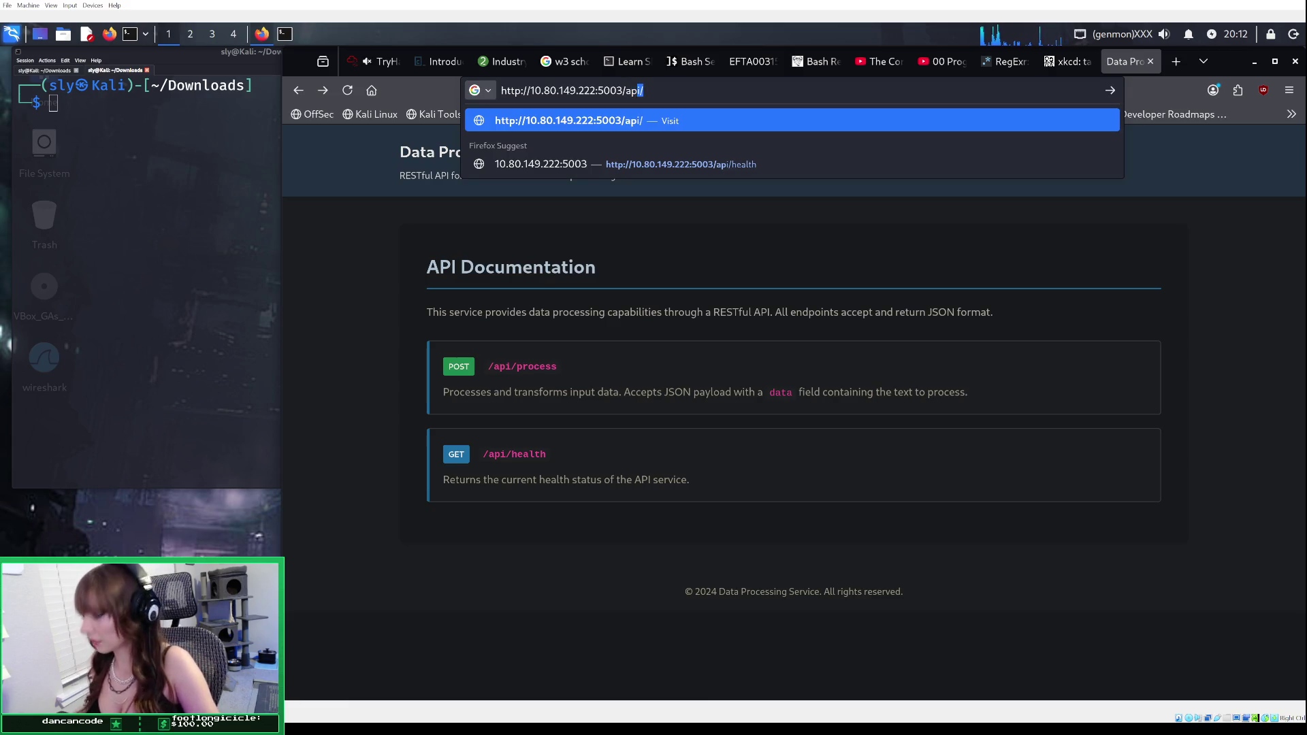
type("process")
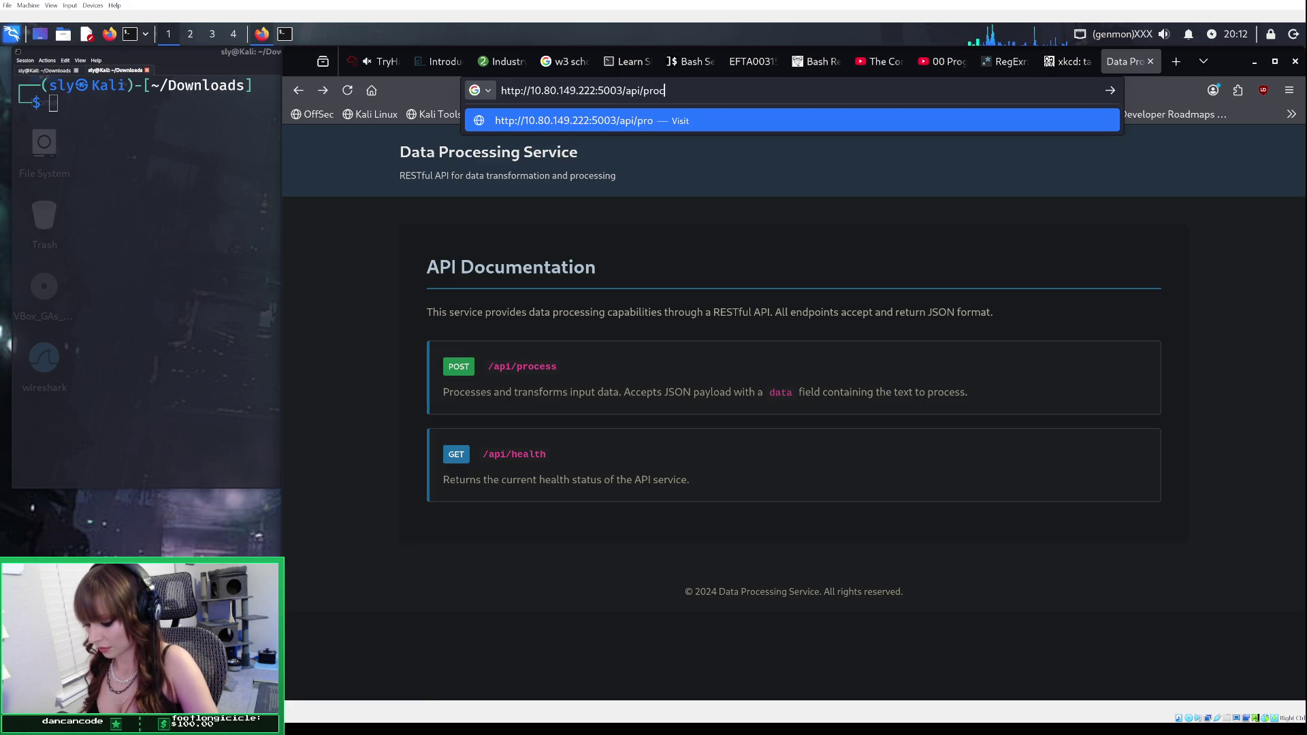
key("Return")
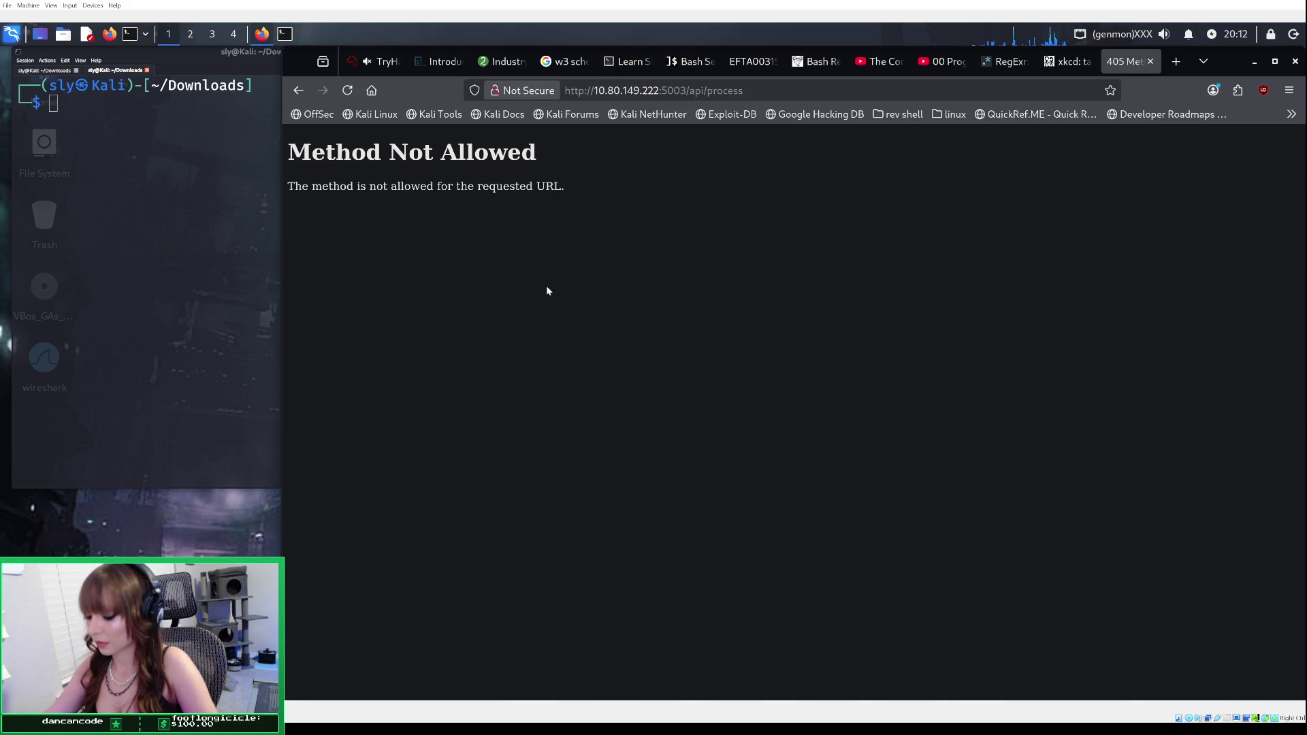
left_click(299, 91)
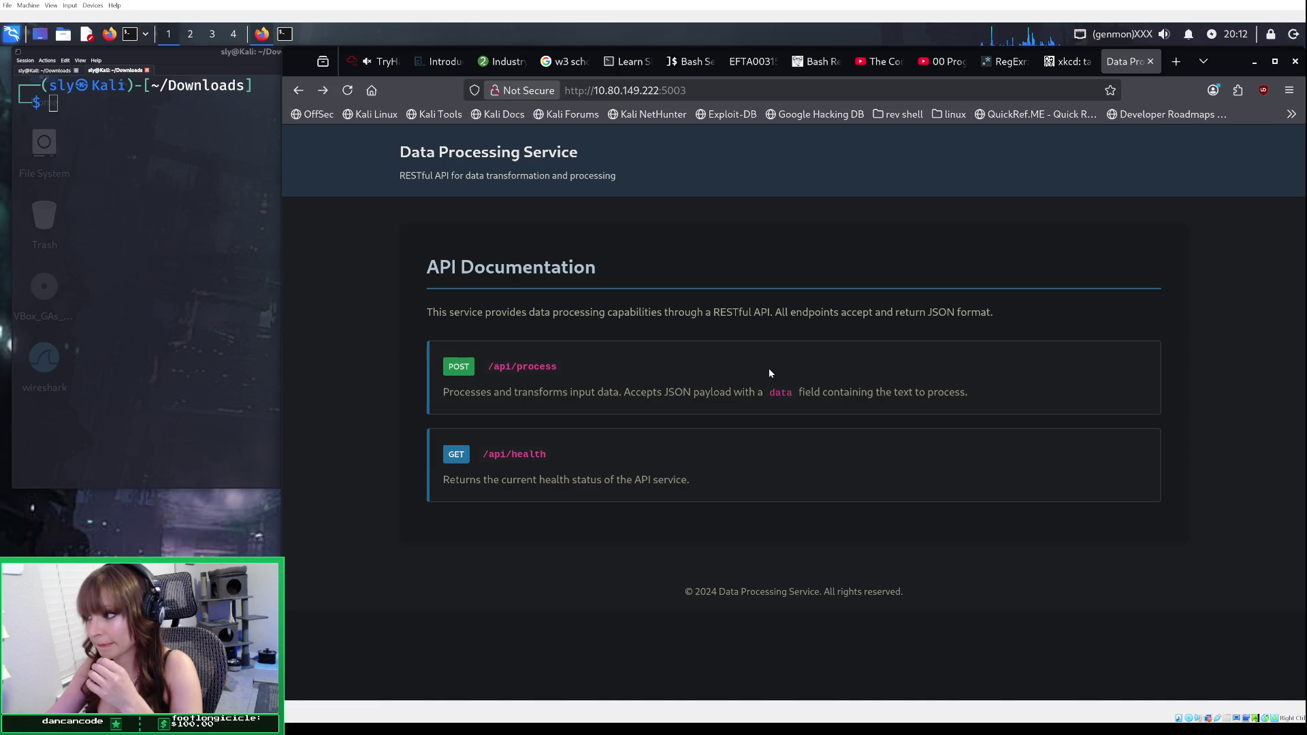
left_click(323, 91)
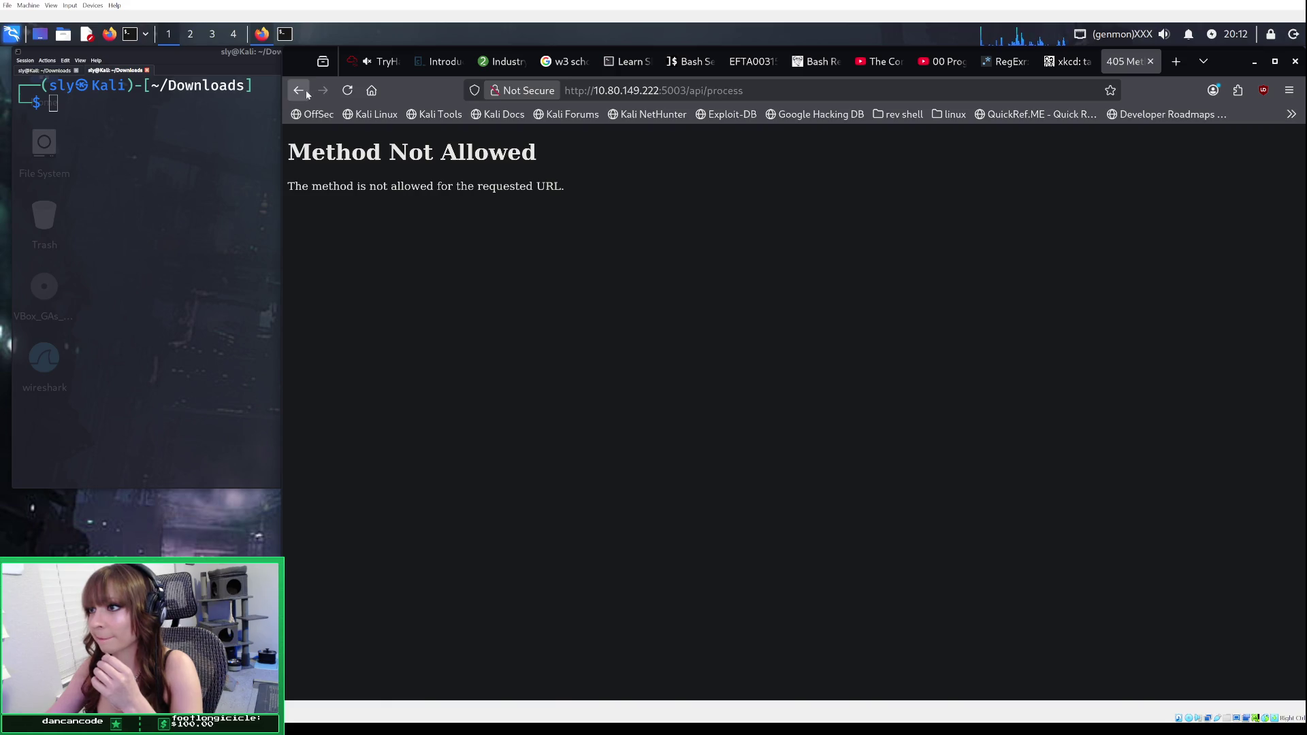
left_click(299, 90)
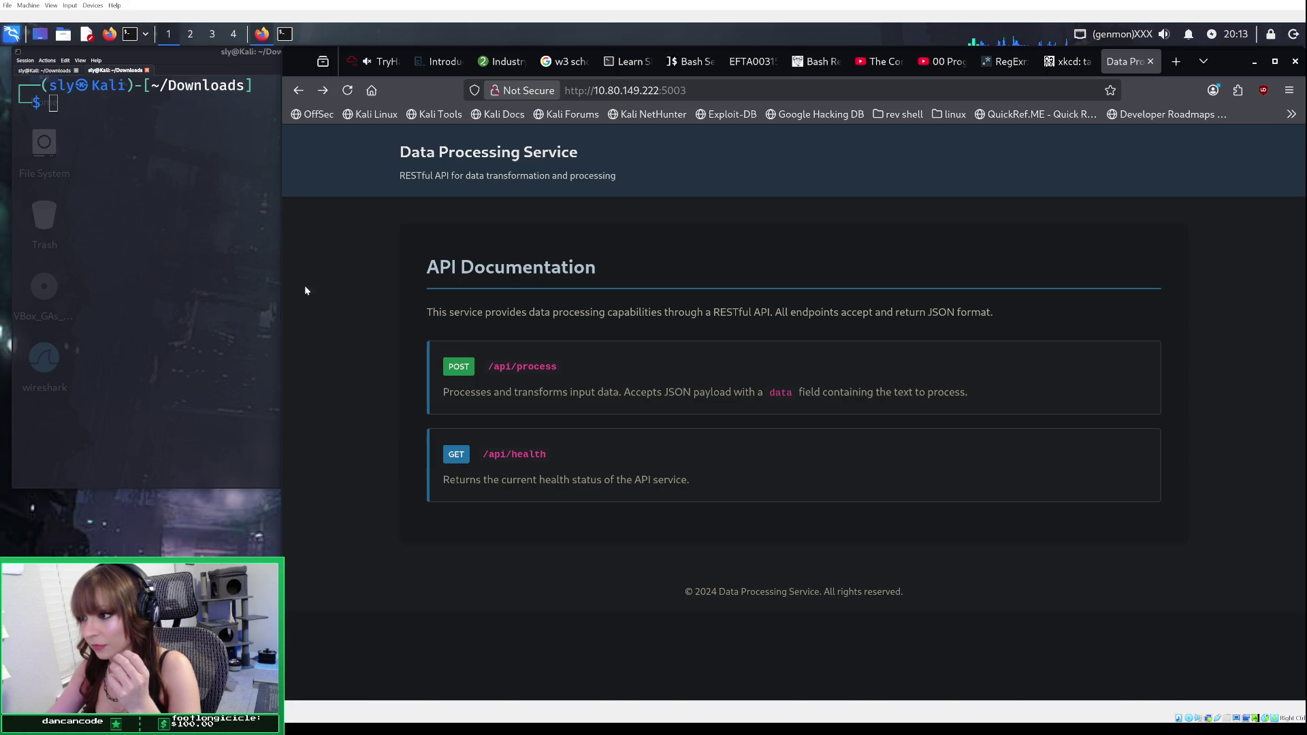
left_click(185, 296)
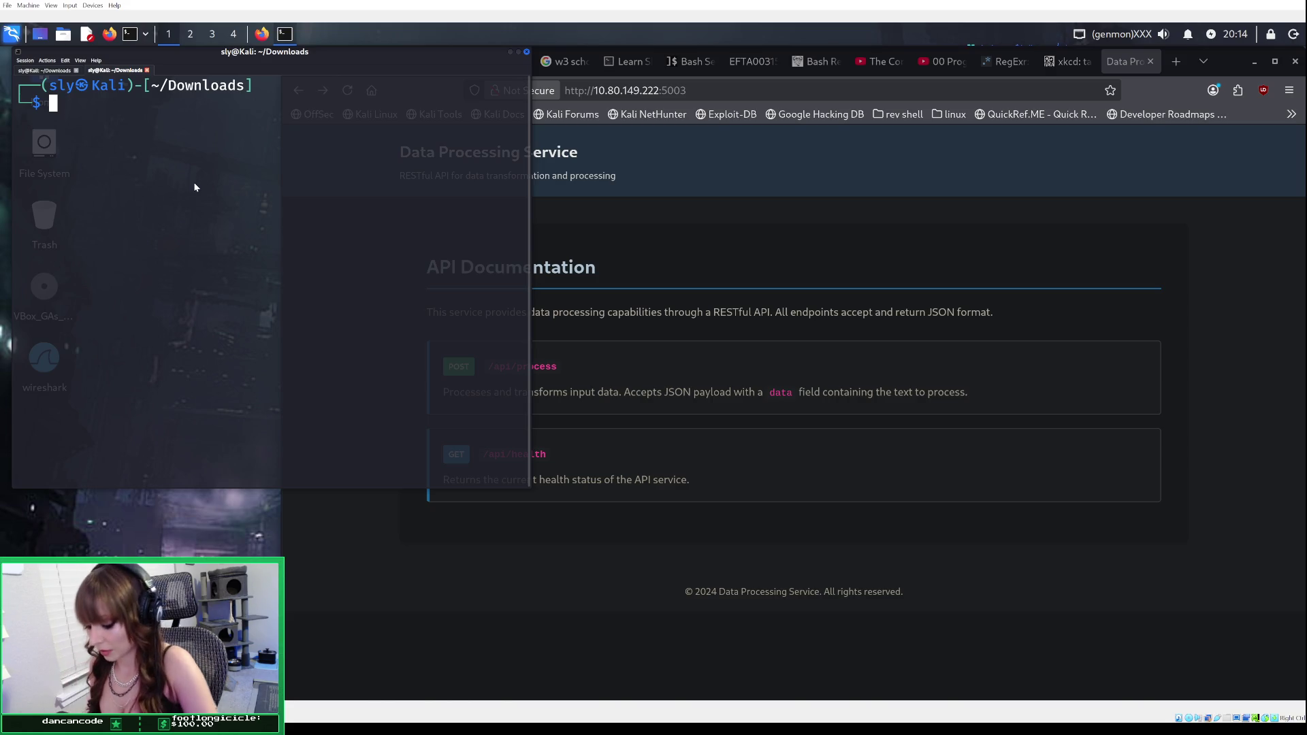
key("Up")
key("ctrl+Left")
key("ctrl+Left")
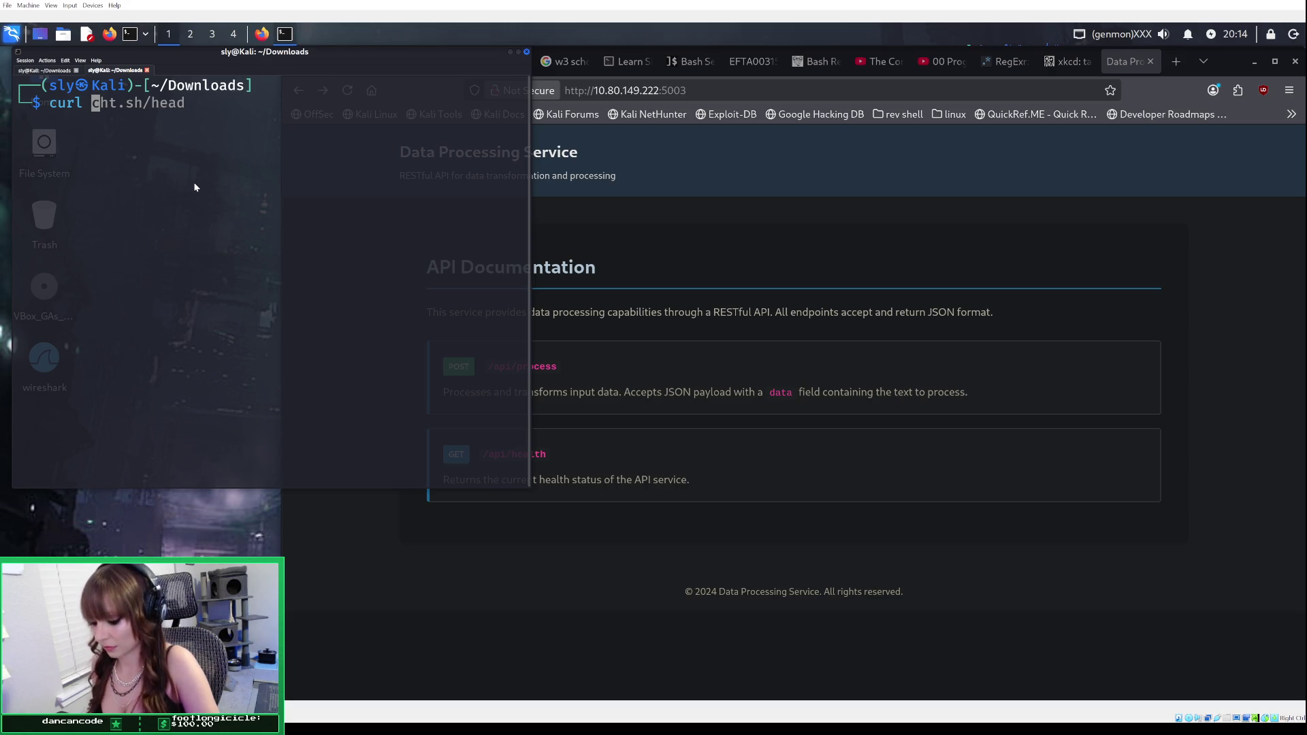
key("ctrl+k")
type("https")
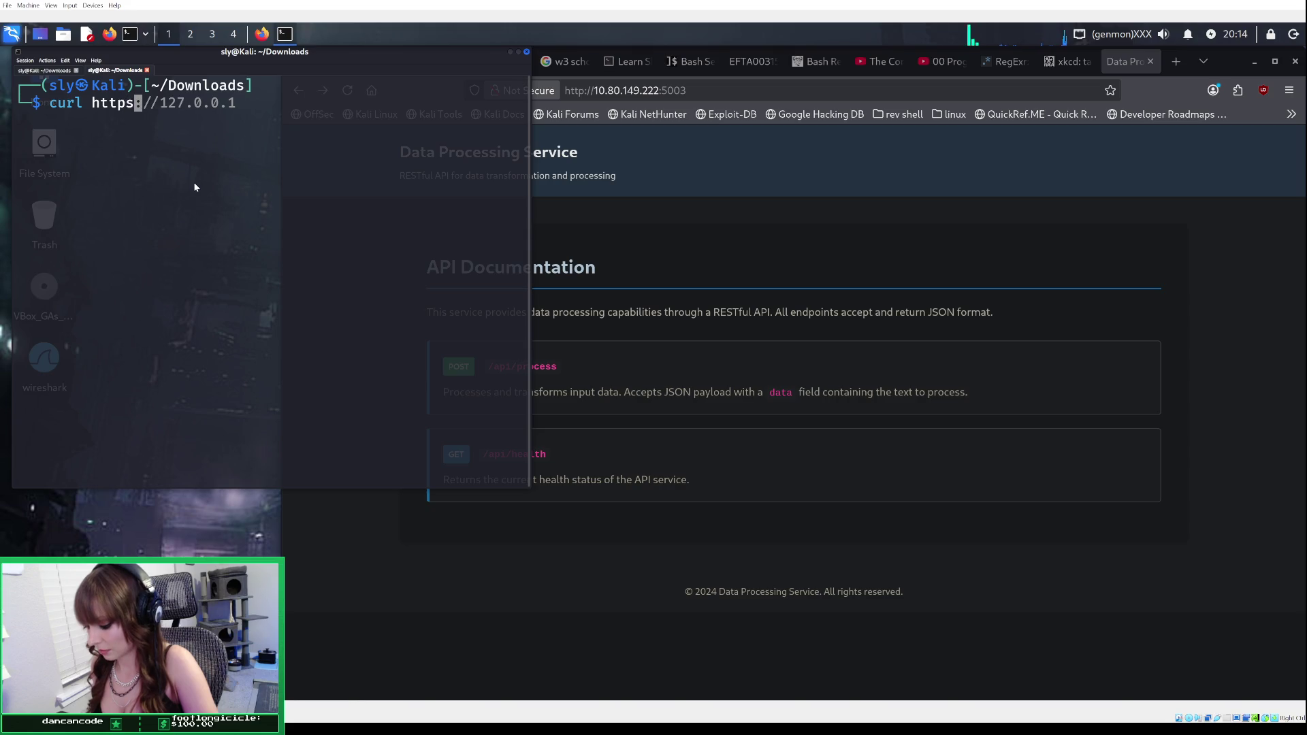
type("://")
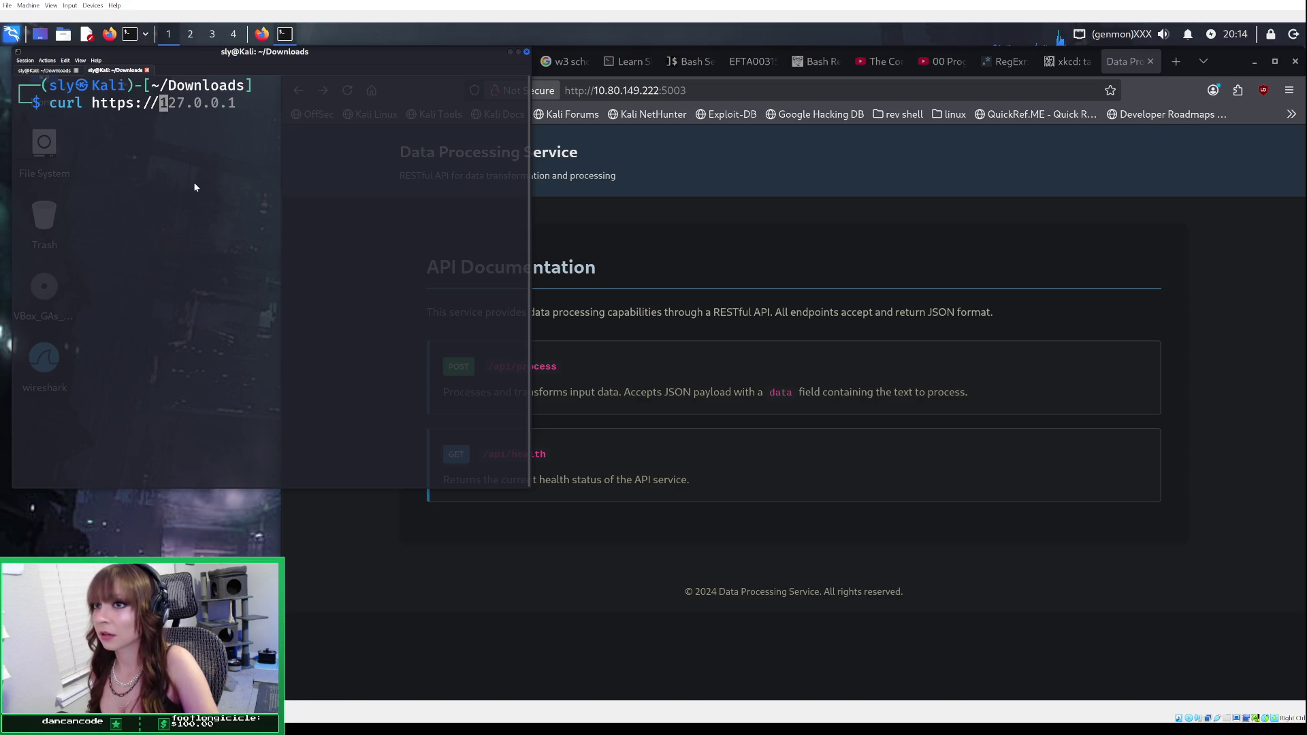
type("10.")
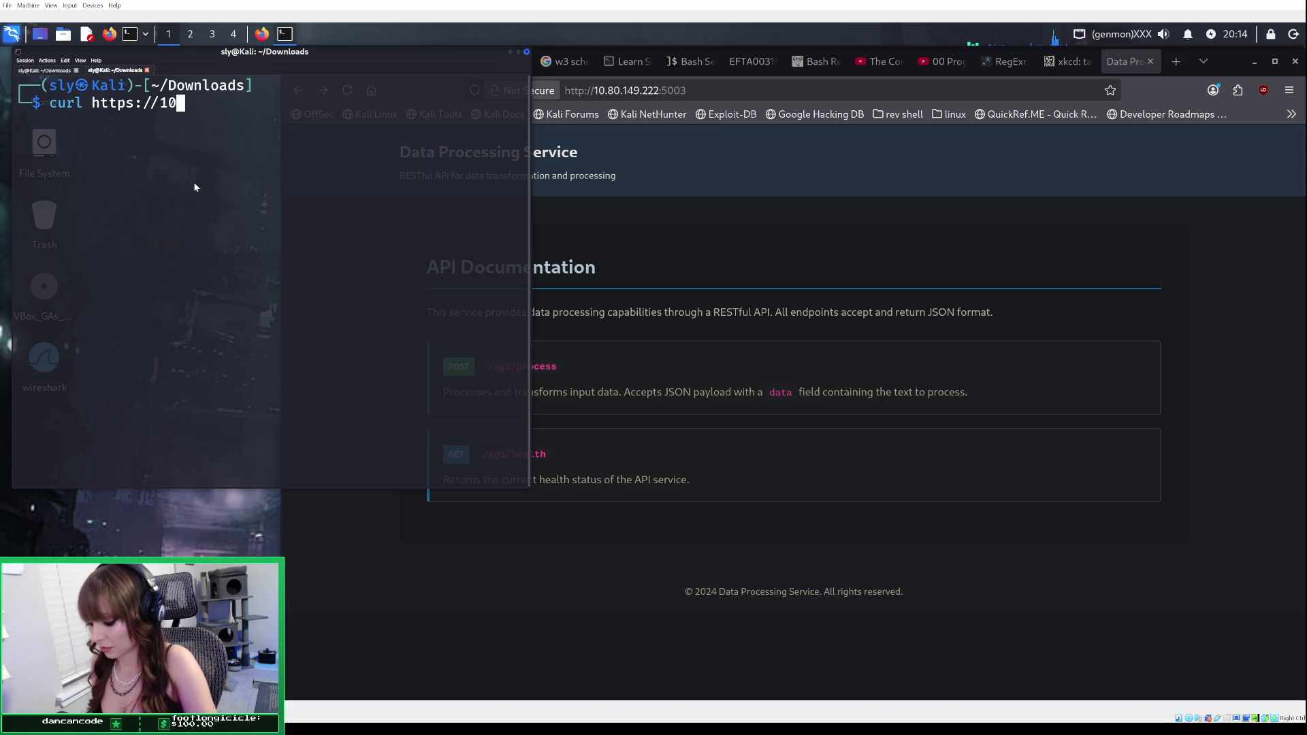
type("80")
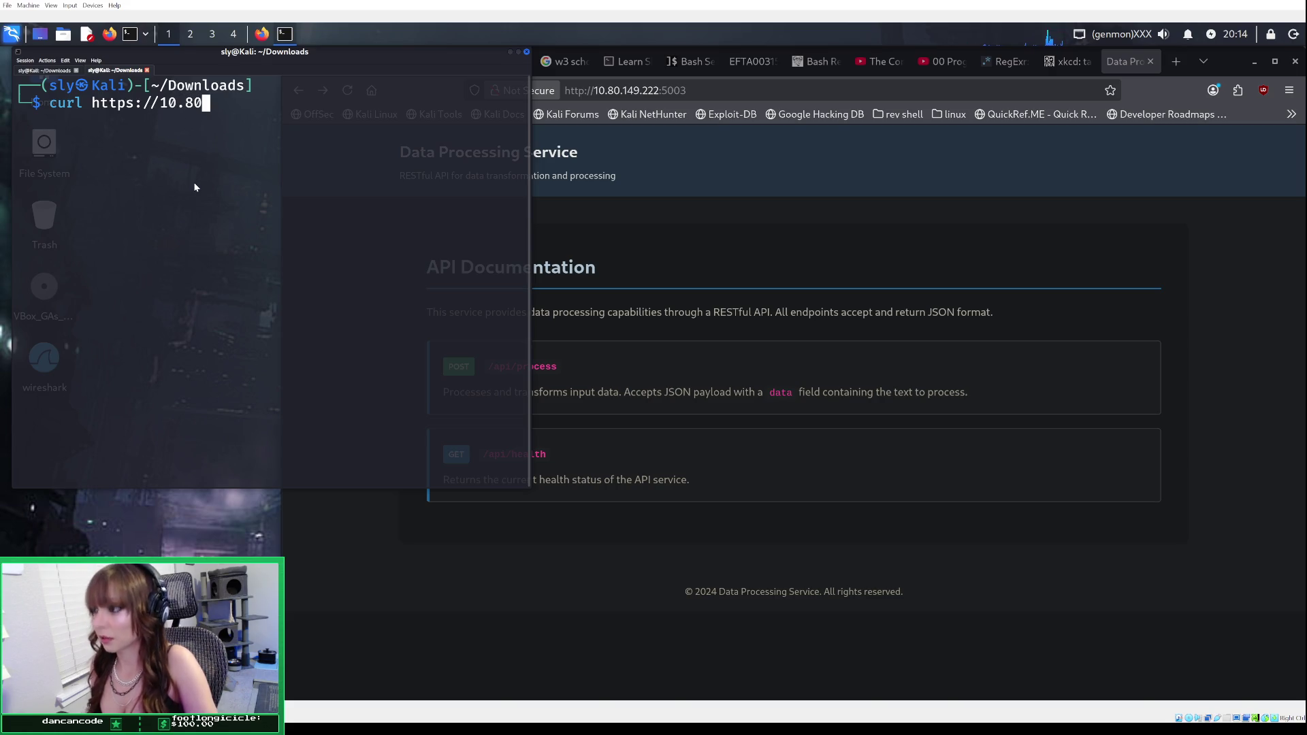
type(".149.22")
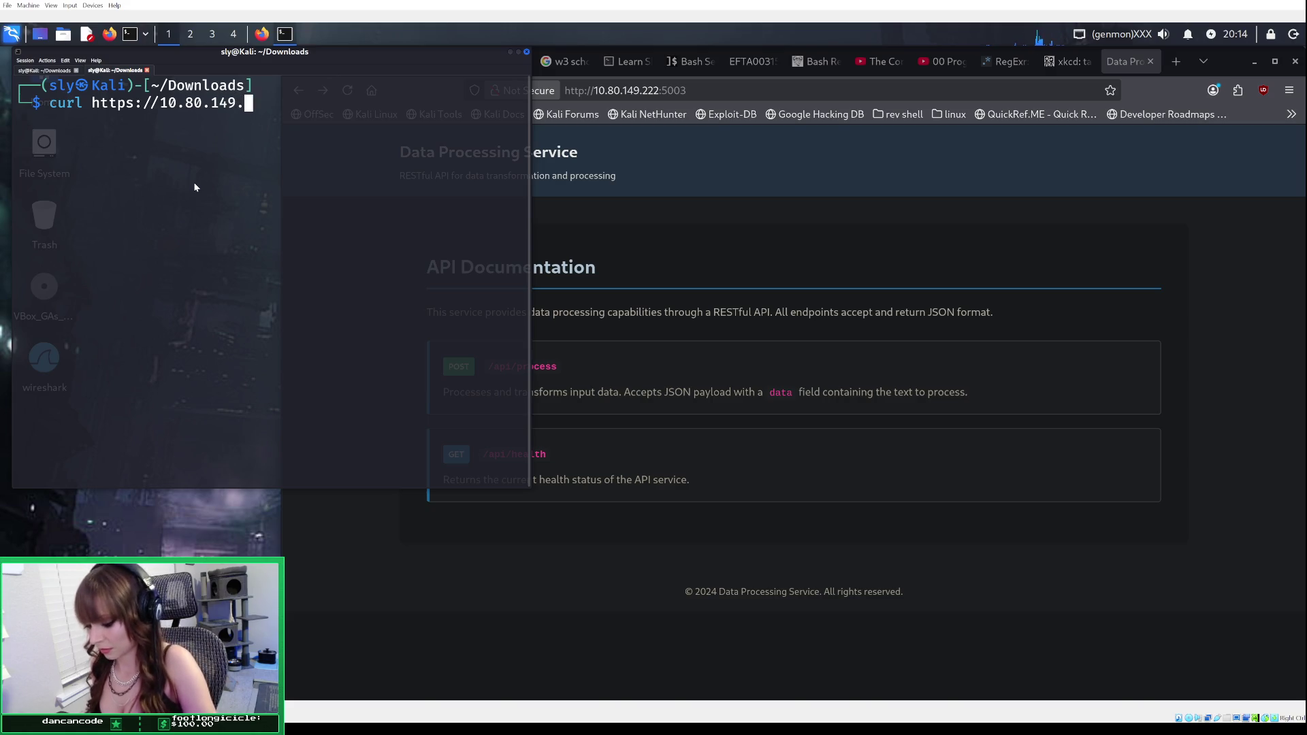
type("2:")
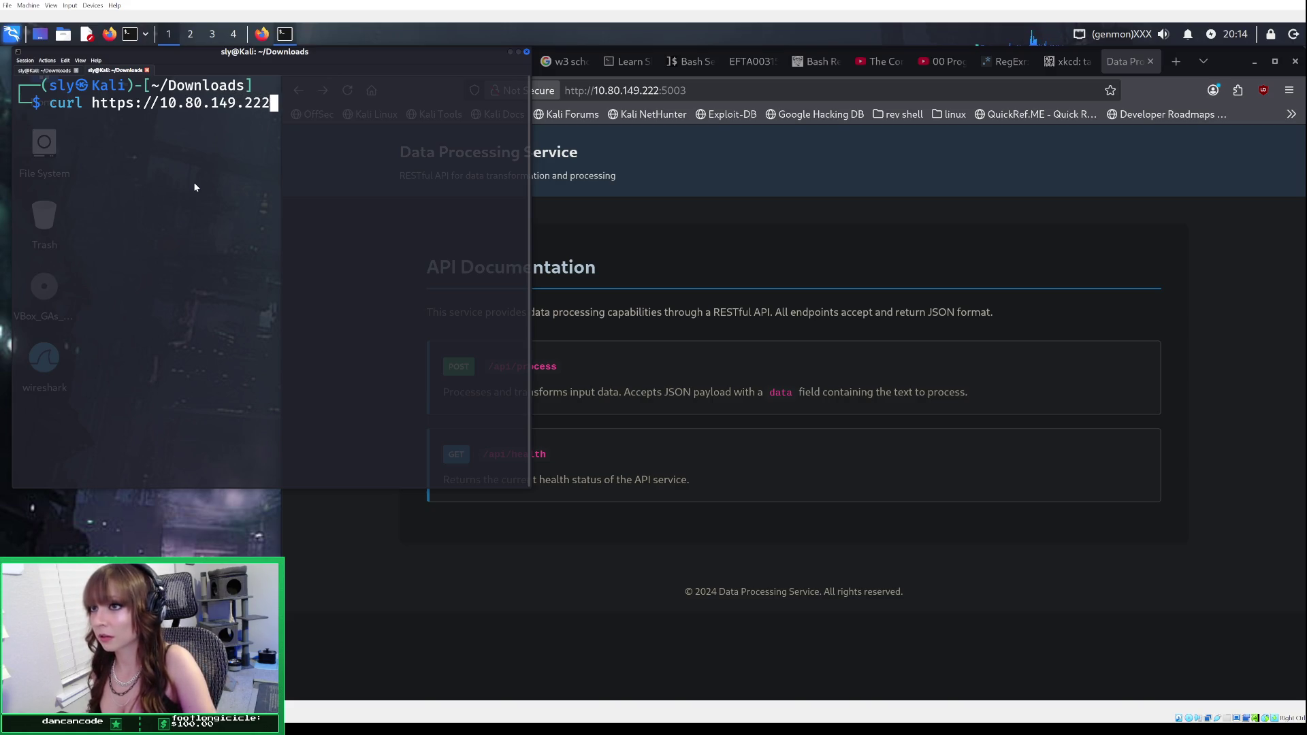
type("600")
key("BackSpace")
key("BackSpace")
key("BackSpace")
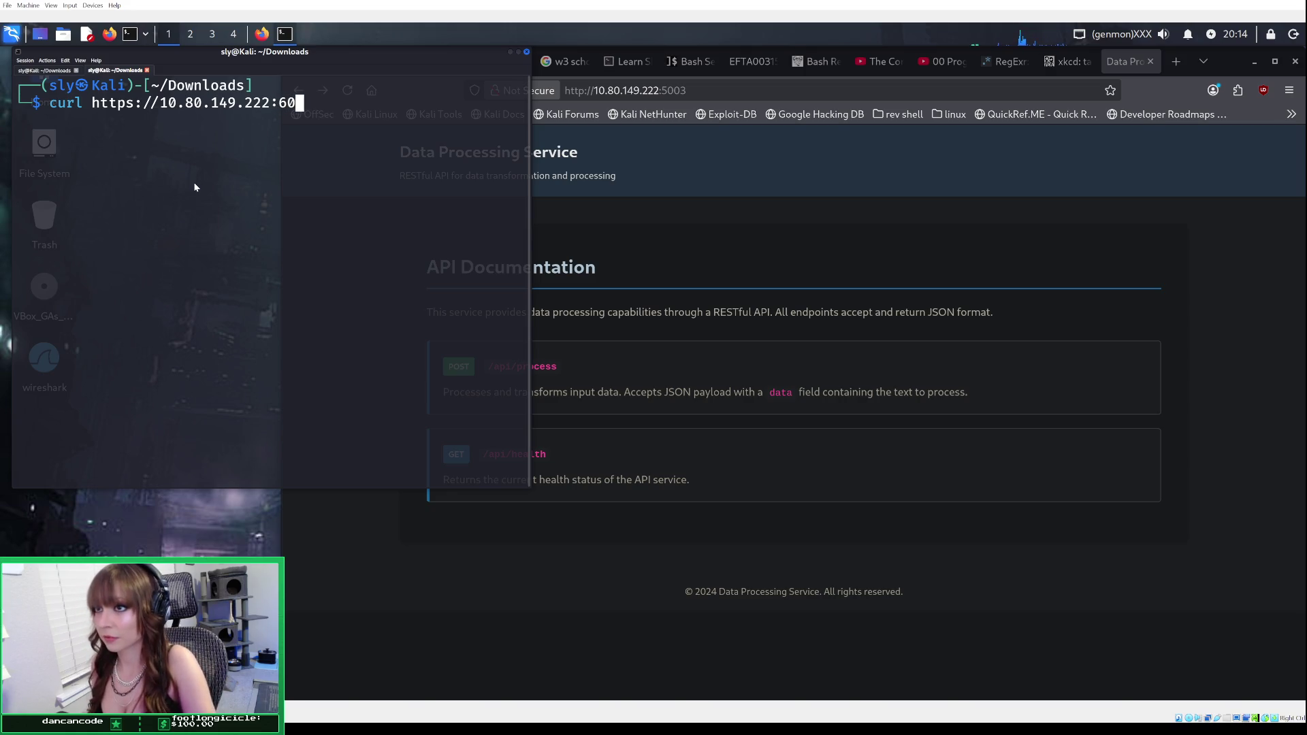
type("5003")
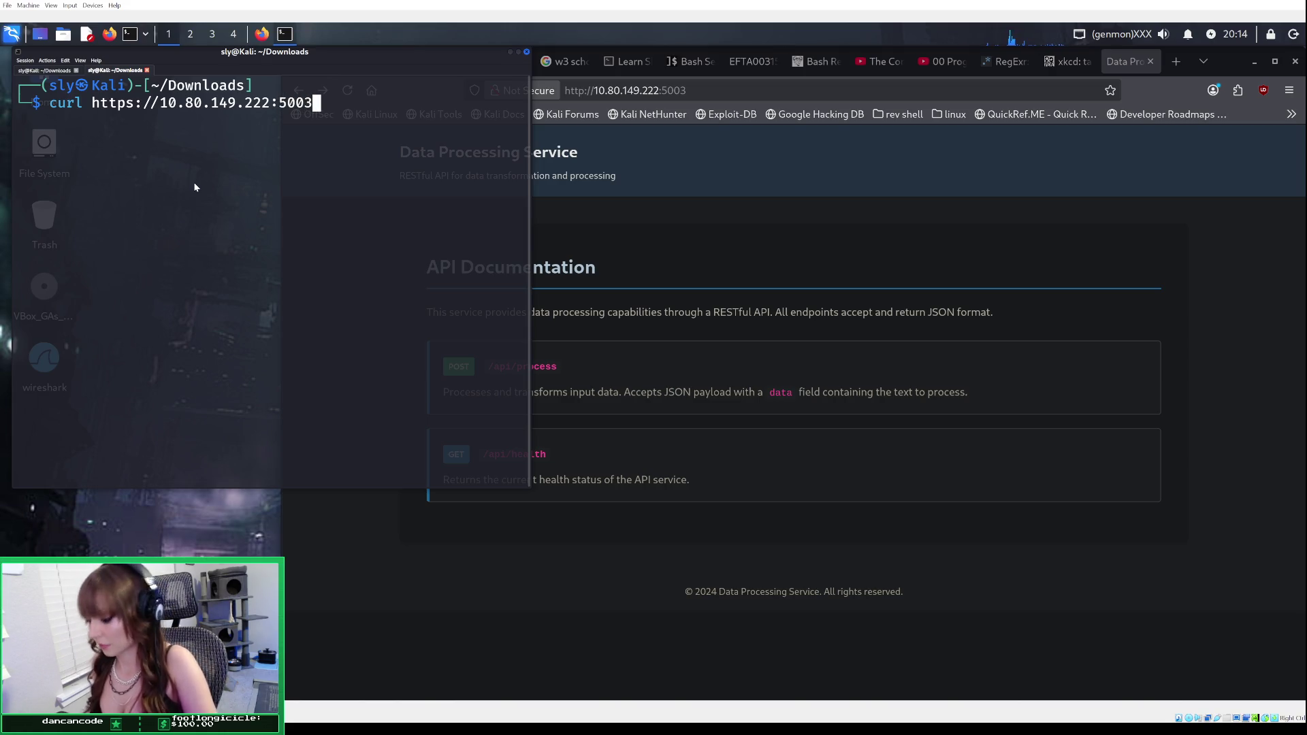
type("/api")
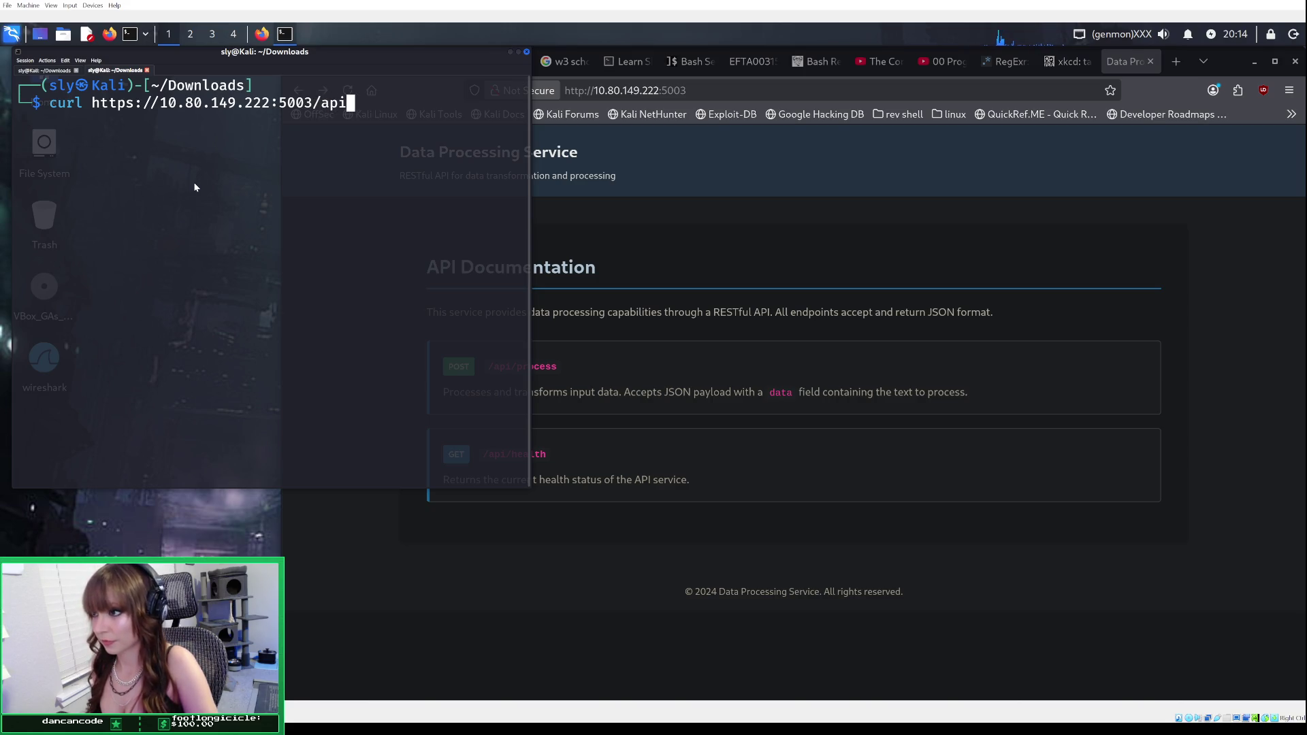
type("/proce")
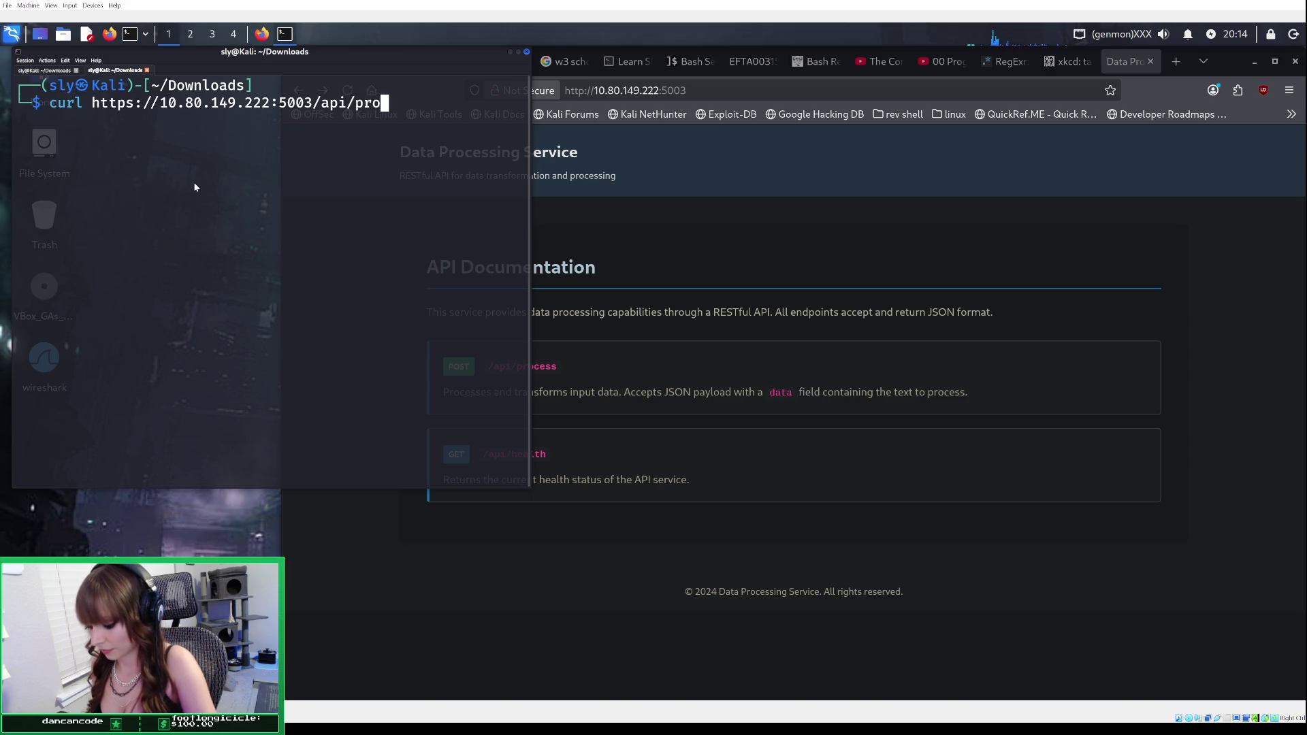
type("ss")
key("Return")
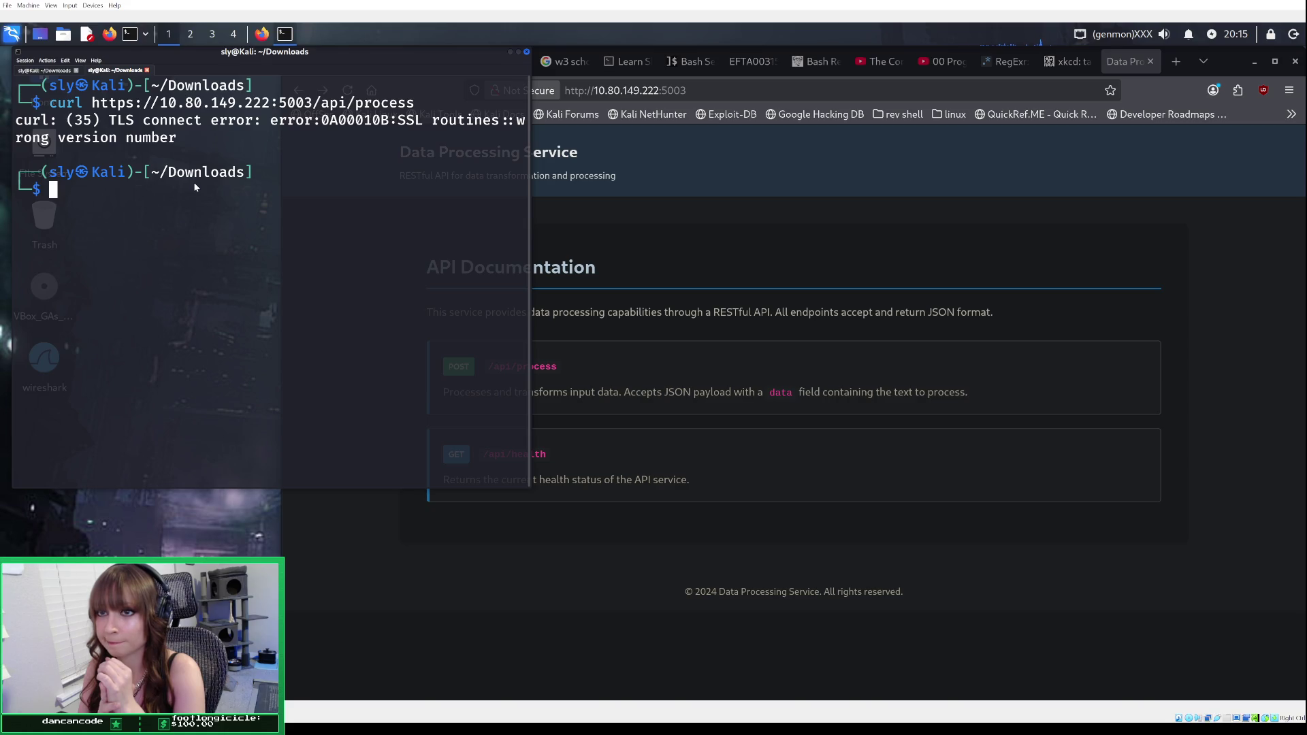
- Retry the HTTPS curl on the service root URL, which also fails
key("Up")
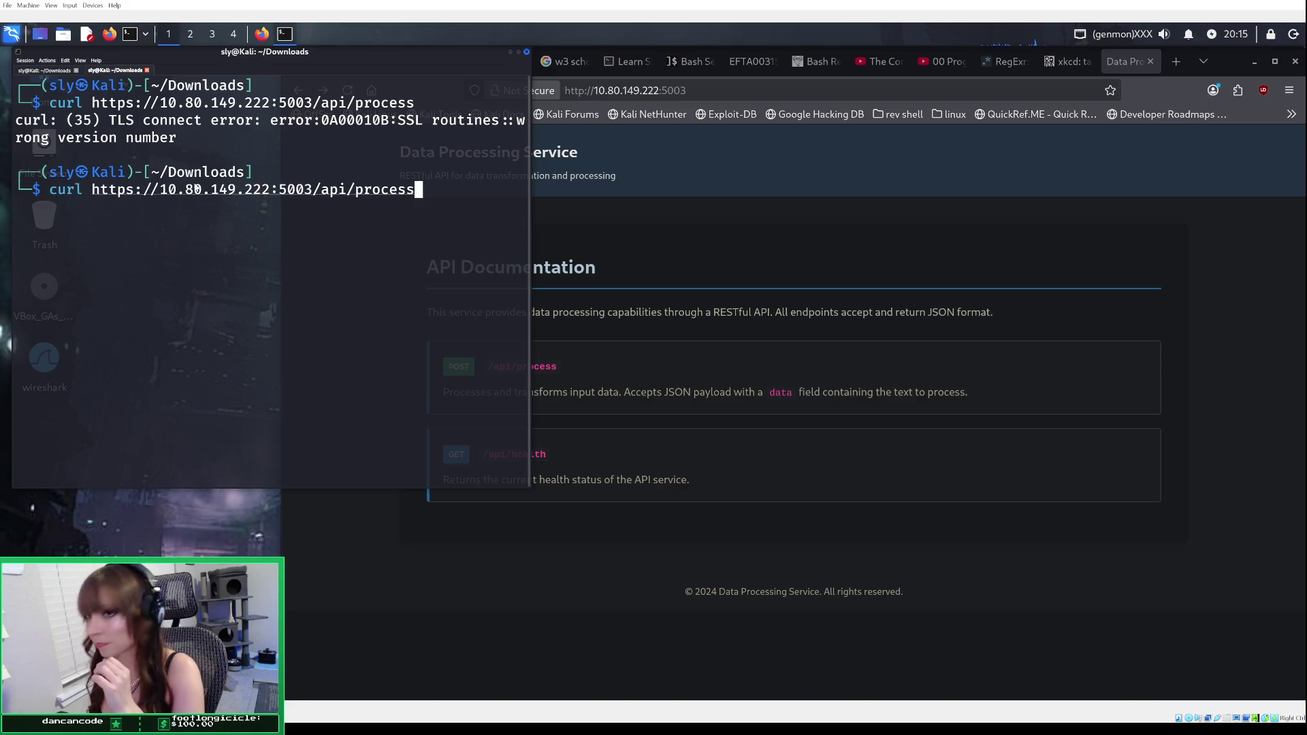
key("Left")
key("Left")
key("Left")
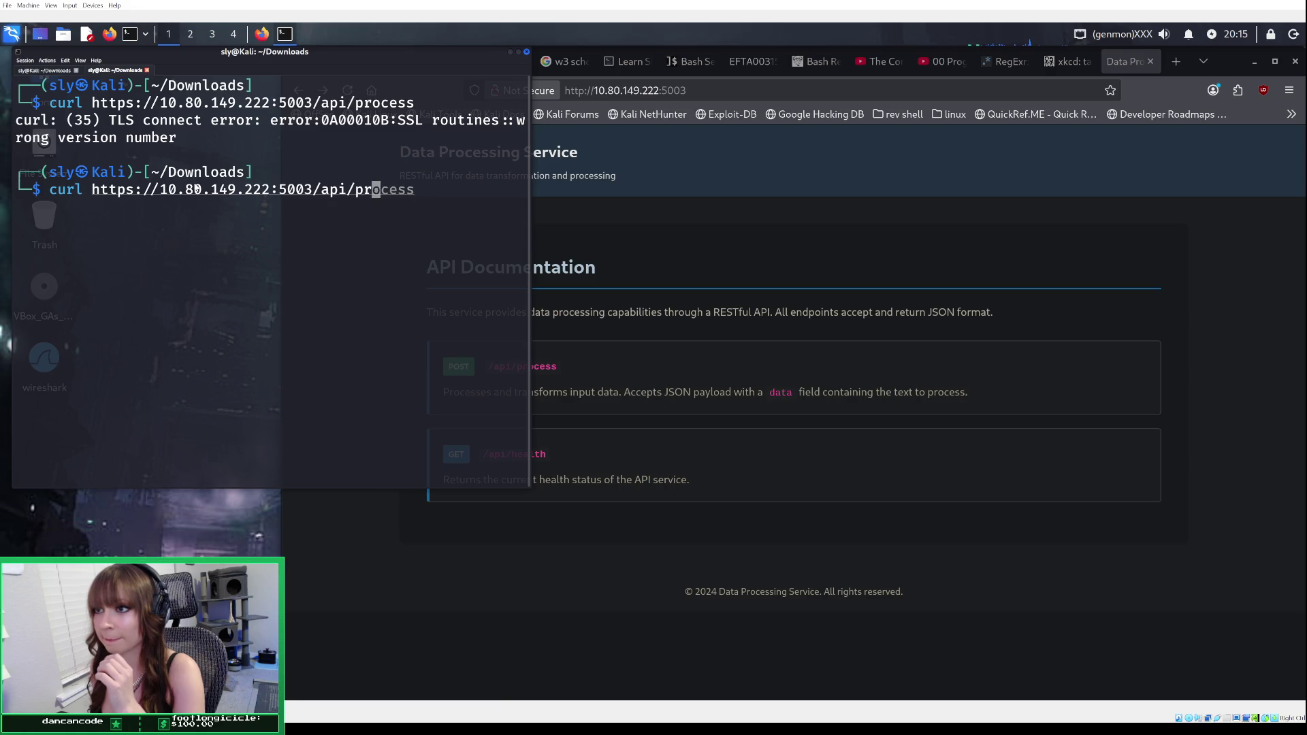
key("BackSpace")
key("ctrl+k")
key("Return")
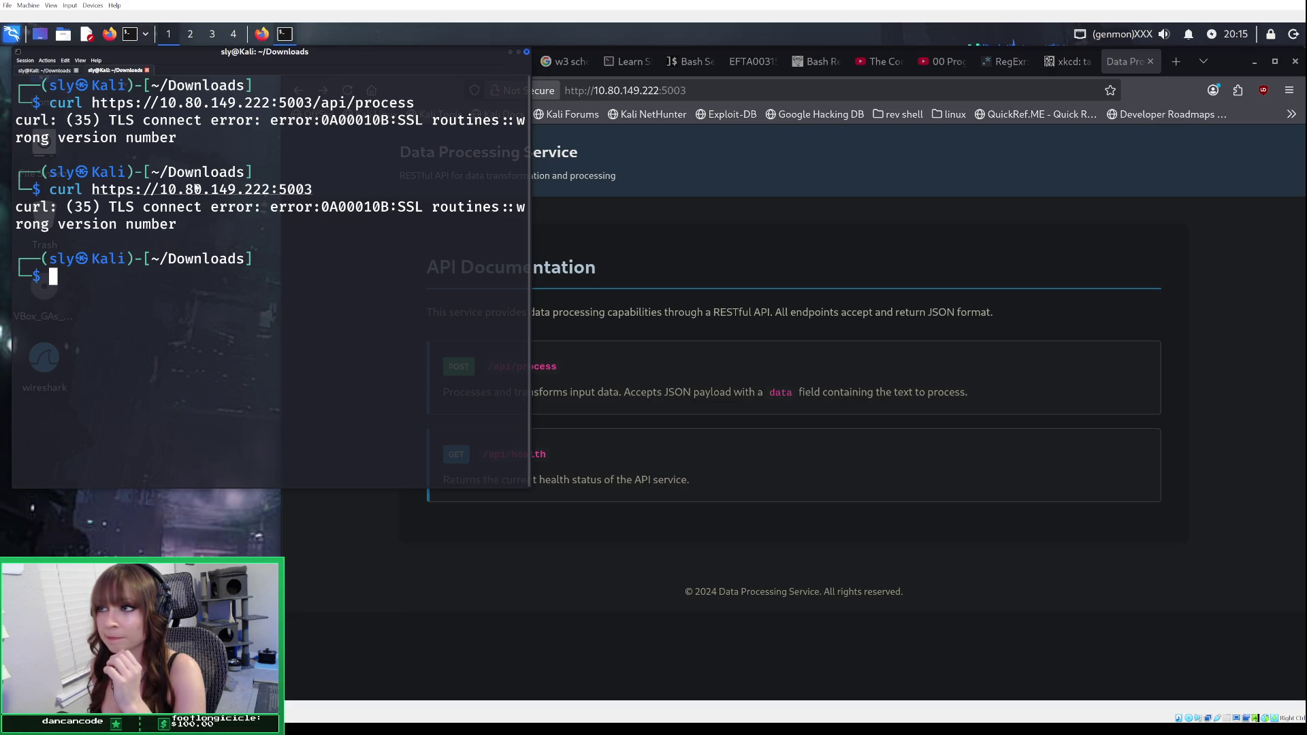
- Switch the curl URL to plain http to print the service's HTML page
key("Up")
key("Left")
key("Left")
key("Left")
key("Left")
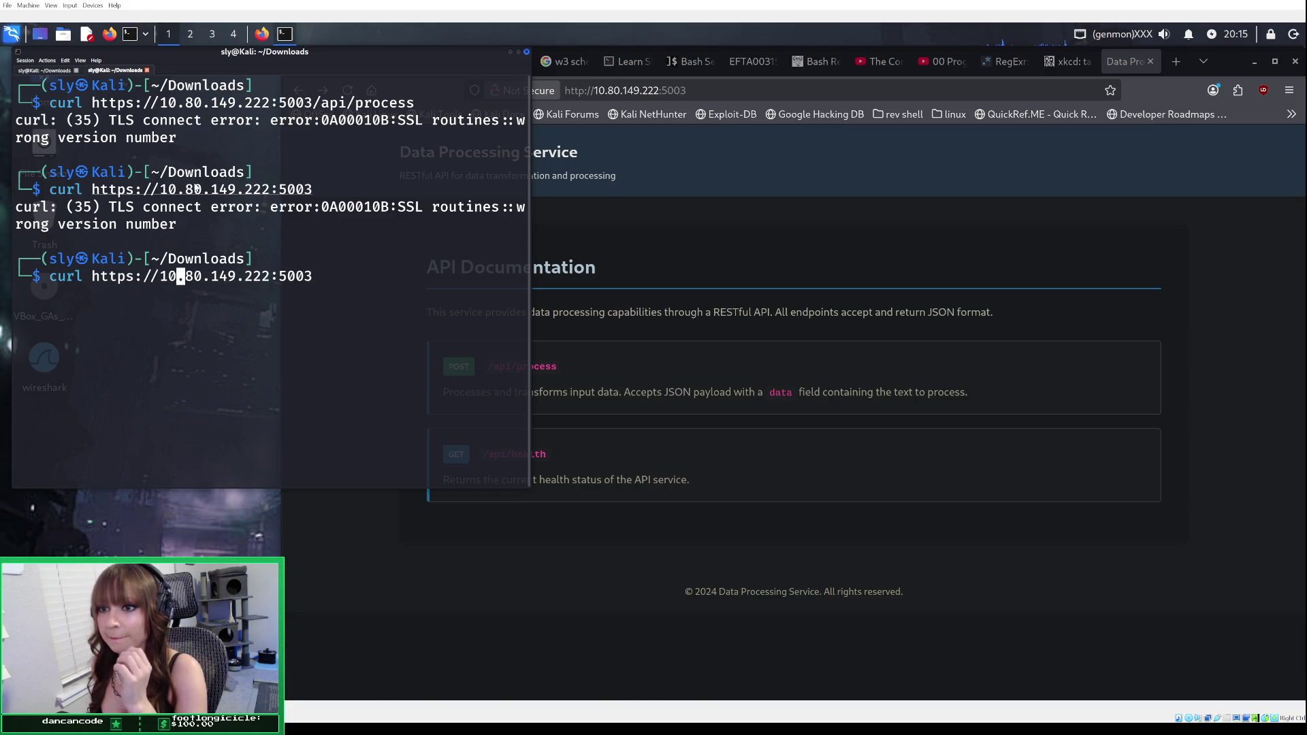
key("Left")
key("Left")
key("BackSpace")
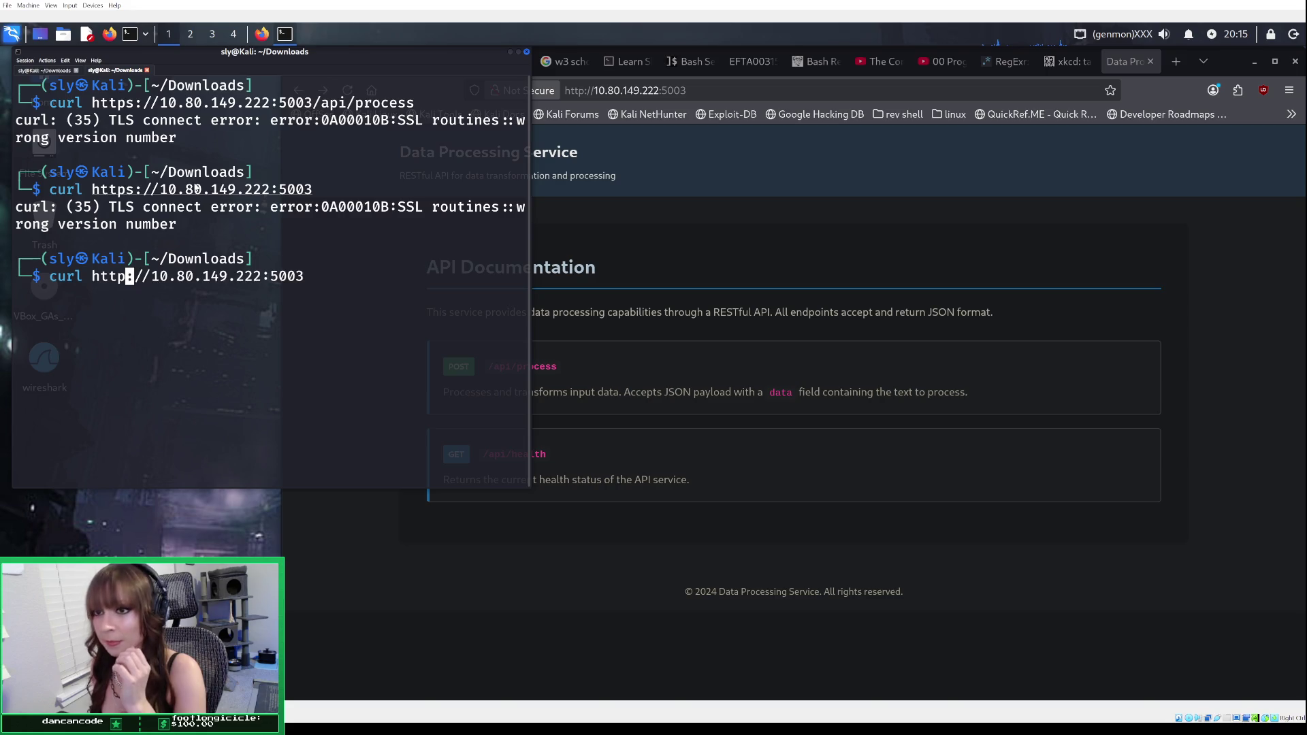
key("Return")
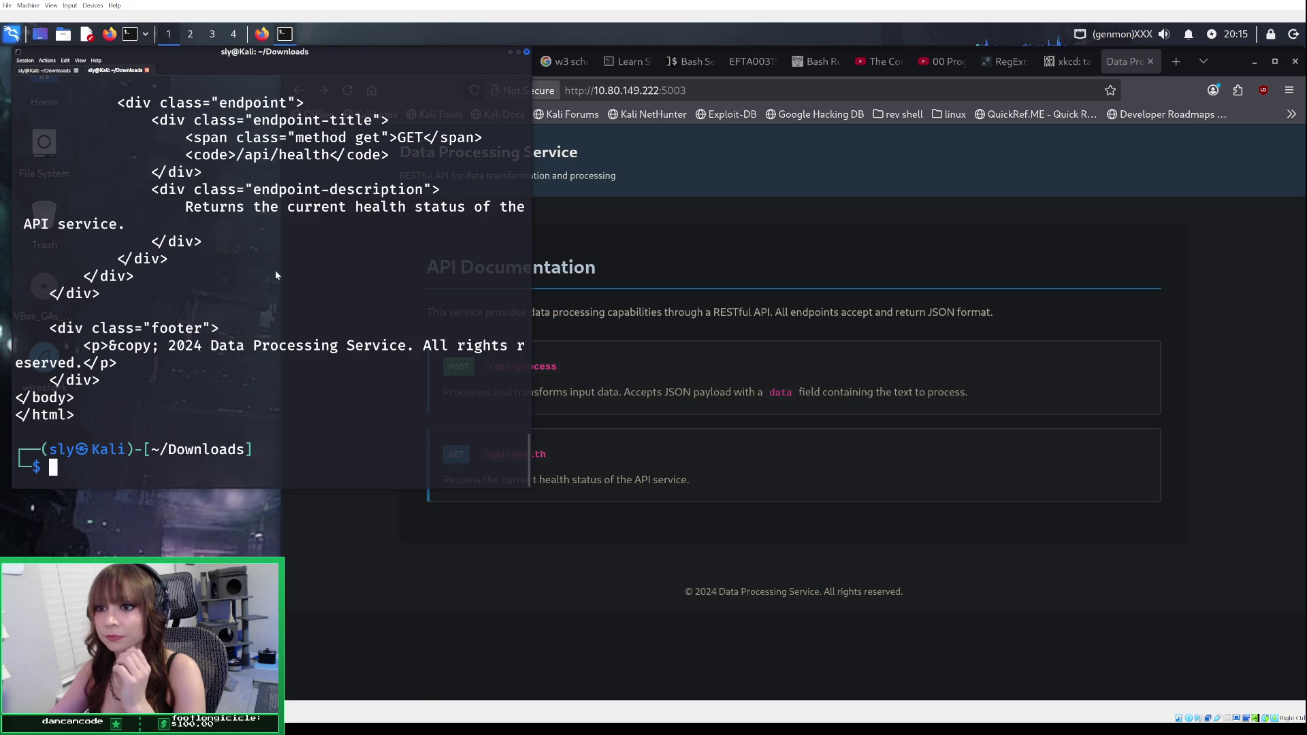
scroll(275, 271, "up", 1)
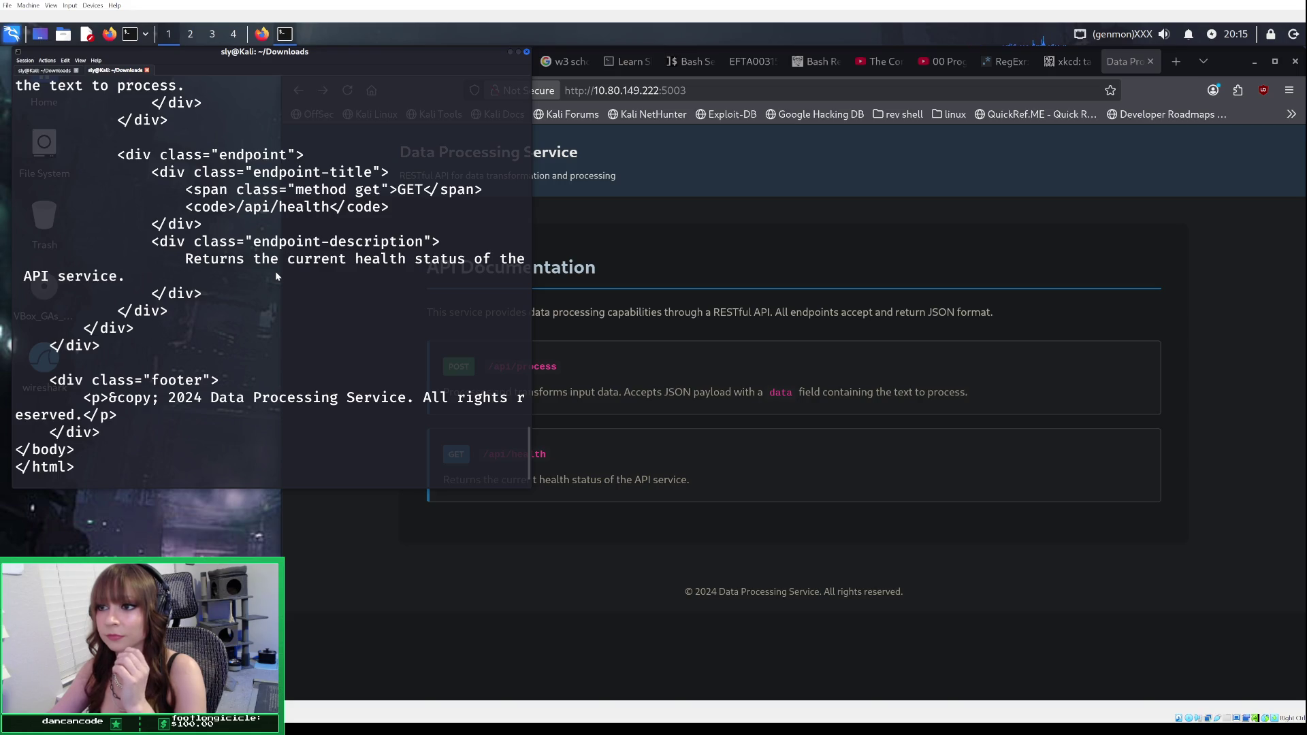
scroll(275, 271, "down", 1)
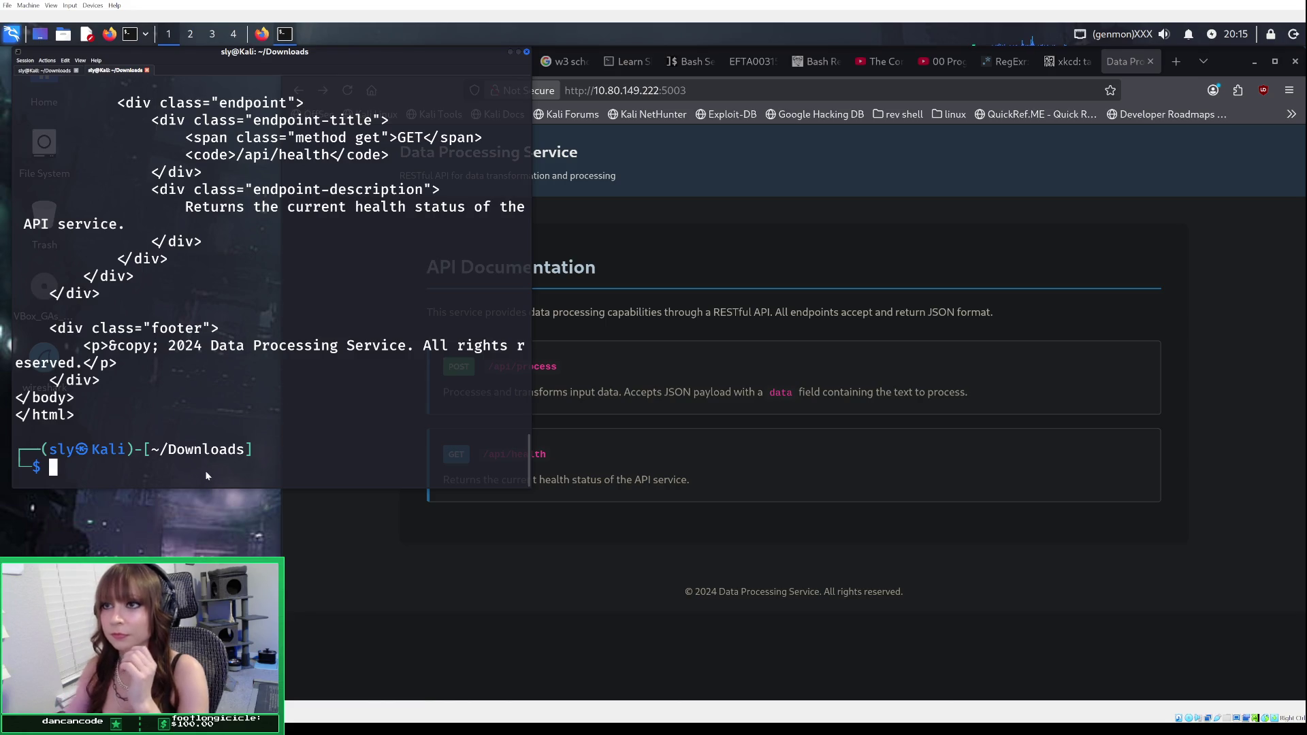
type("curl http://10.80.149.222:5003")
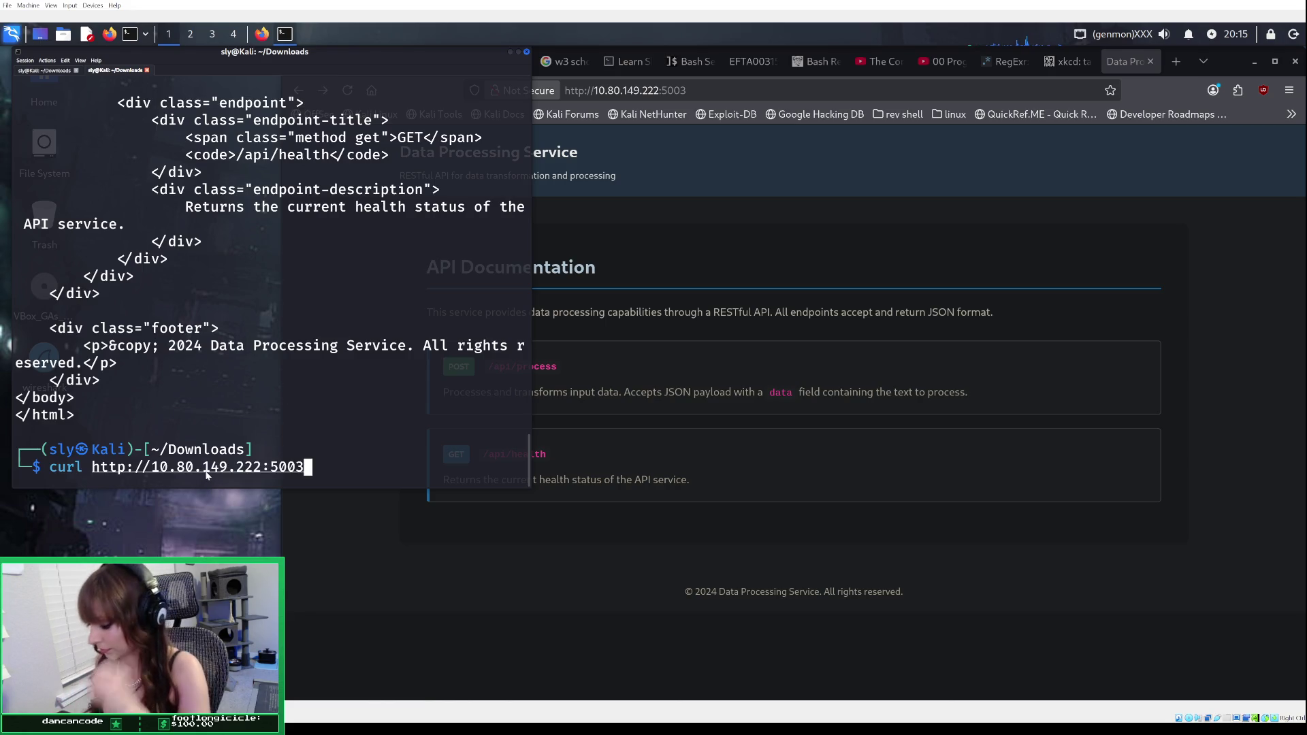
type("/api/pro")
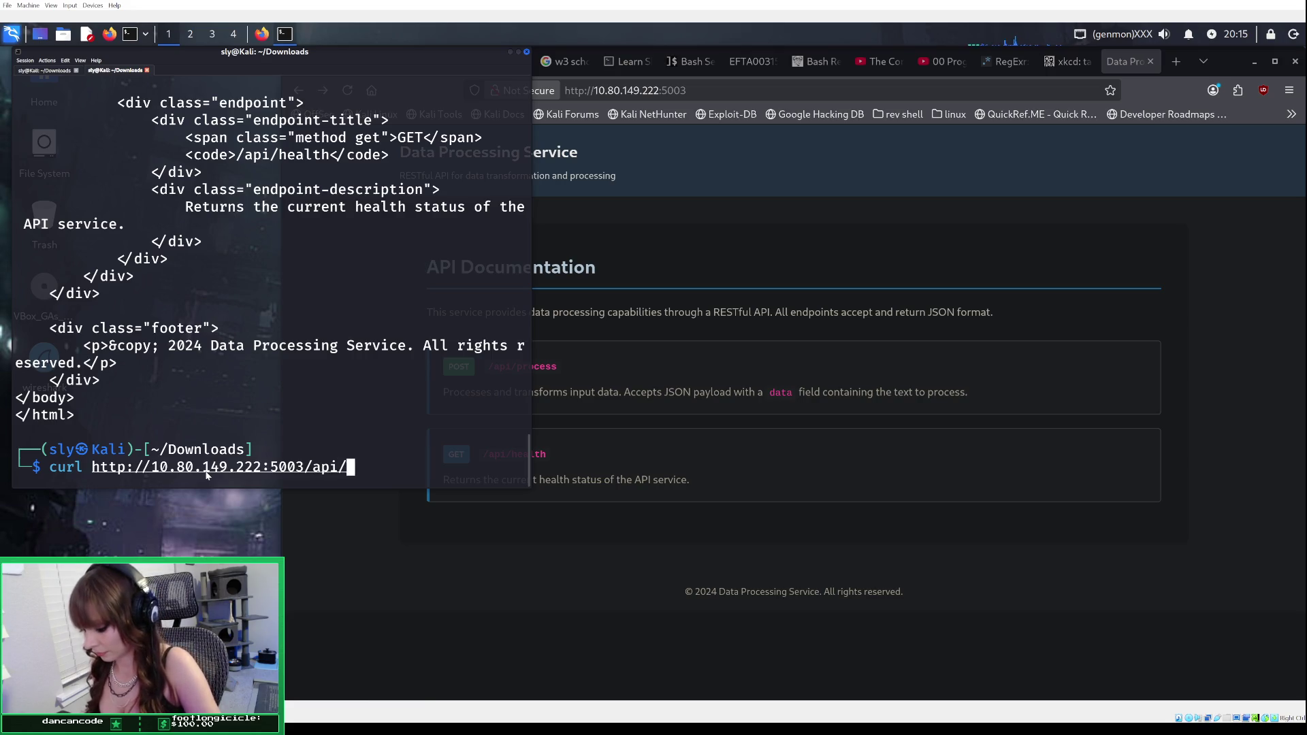
type("cess")
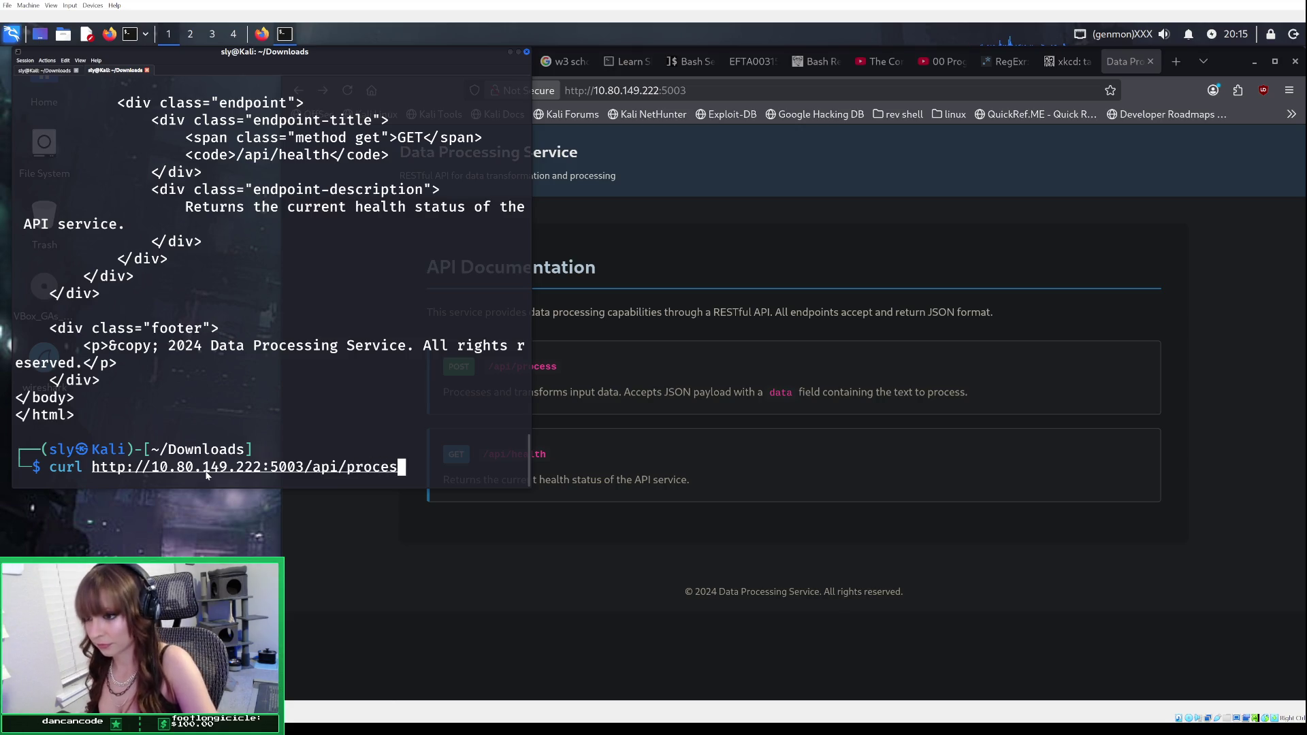
key("Return")
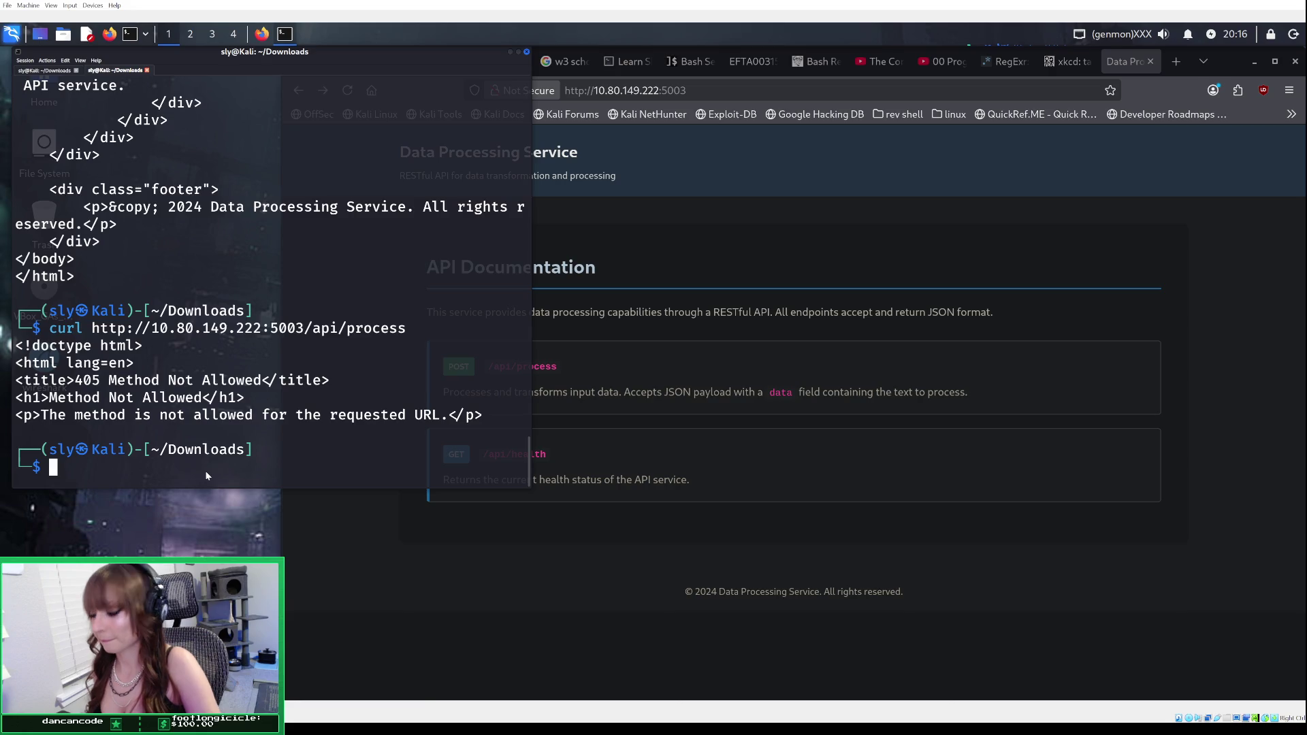
- Rerun the curl against /api/health, which reports status healthy, version 1.0.0
key("Up")
key("Left")
key("Left")
key("Left")
key("Left")
key("Left")
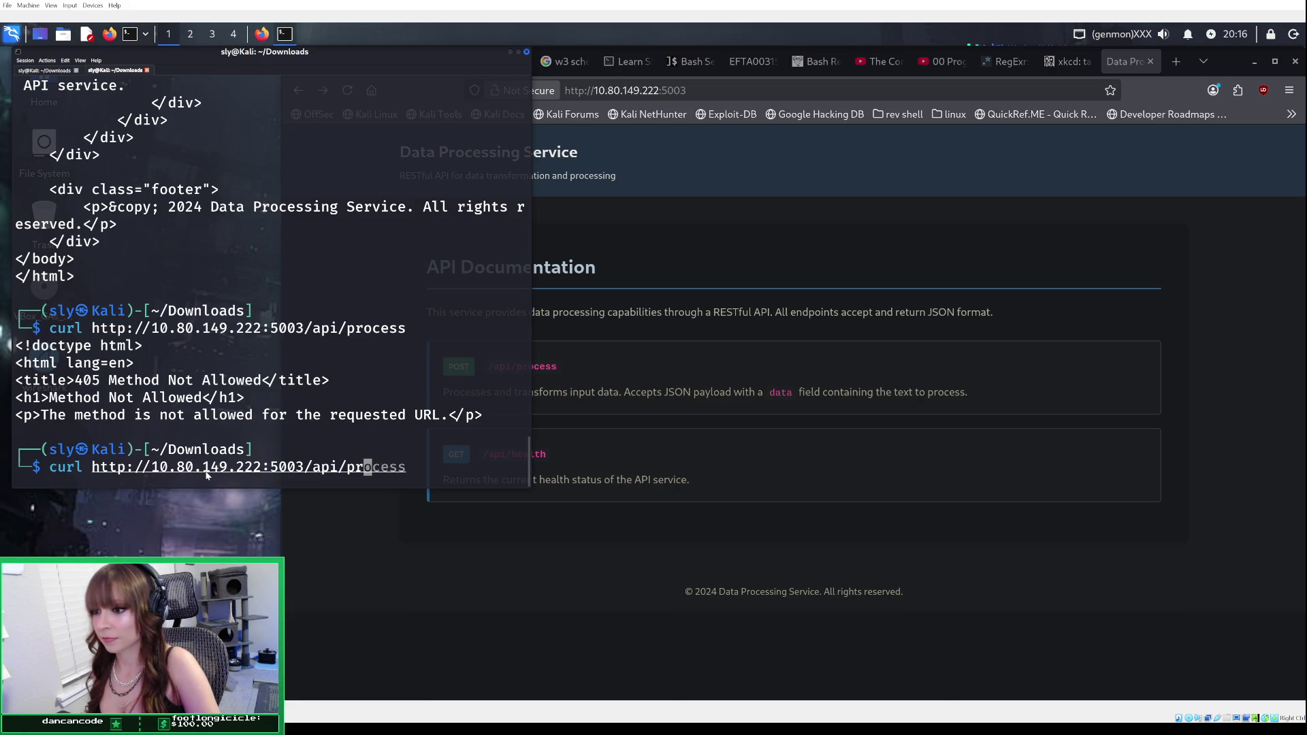
key("ctrl+k")
type("health")
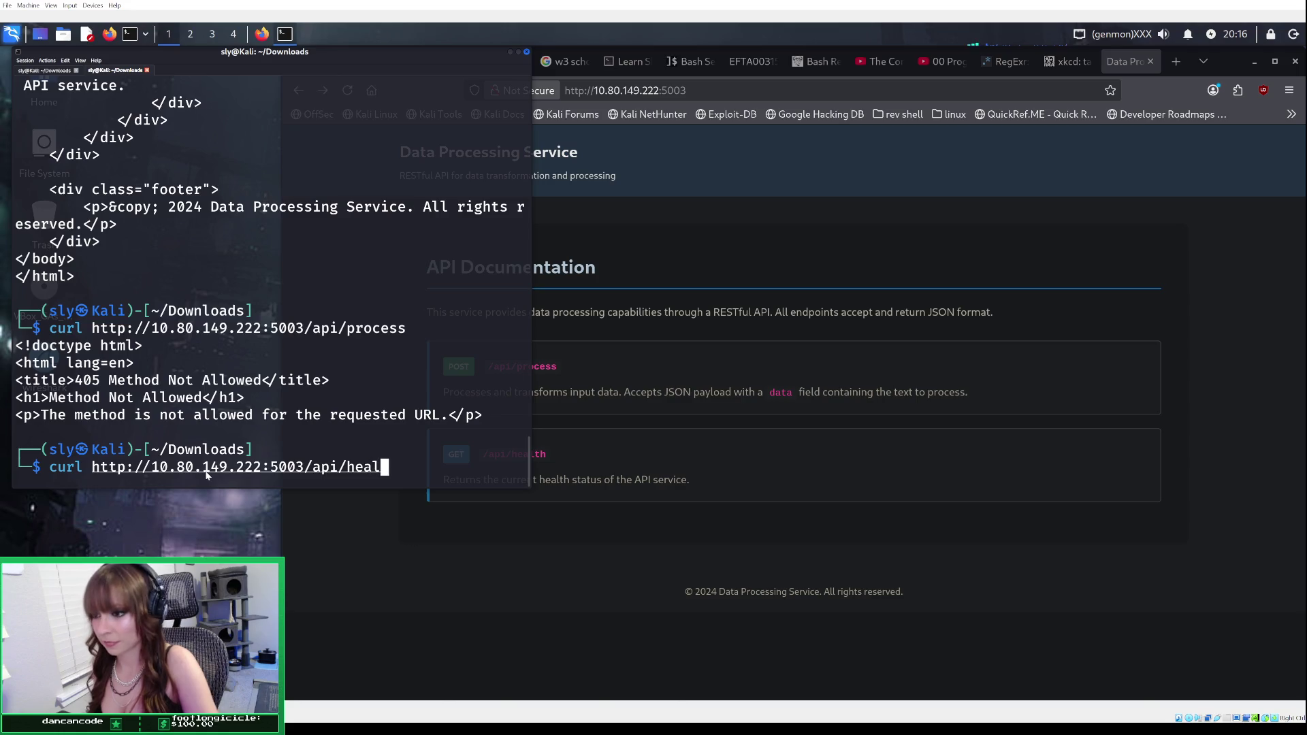
key("Return")
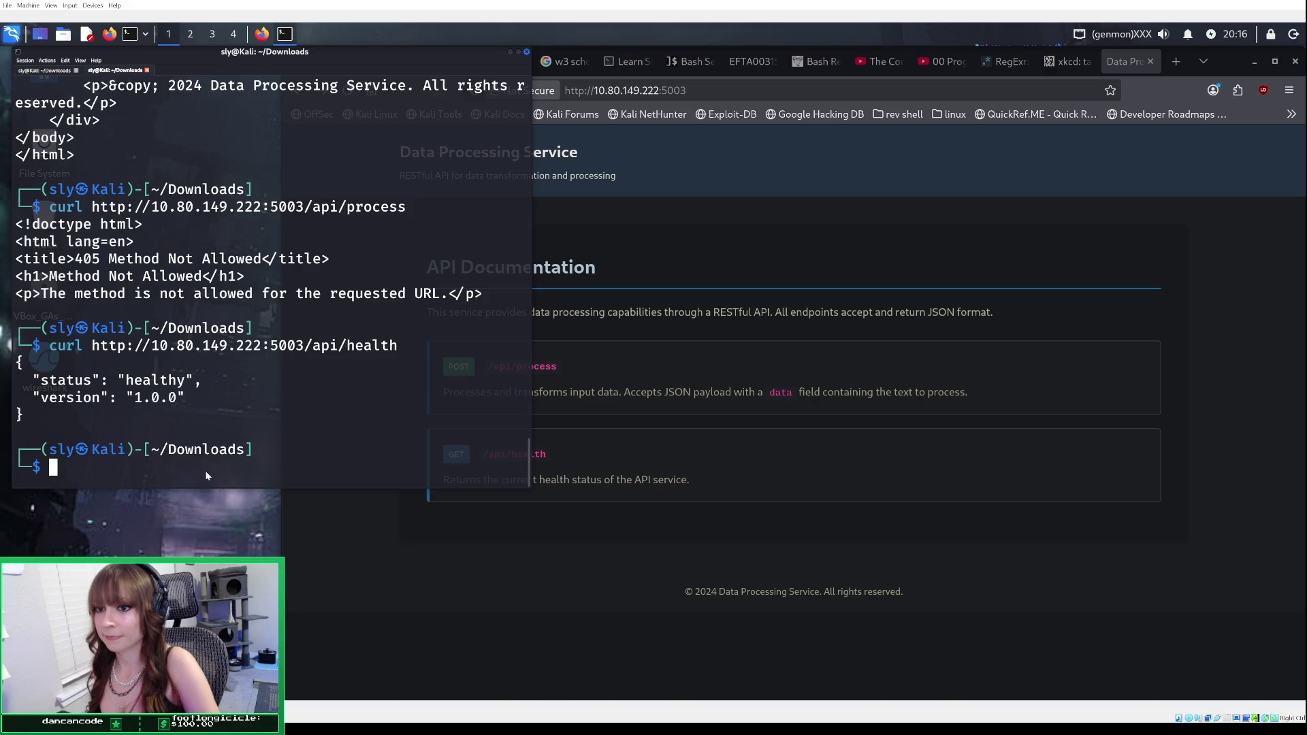
- Change the path to /api/process/data and run it, getting 404 Not Found
key("Up")
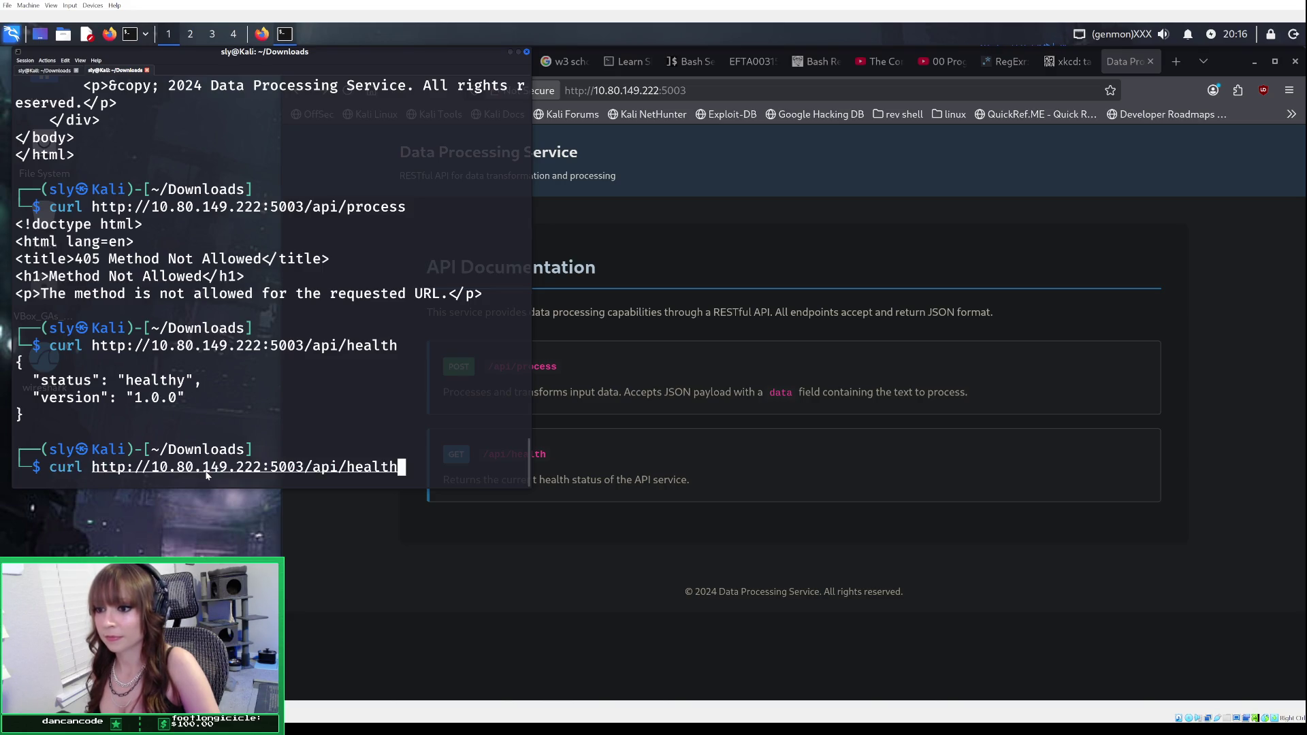
key("Left")
key("Left")
key("Left")
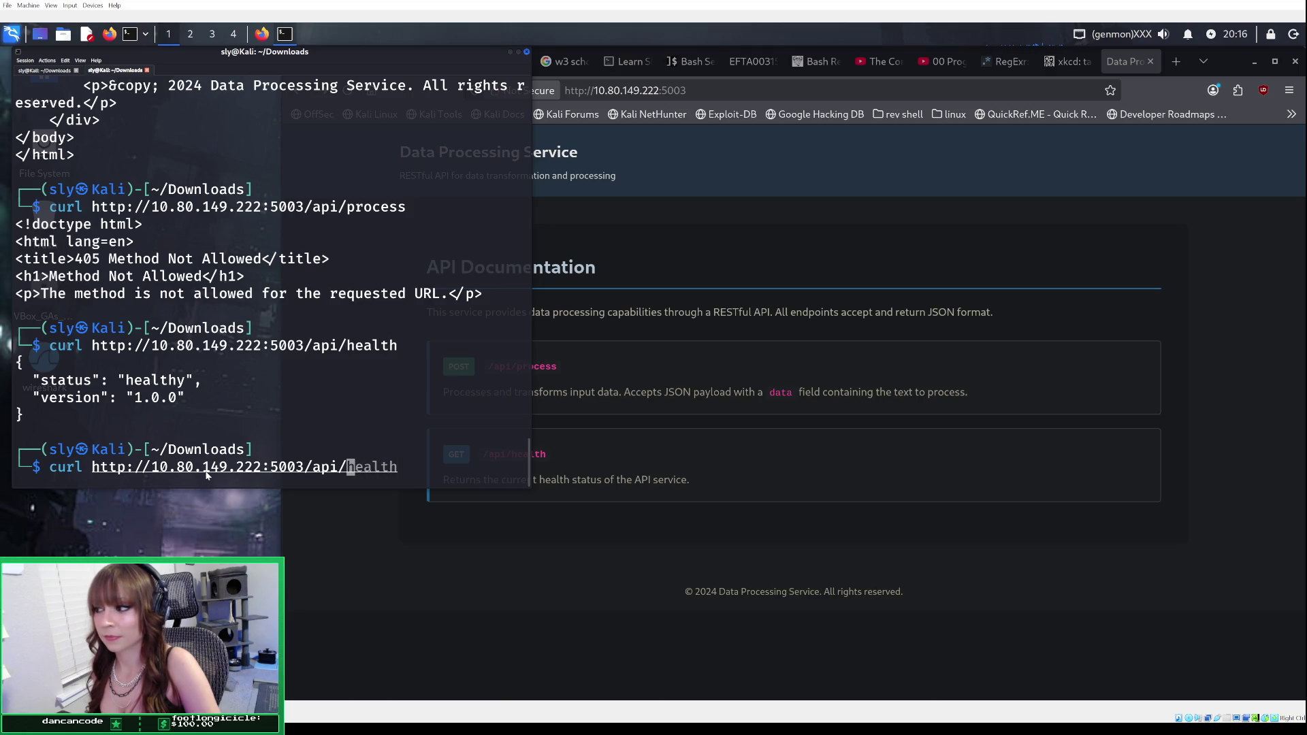
key("Right")
key("Right")
key("Right")
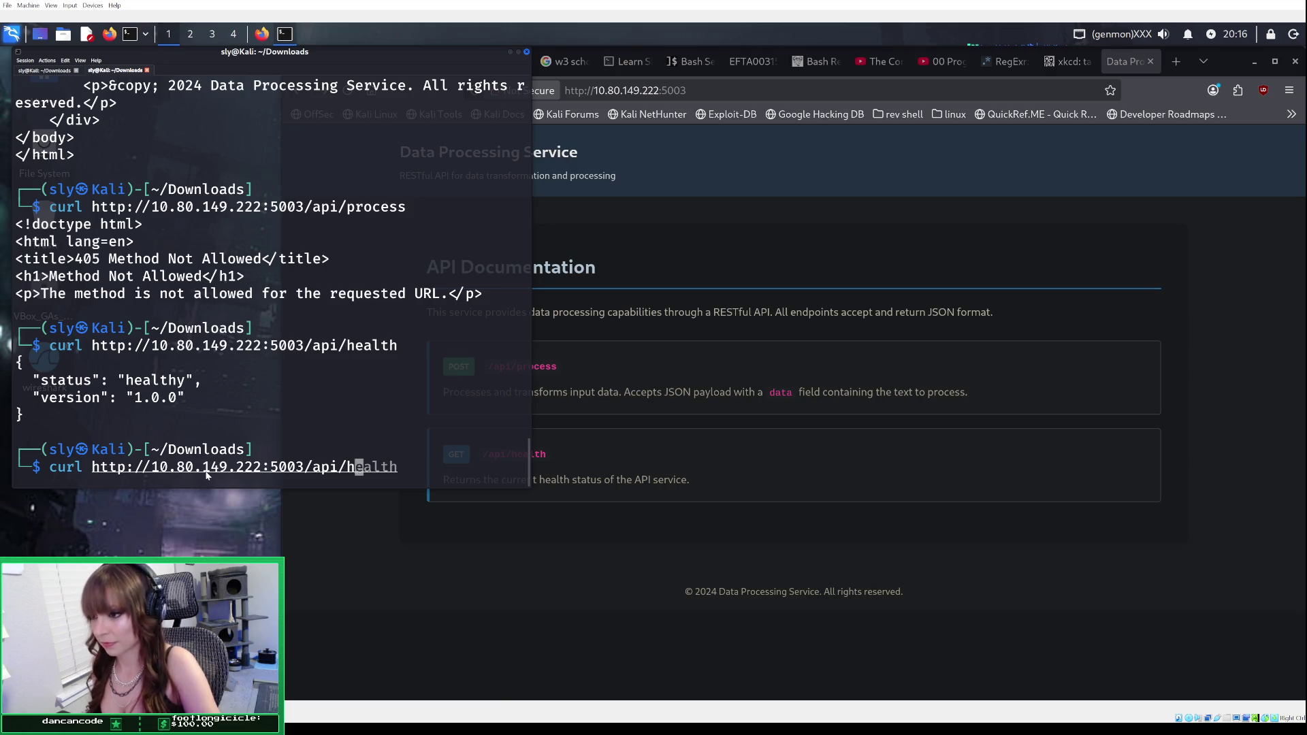
key("BackSpace")
key("BackSpace")
key("BackSpace")
type("p")
key("Return")
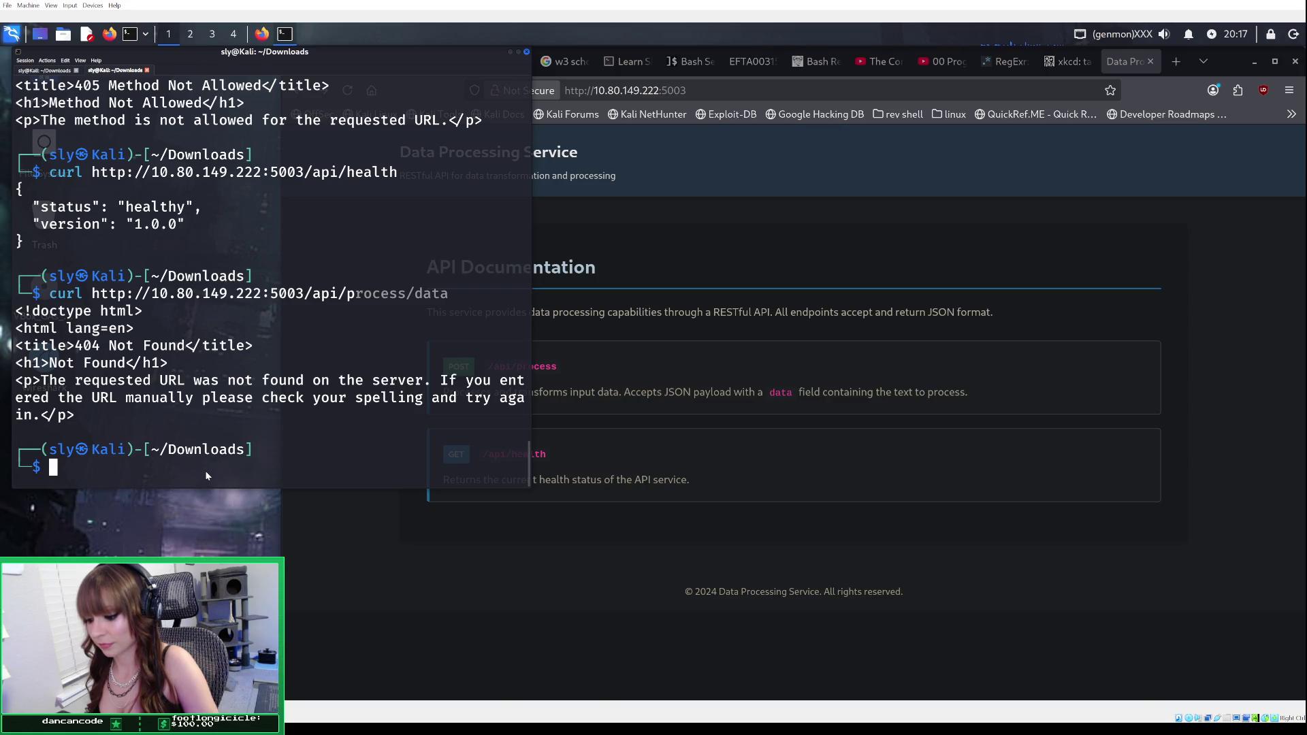
- Rerun the /api/process/data request with curl -v, revealing a 404 from Werkzeug/3.1.3 Python/3.11.14
key("Up")
key("Left")
key("Left")
key("Right")
key("Right")
key("Left")
key("Left")
key("Left")
key("Left")
key("Left")
key("Left")
key("Left")
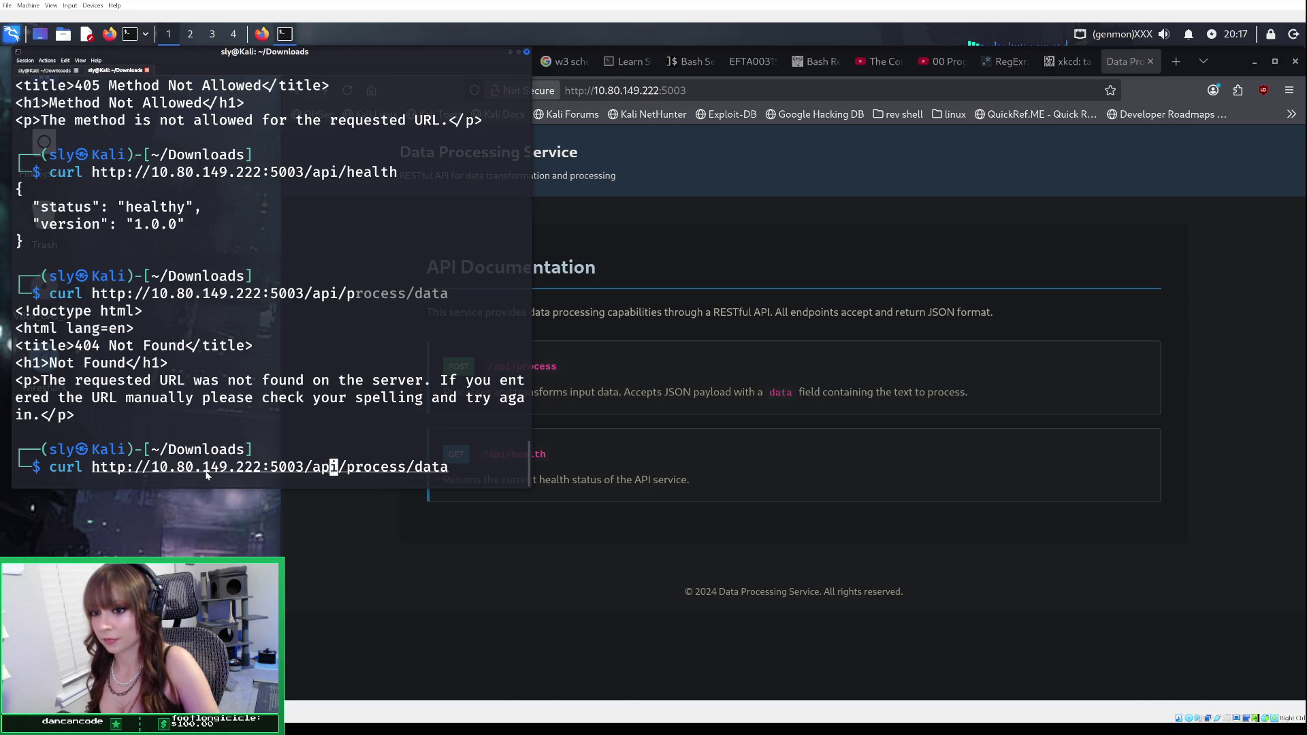
key("Left")
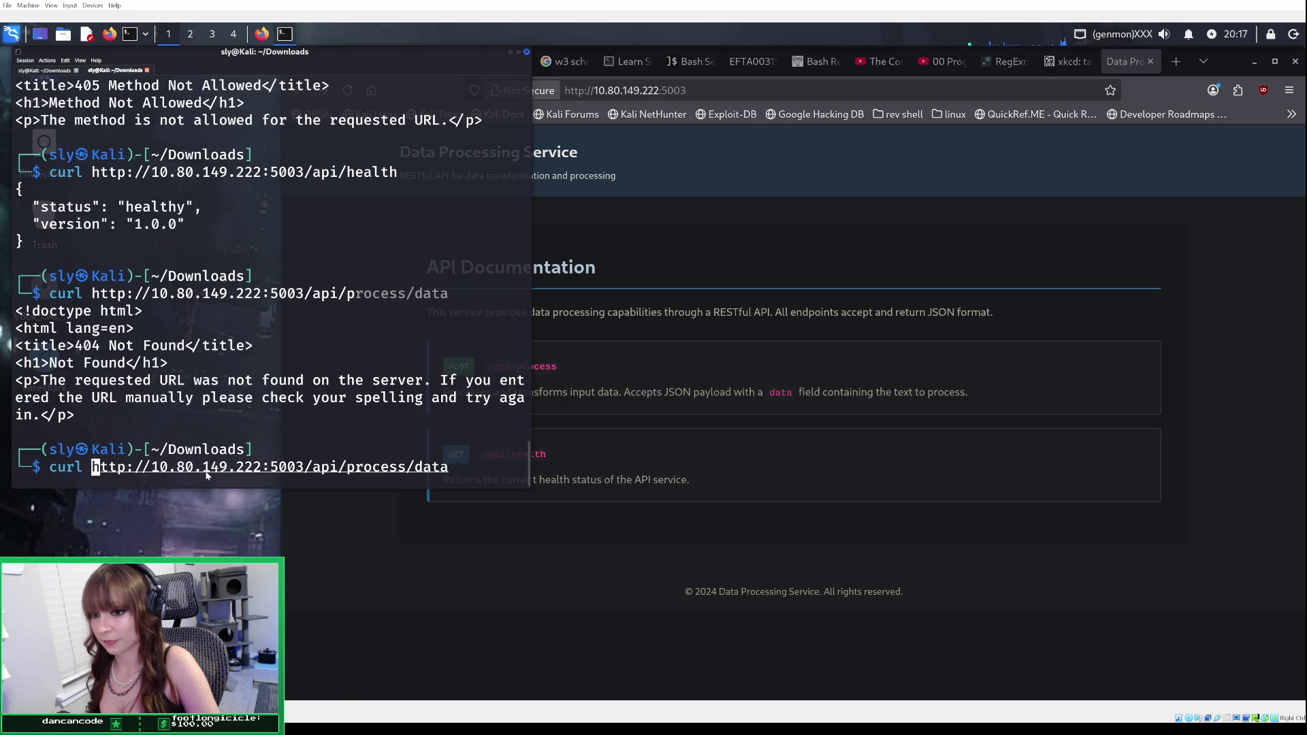
type("-v")
key("Return")
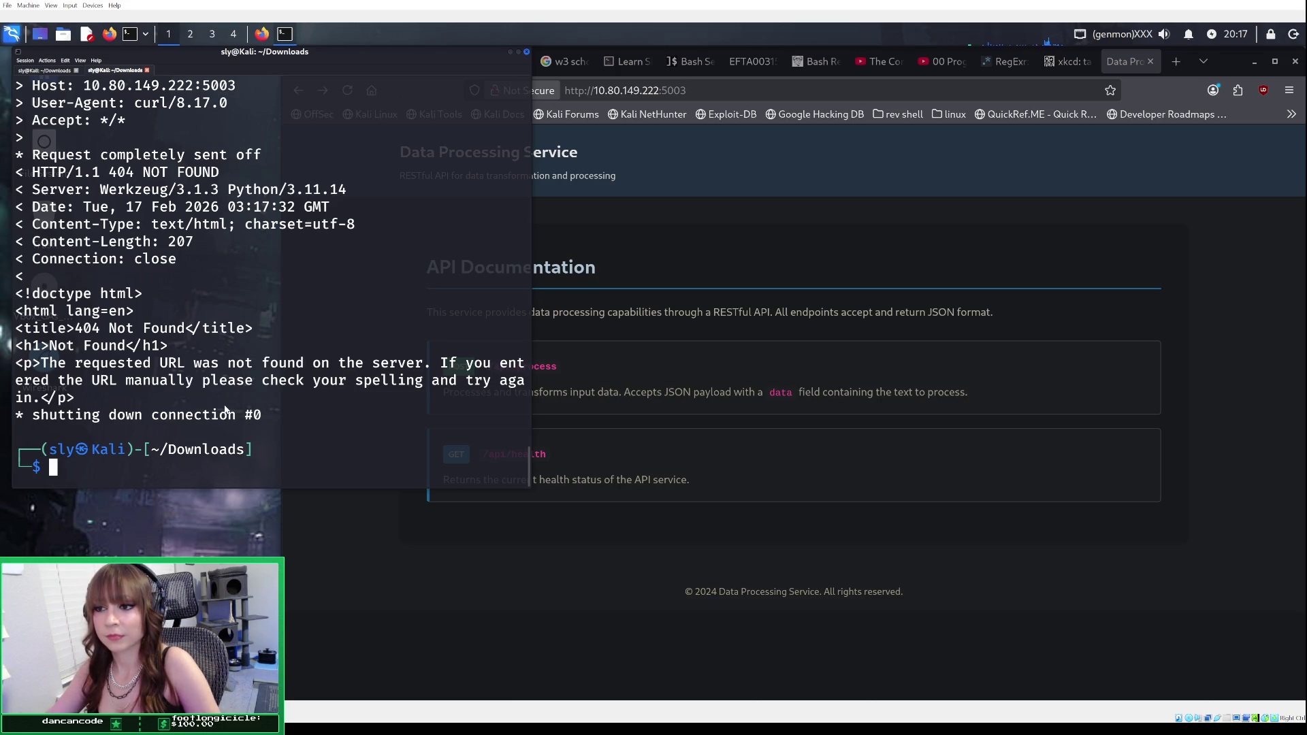
scroll(225, 409, "up", 3)
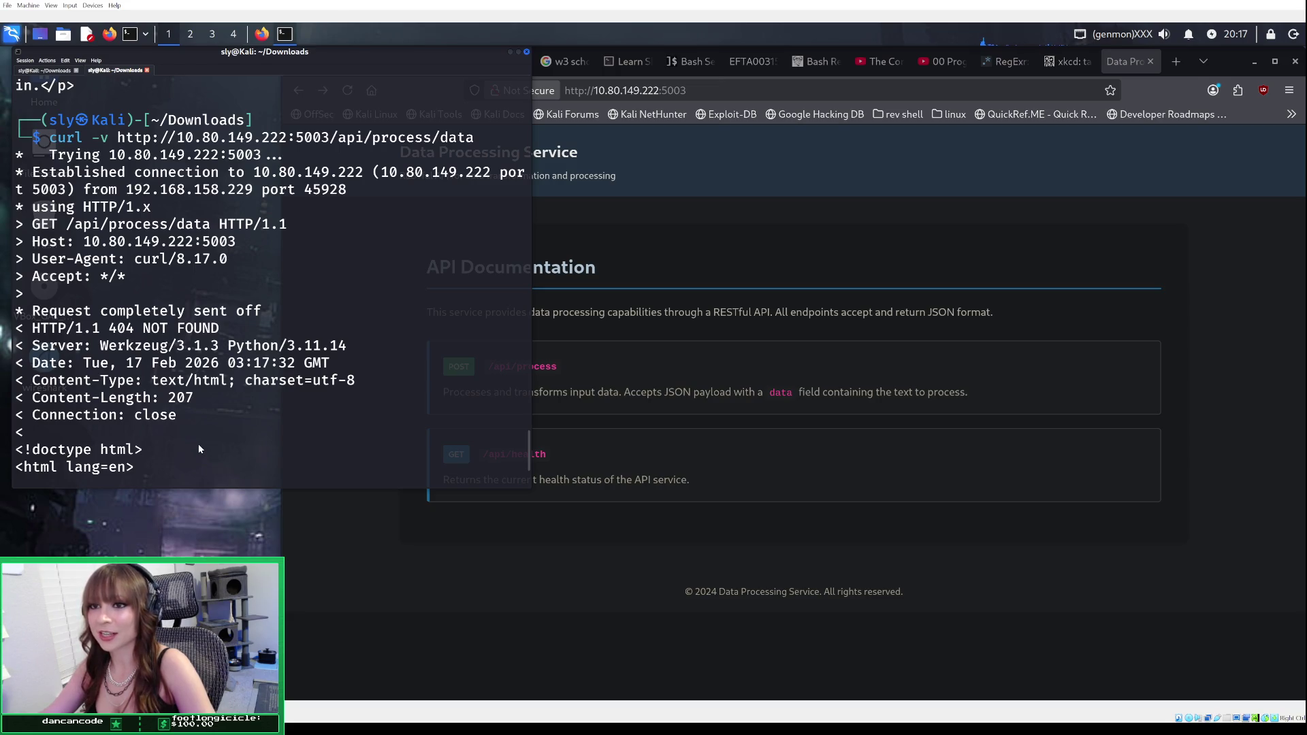
- Return to the TryHackMe room page and copy the Task 3 challenge address 10.80.149.222:5003
left_click(734, 273)
left_click(386, 62)
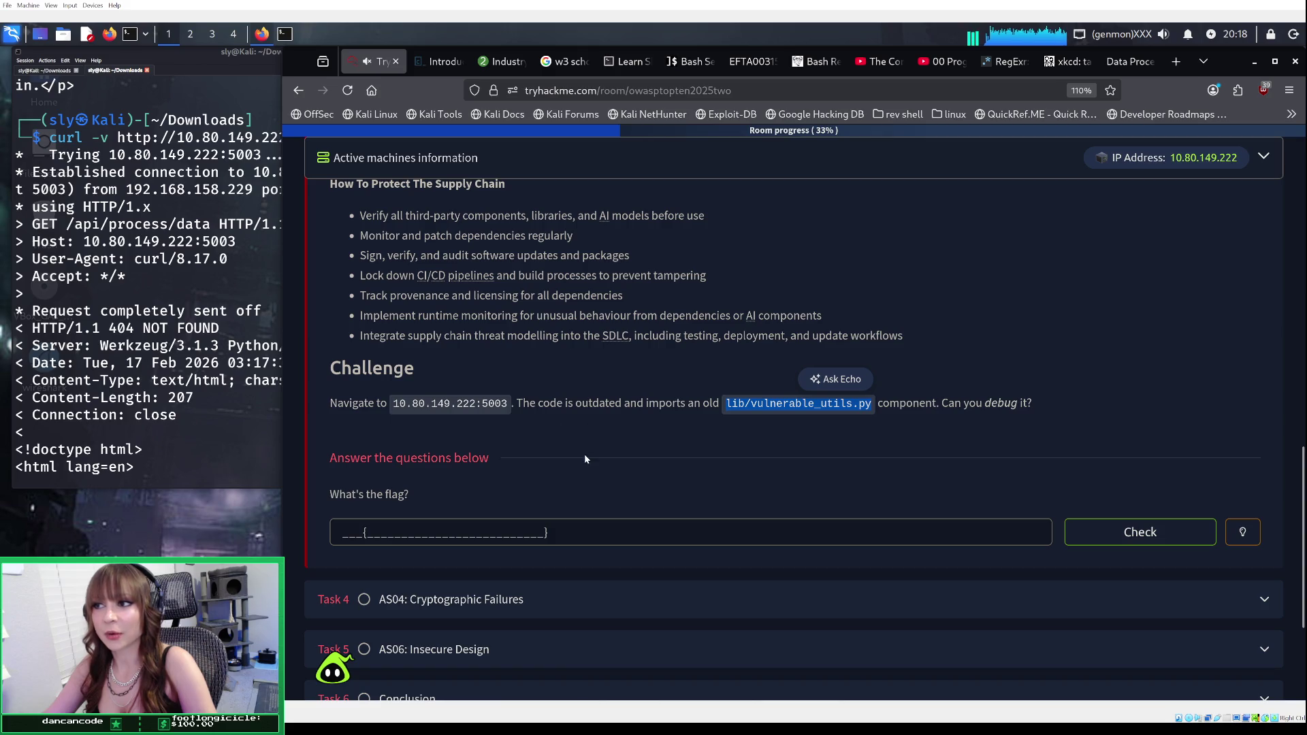
scroll(586, 453, "up", 7)
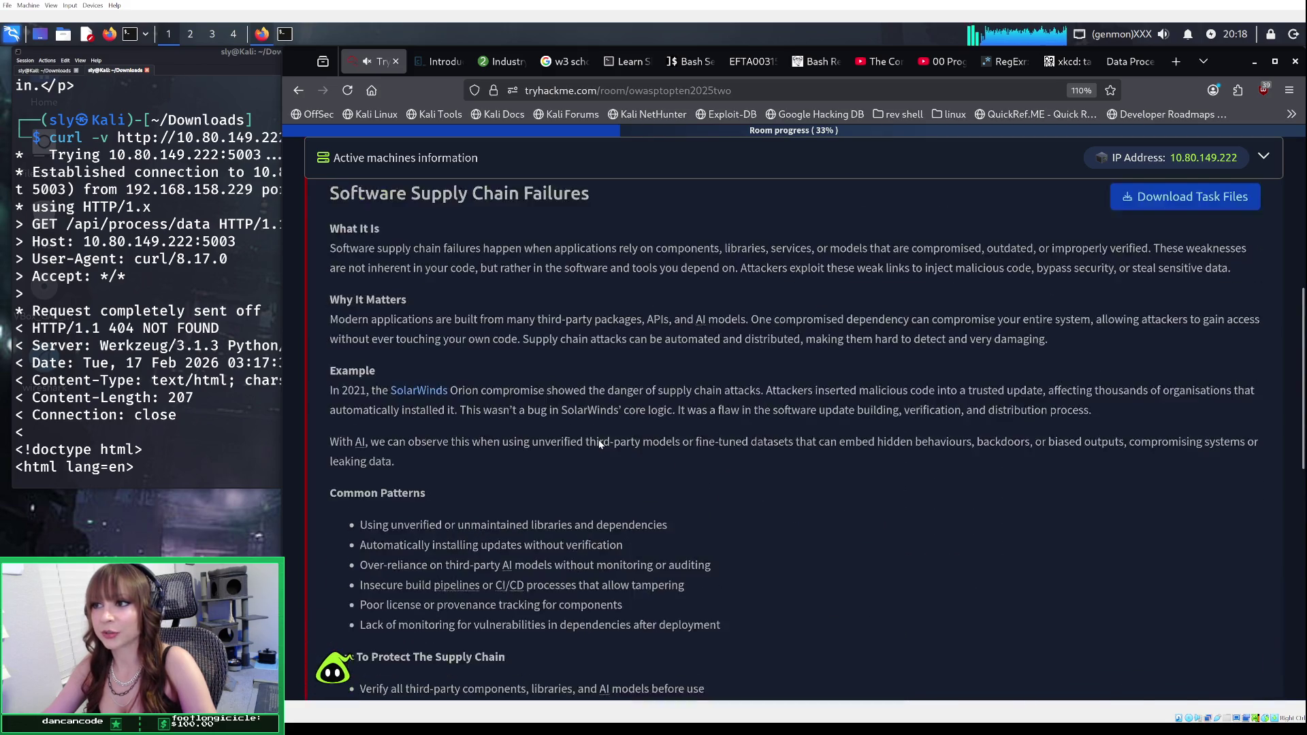
scroll(599, 444, "up", 7)
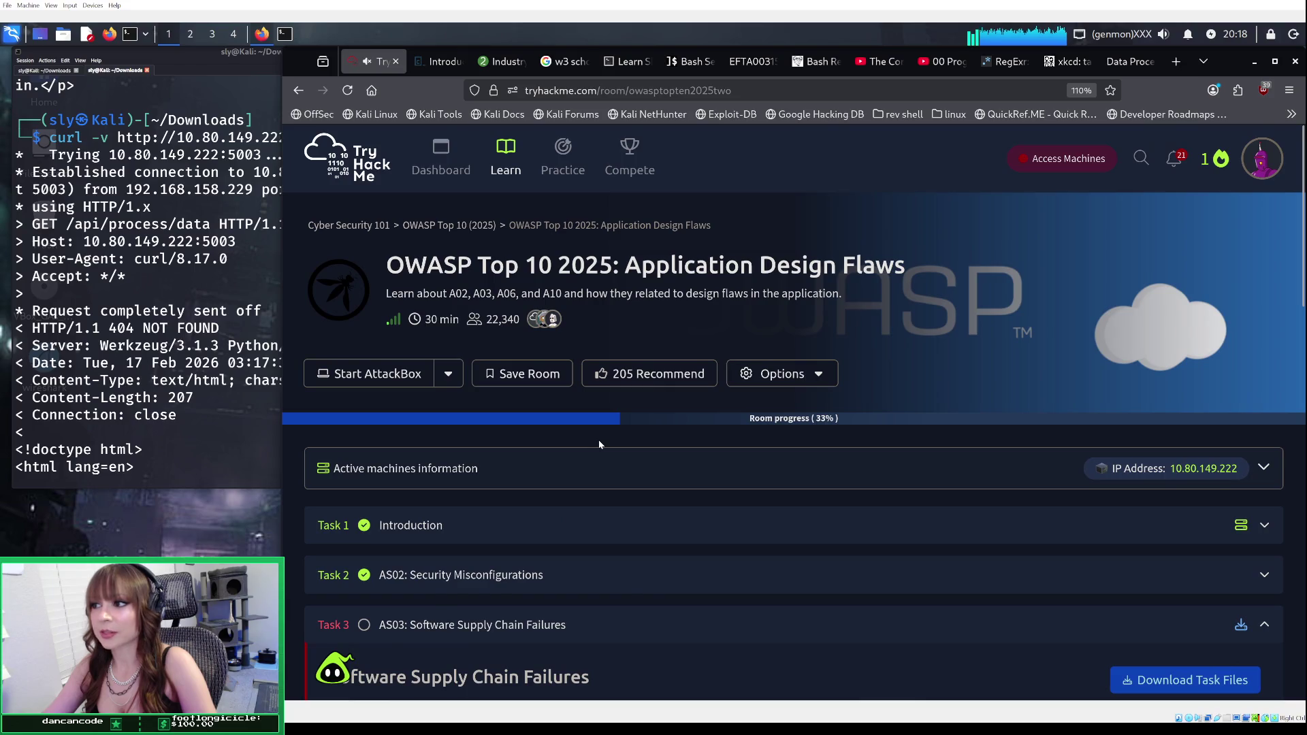
scroll(599, 443, "down", 1)
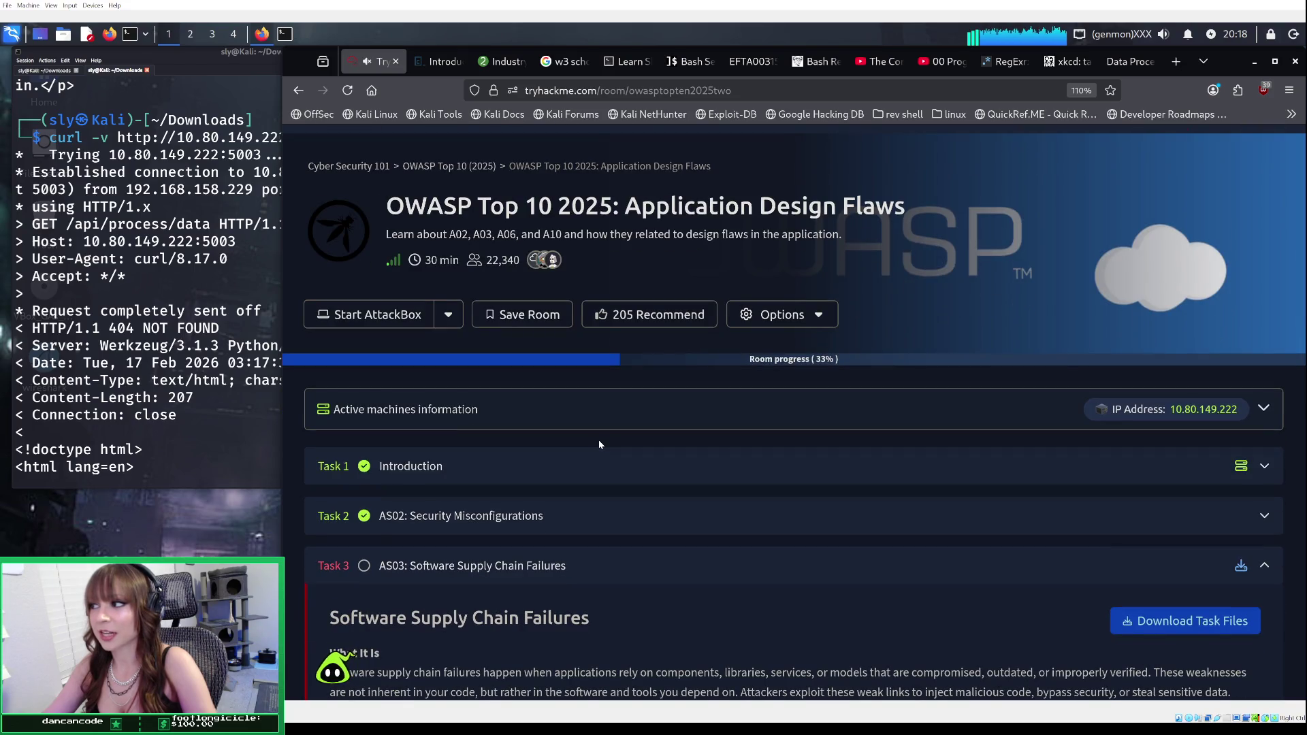
scroll(599, 443, "down", 7)
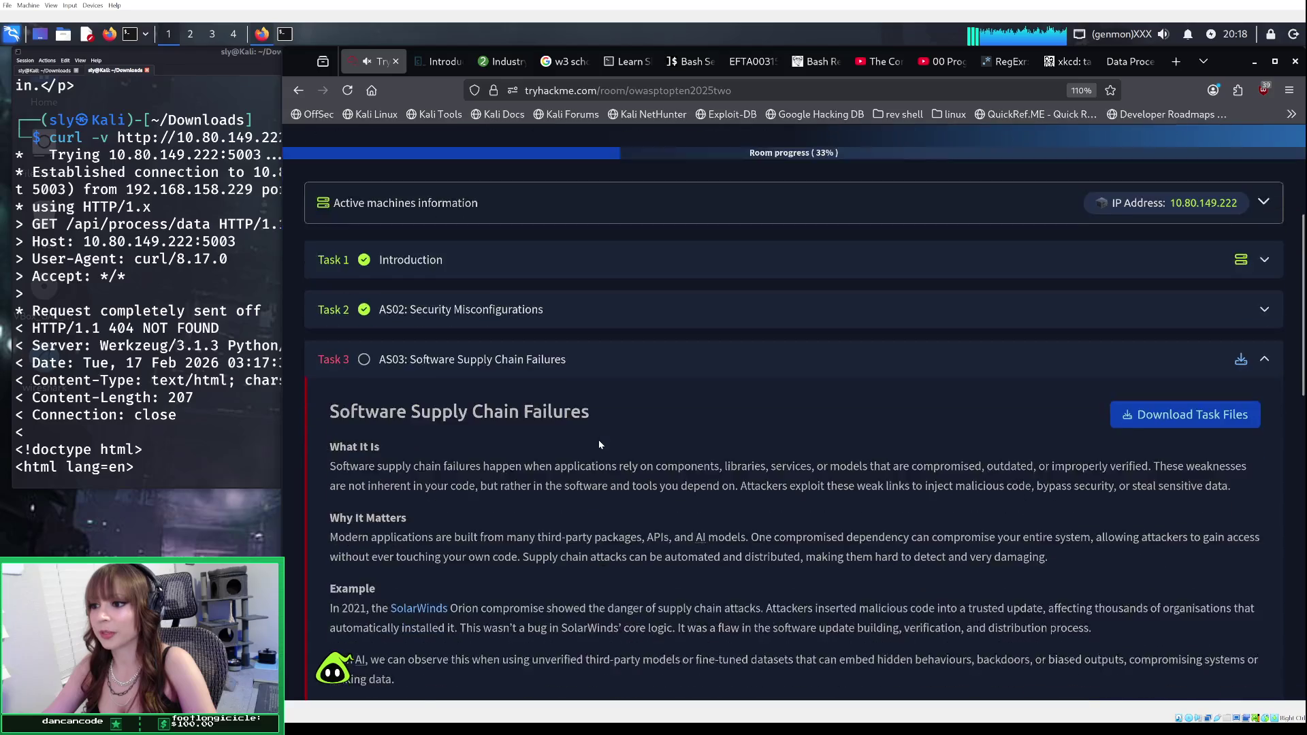
scroll(599, 444, "down", 9)
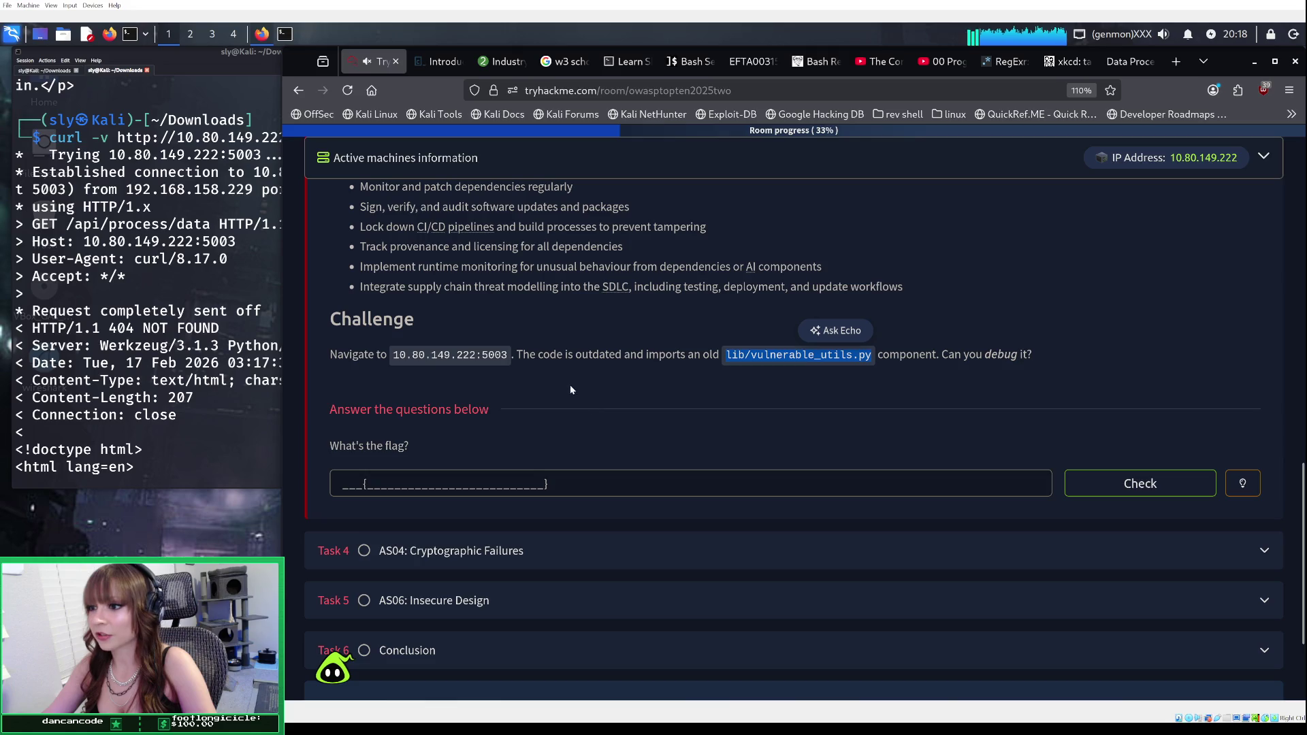
left_click(398, 347)
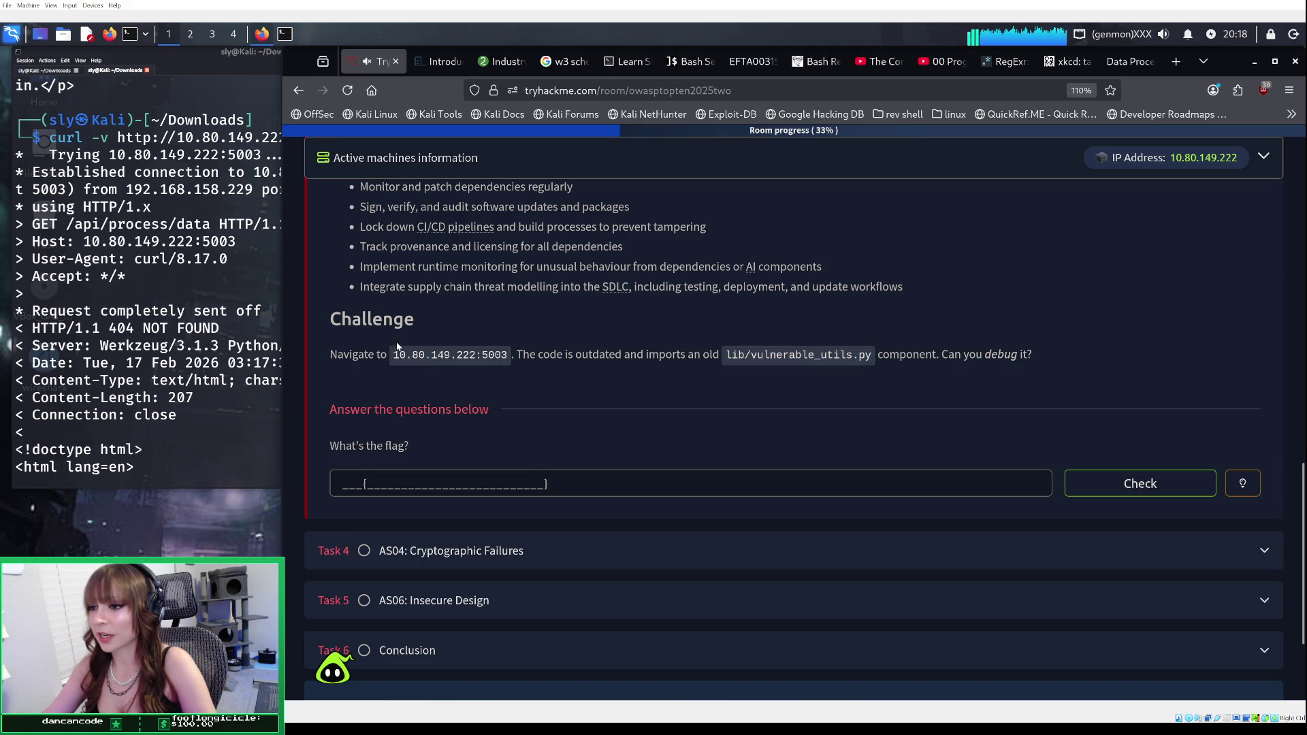
left_click(510, 361)
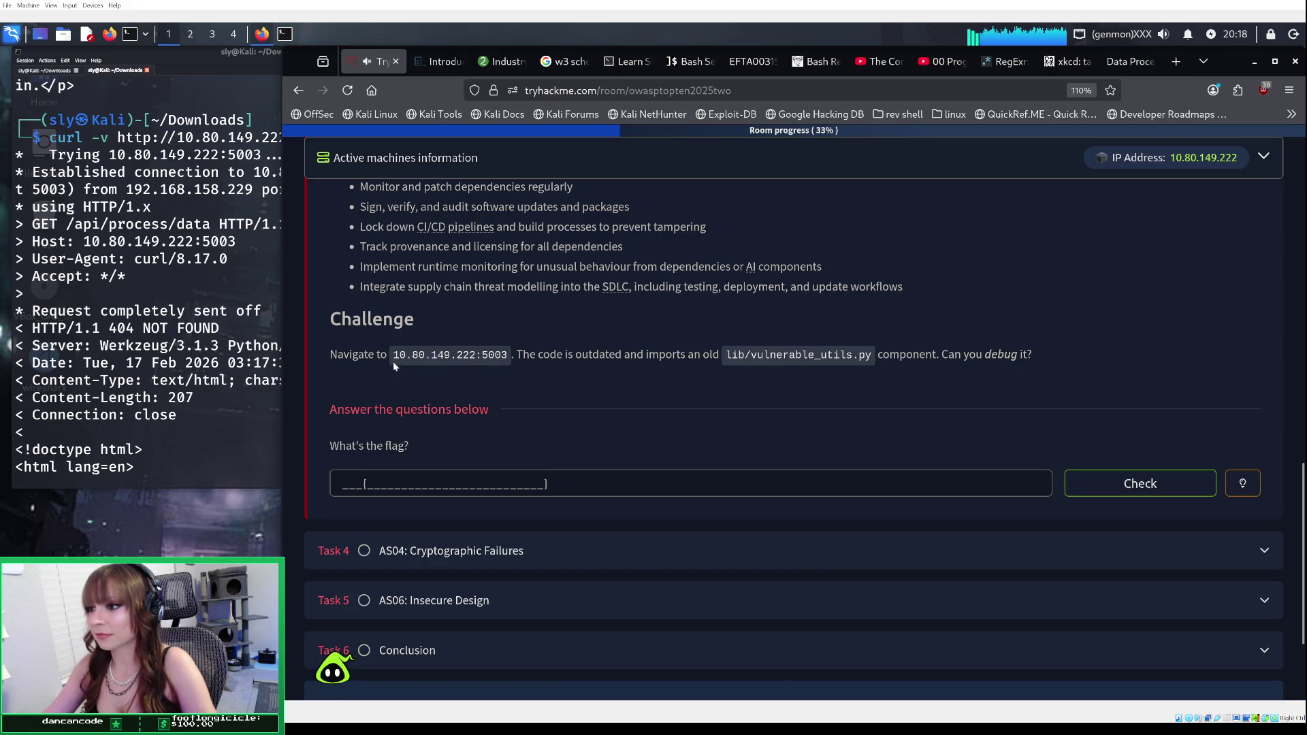
left_click(476, 357)
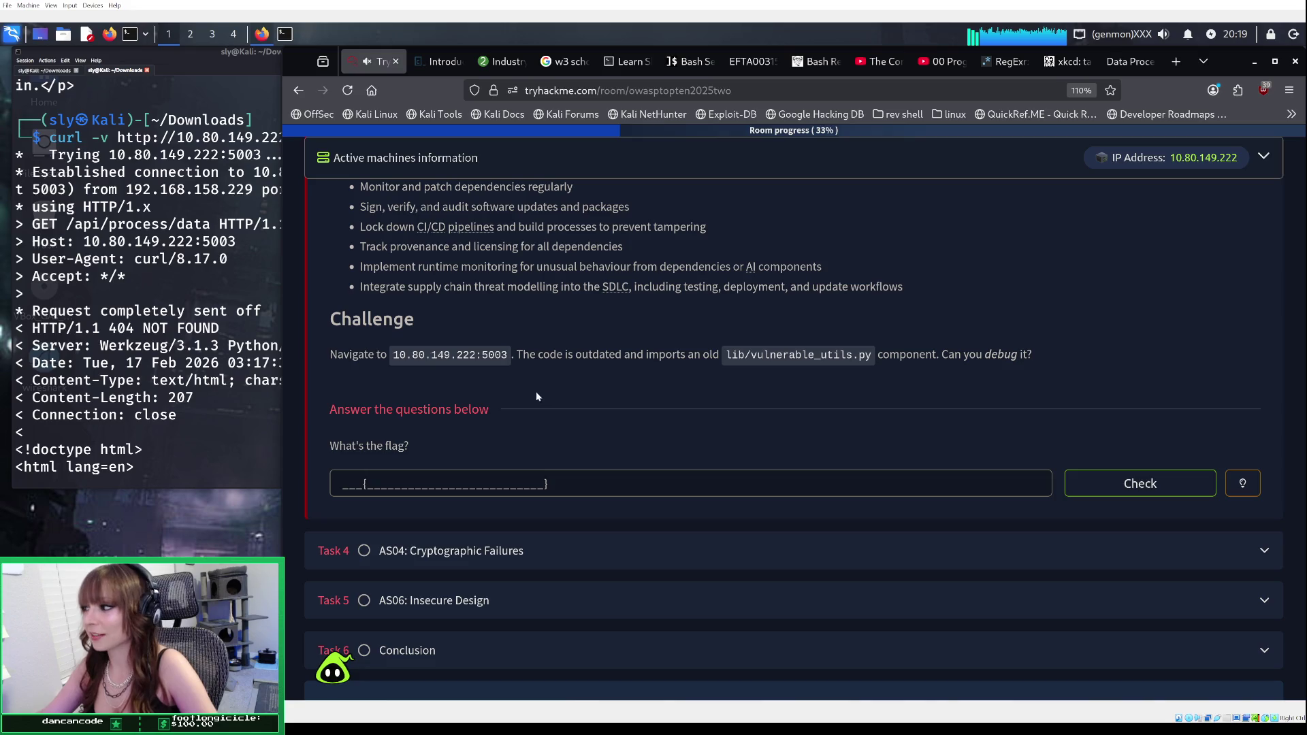
- Focus the empty flag answer field, then raise the Kali terminal with the curl output
left_click(461, 490)
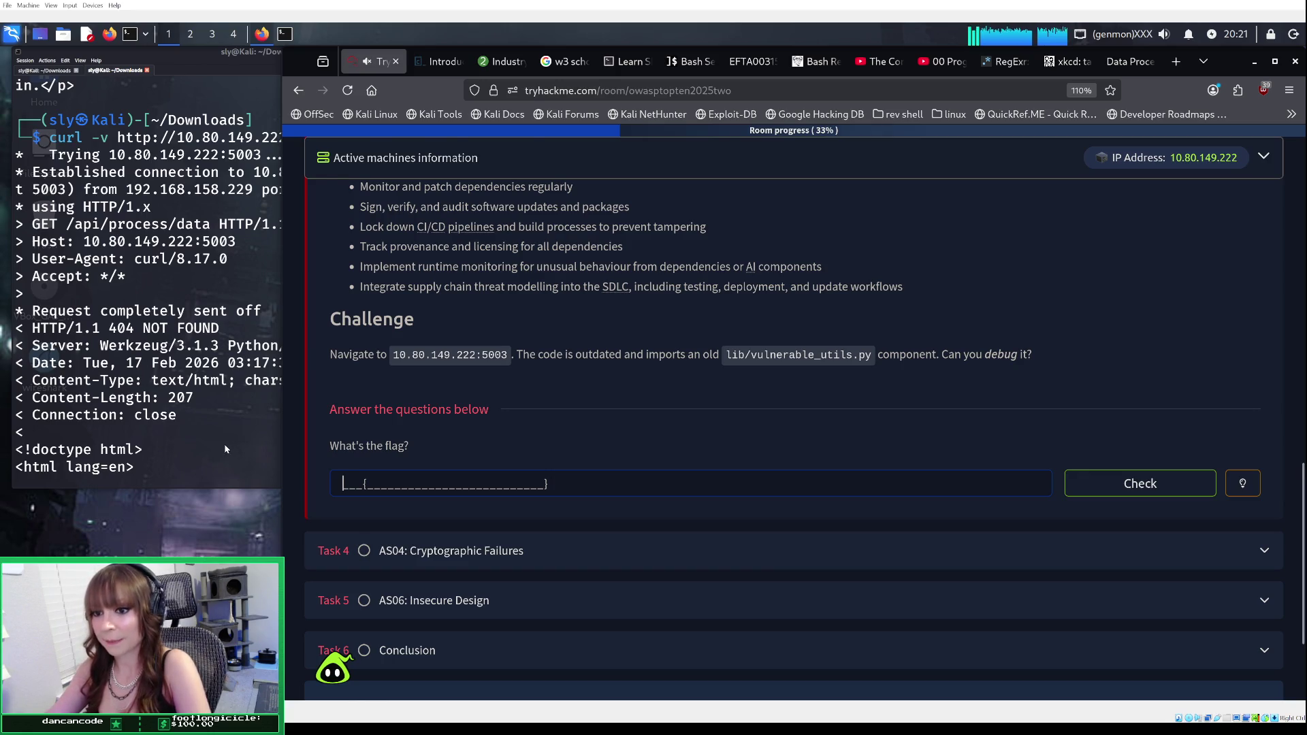
left_click(190, 481)
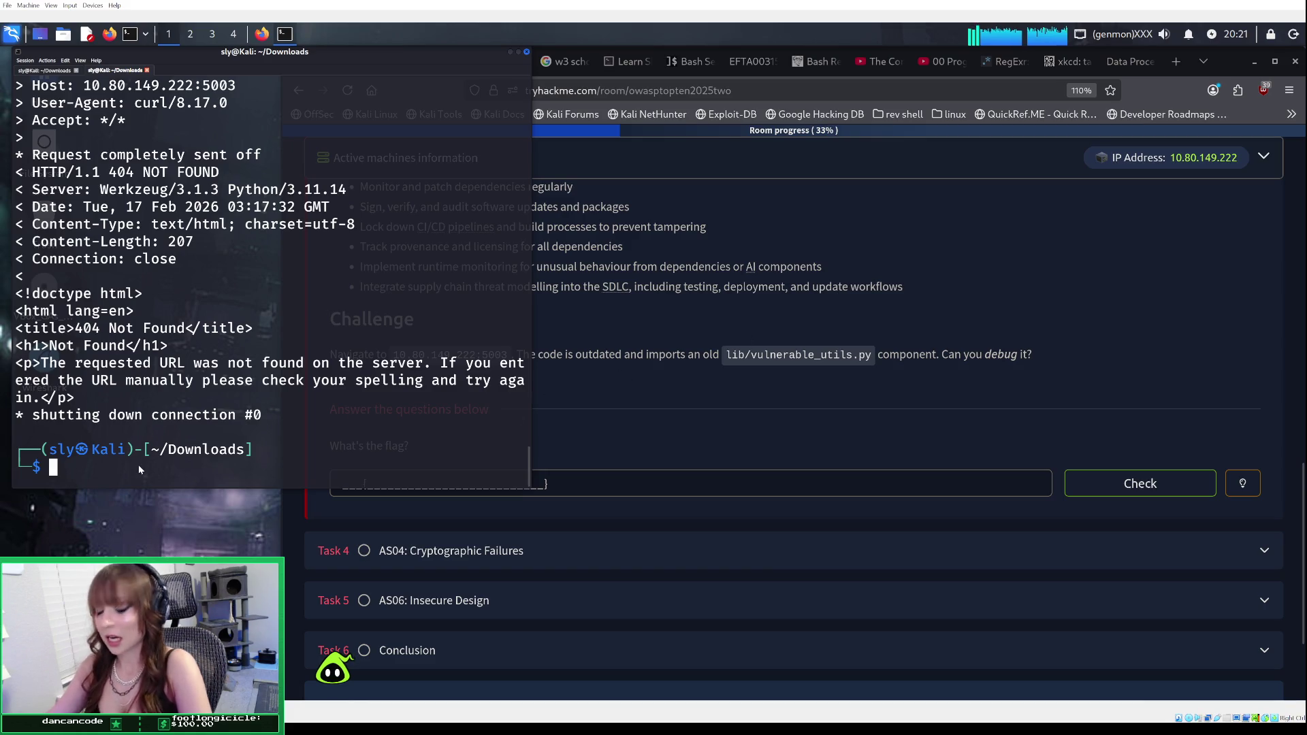
- Recall the curl -v command and replace api/process/data with lib/vulnerable_utils.py
key("Up")
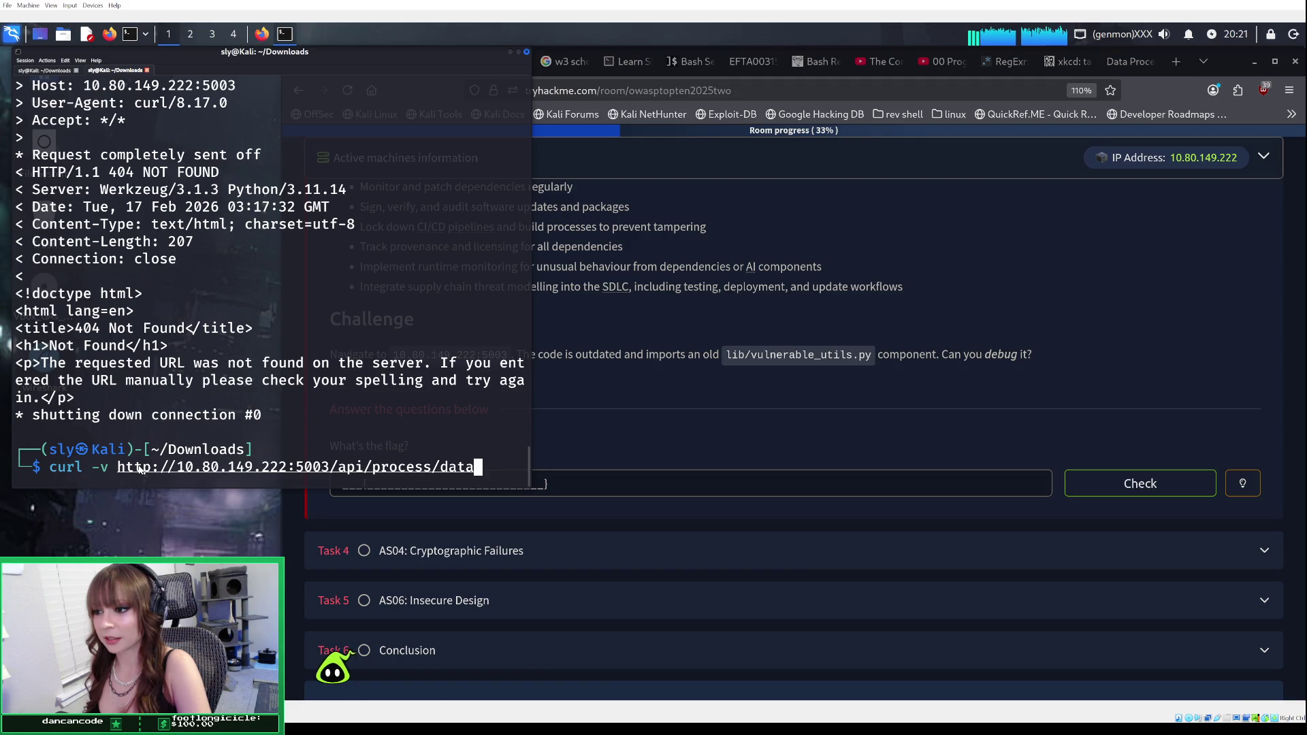
key("Left")
key("Left")
key("Left")
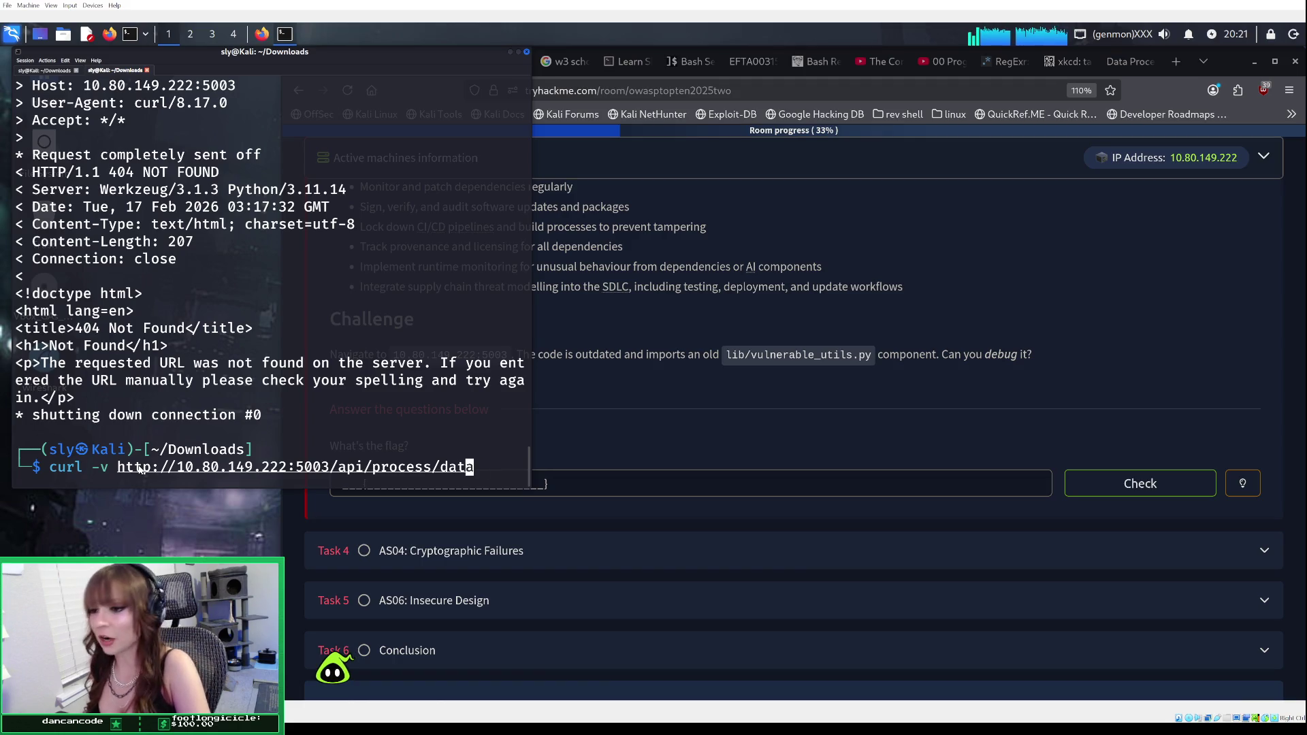
key("Left")
key("Left")
key("Left")
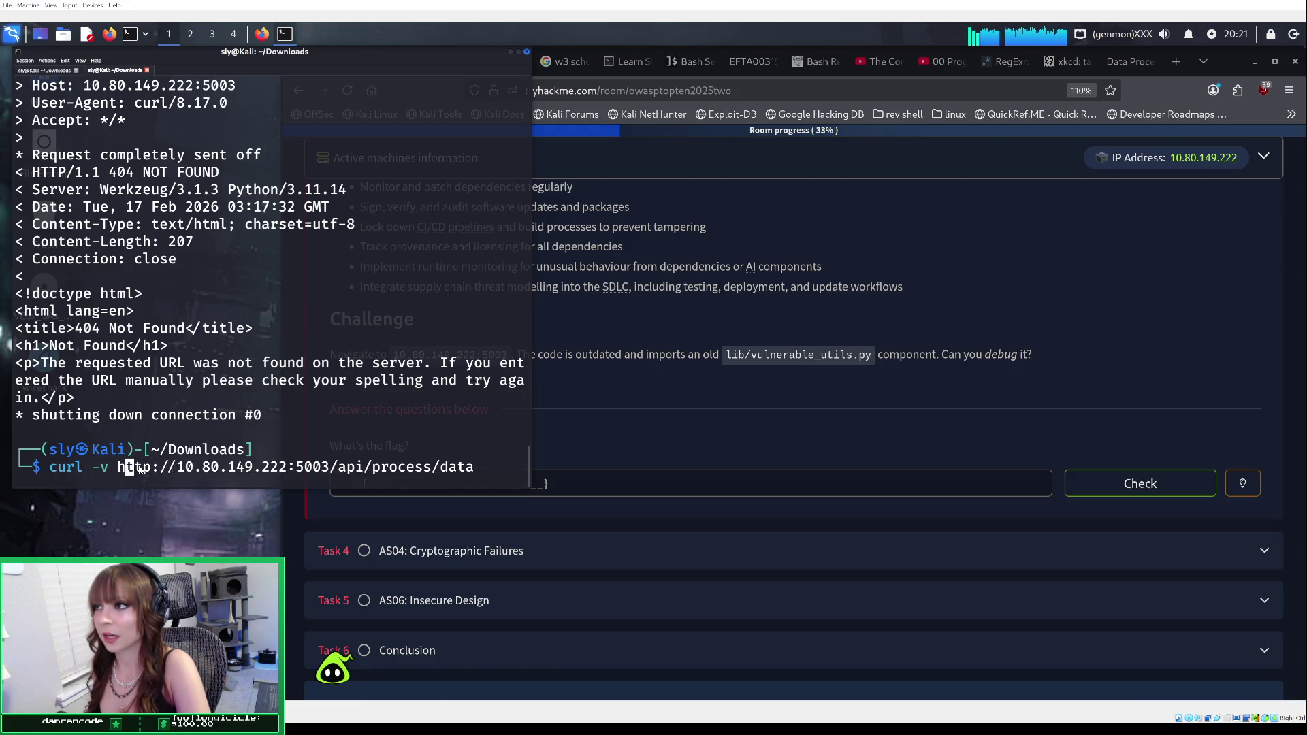
key("Left")
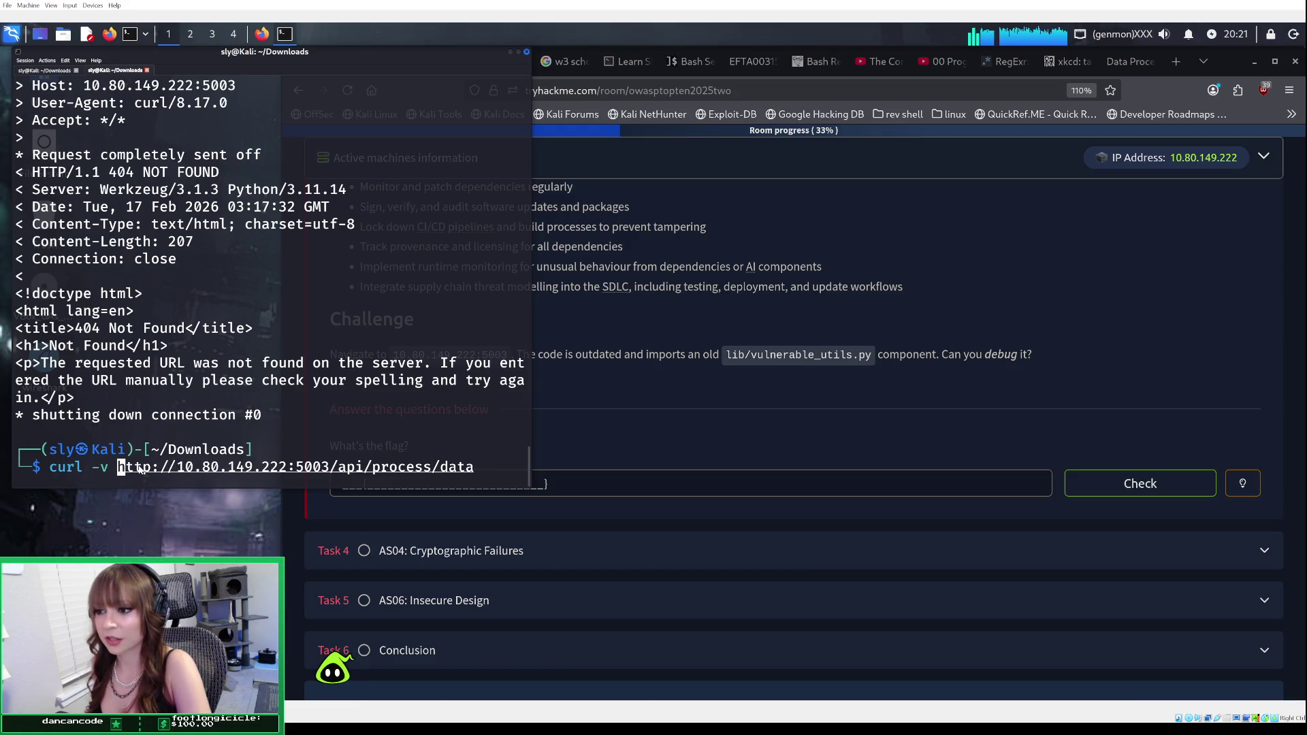
key("ctrl+Right")
key("ctrl+Right")
key("ctrl+Right")
key("Right")
key("Right")
key("Right")
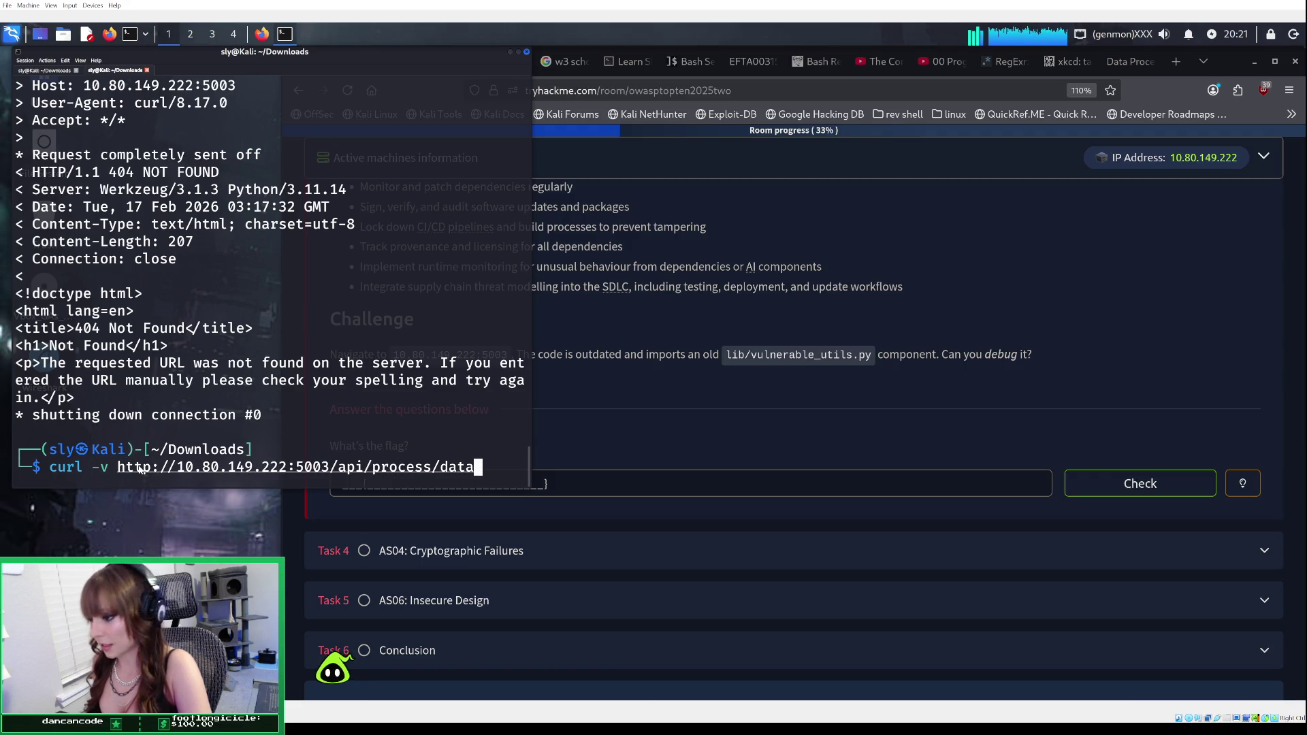
key("Left")
key("Left")
key("Left")
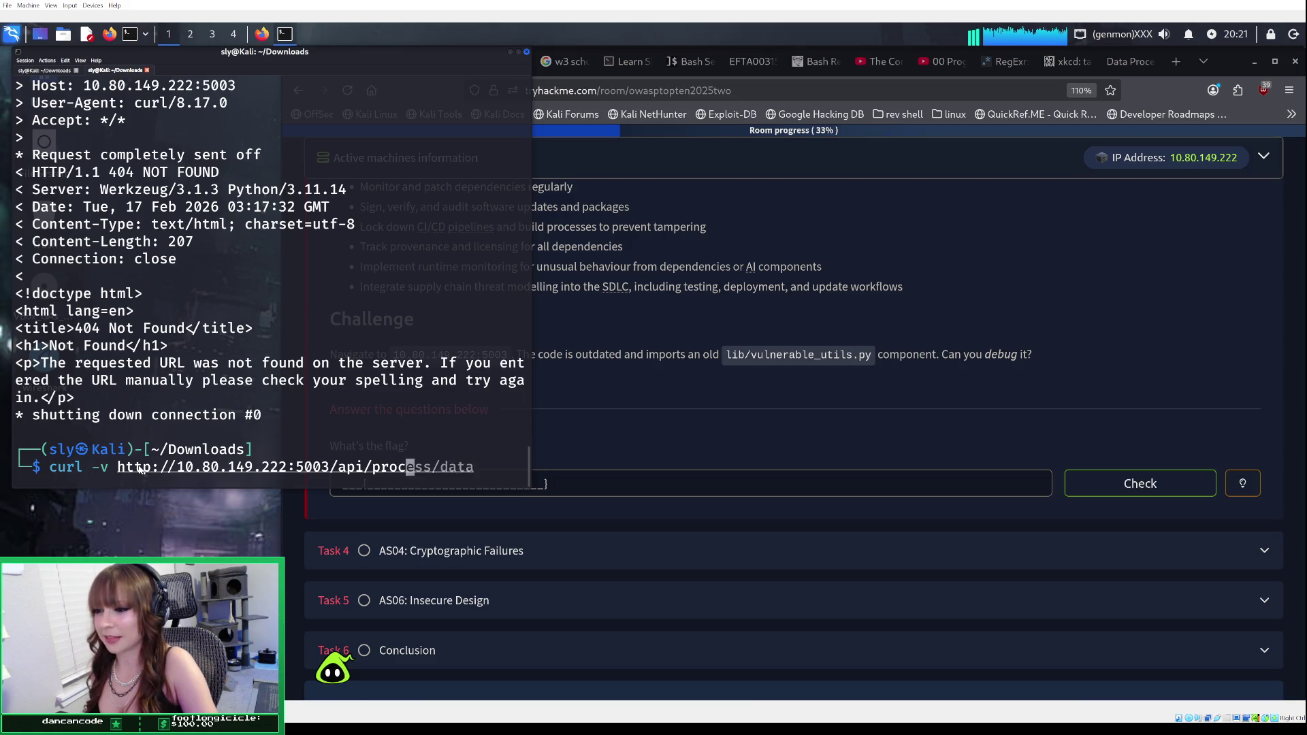
key("Left")
key("Left")
key("Left")
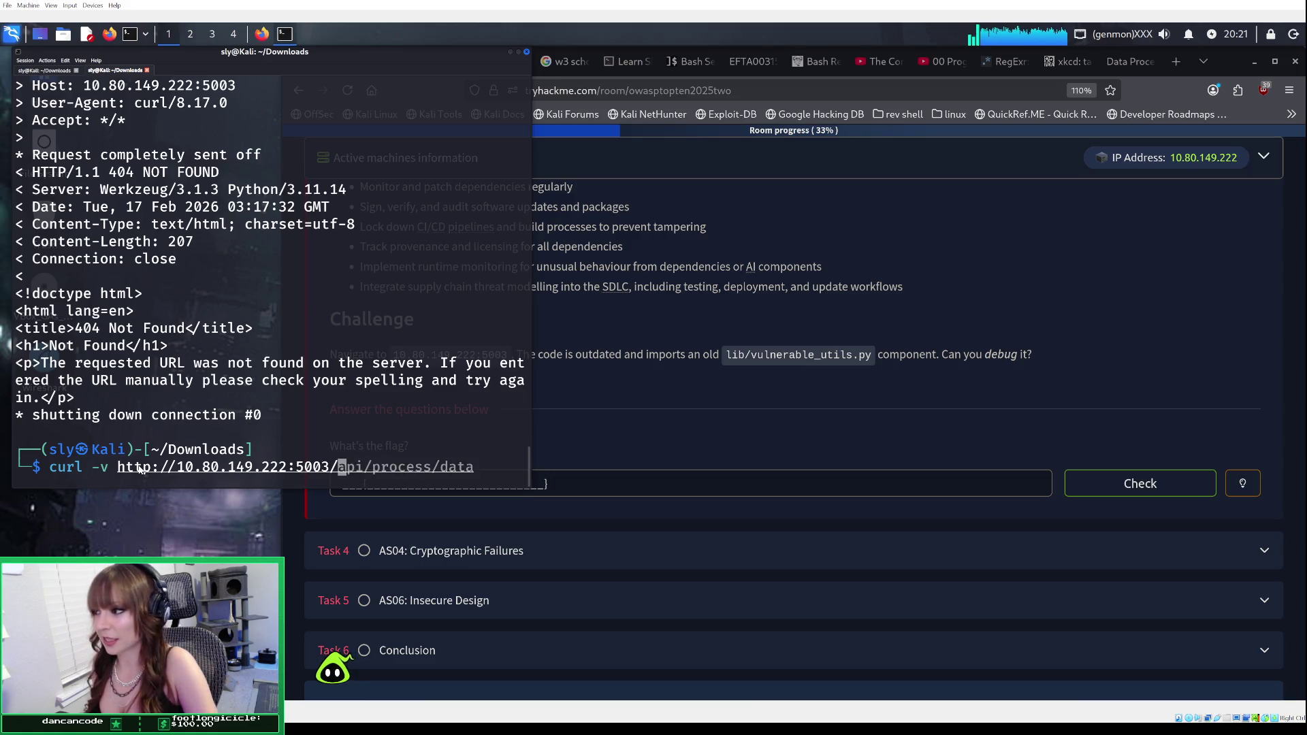
key("ctrl+k")
type("lib")
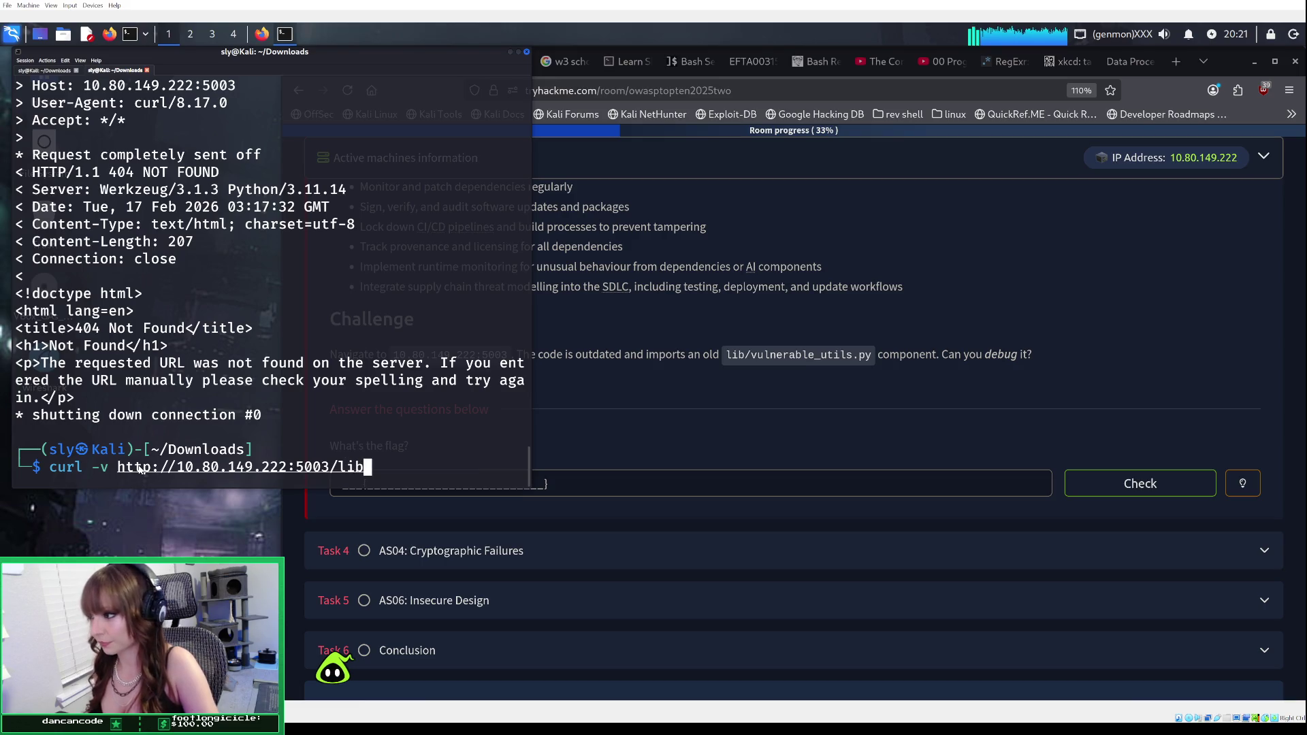
type("/vul")
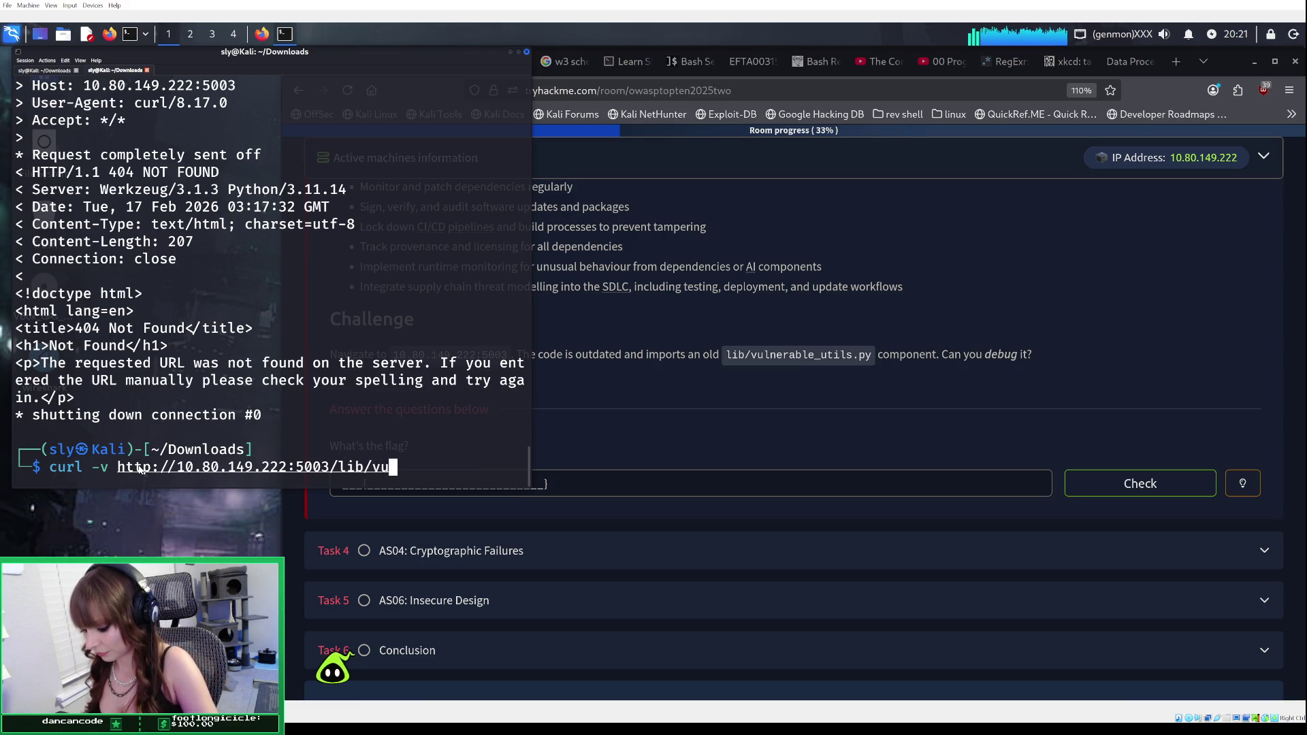
type("nerable")
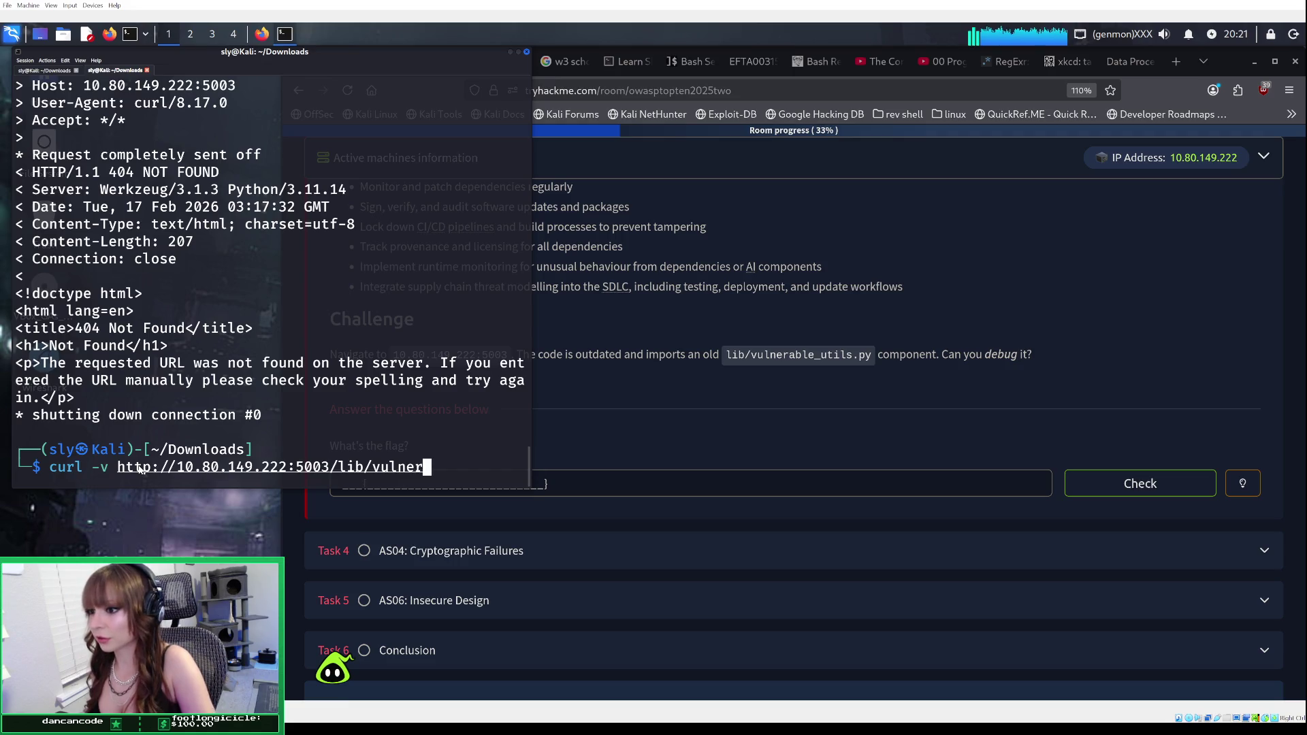
type("_util")
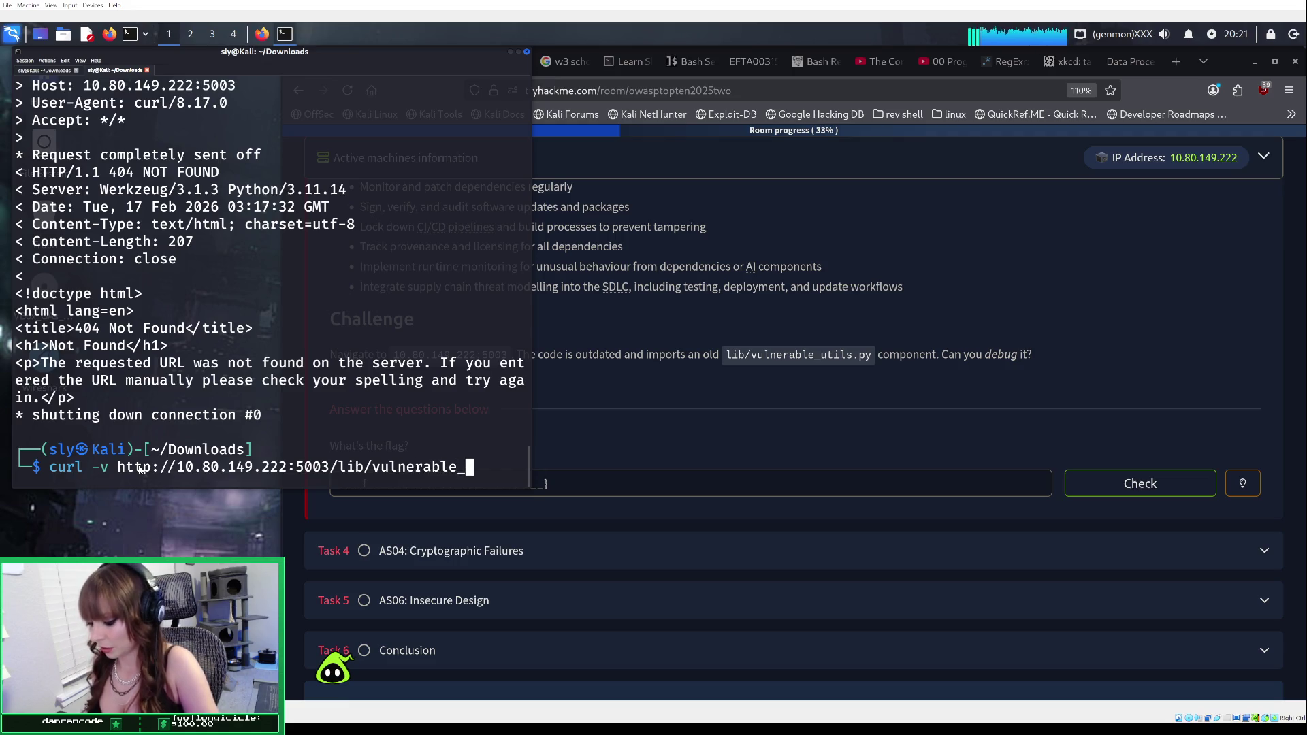
type("s")
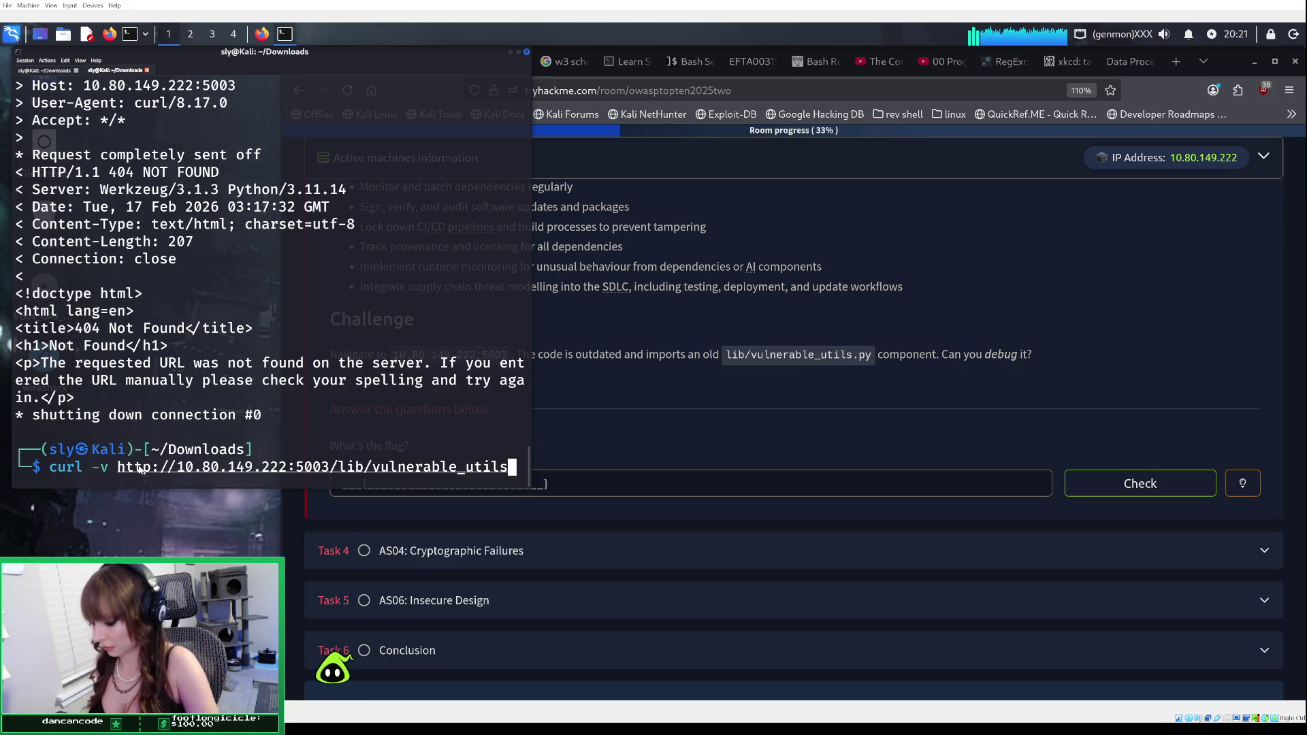
type(".py")
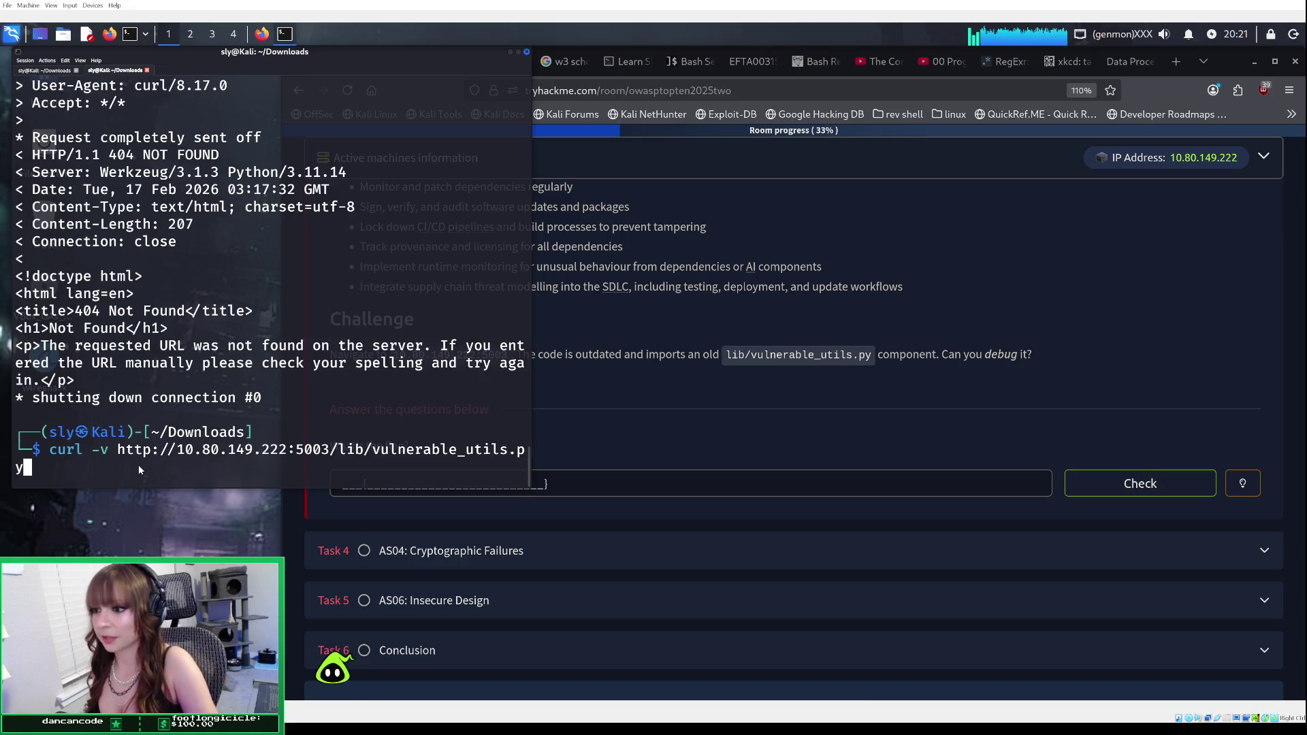
left_click(1130, 61)
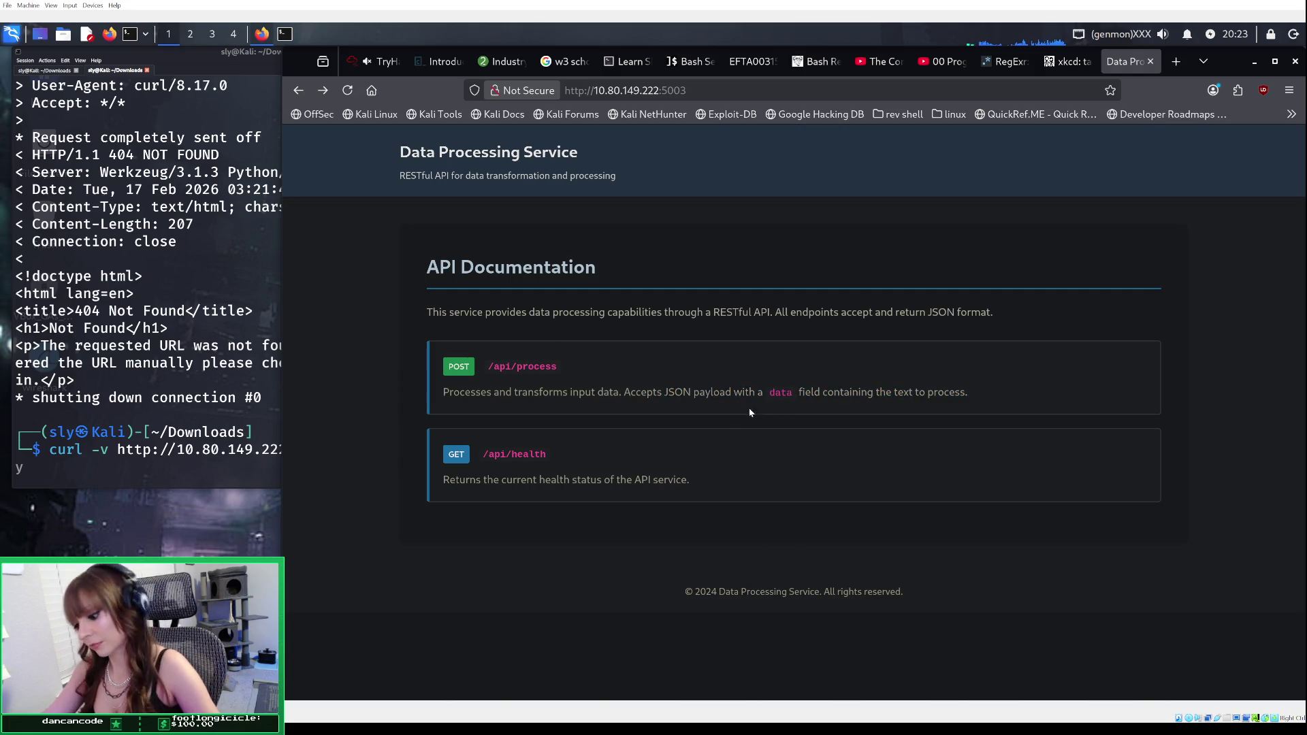
- Strip the lib/vulnerable_utils.py path from the curl command and open Firefox's Network panel on the API docs
left_click(201, 455)
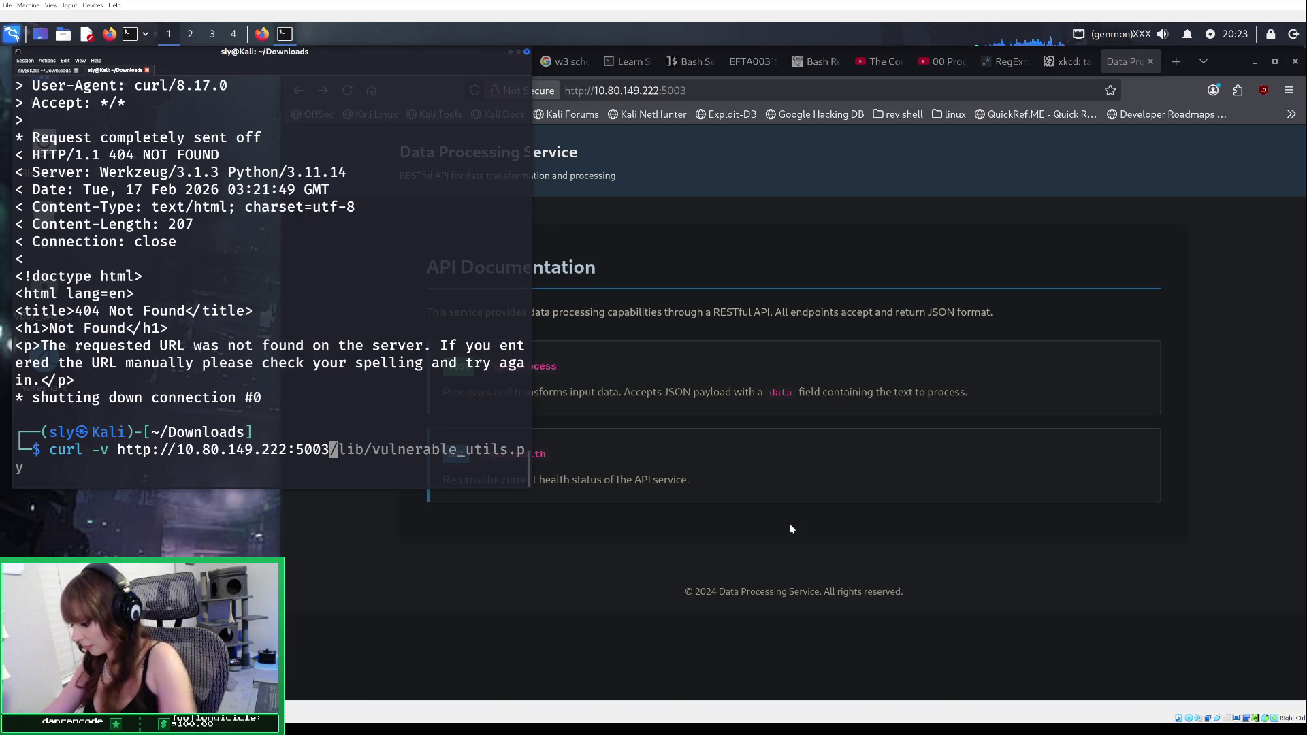
key("ctrl+k")
type("~")
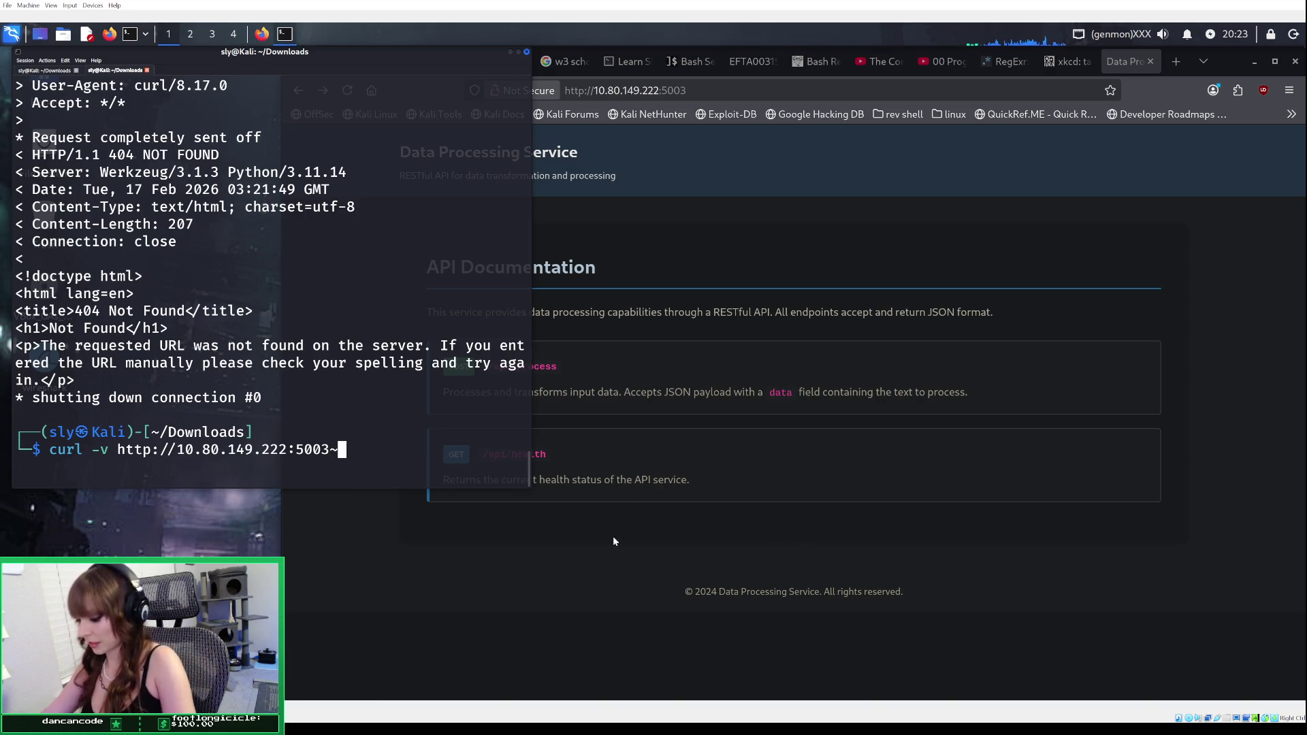
key("BackSpace")
left_click_drag(656, 478, 444, 480)
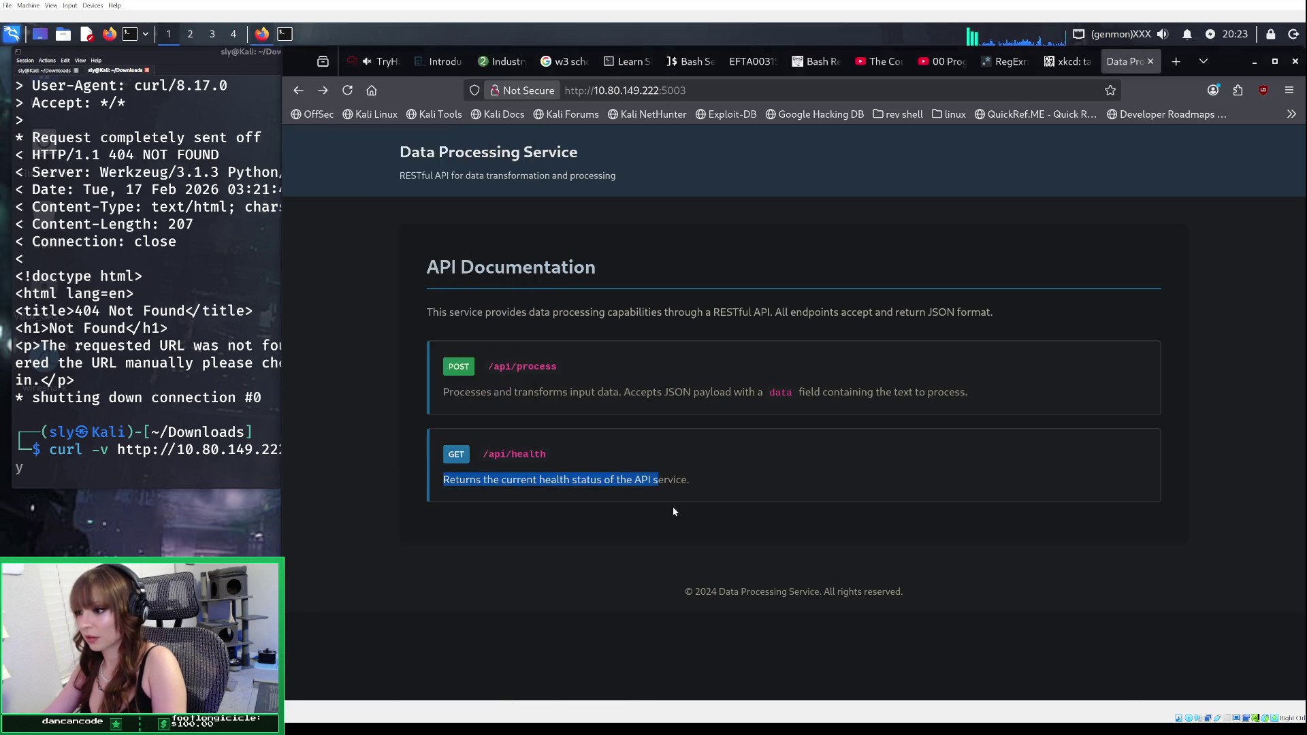
key("ctrl+shift+e")
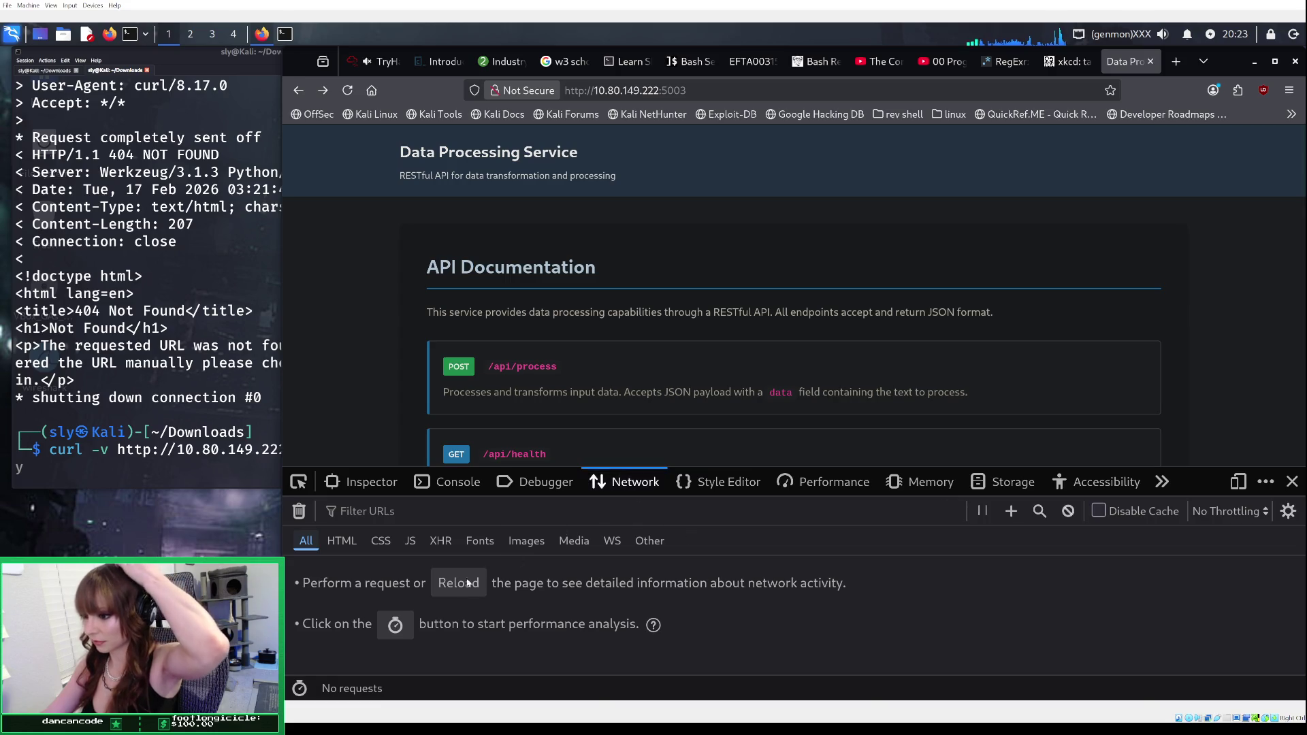
- Reload the page to log GET / (200, 4.42 kB) and favicon.ico (404), then raise the terminal
left_click(460, 583)
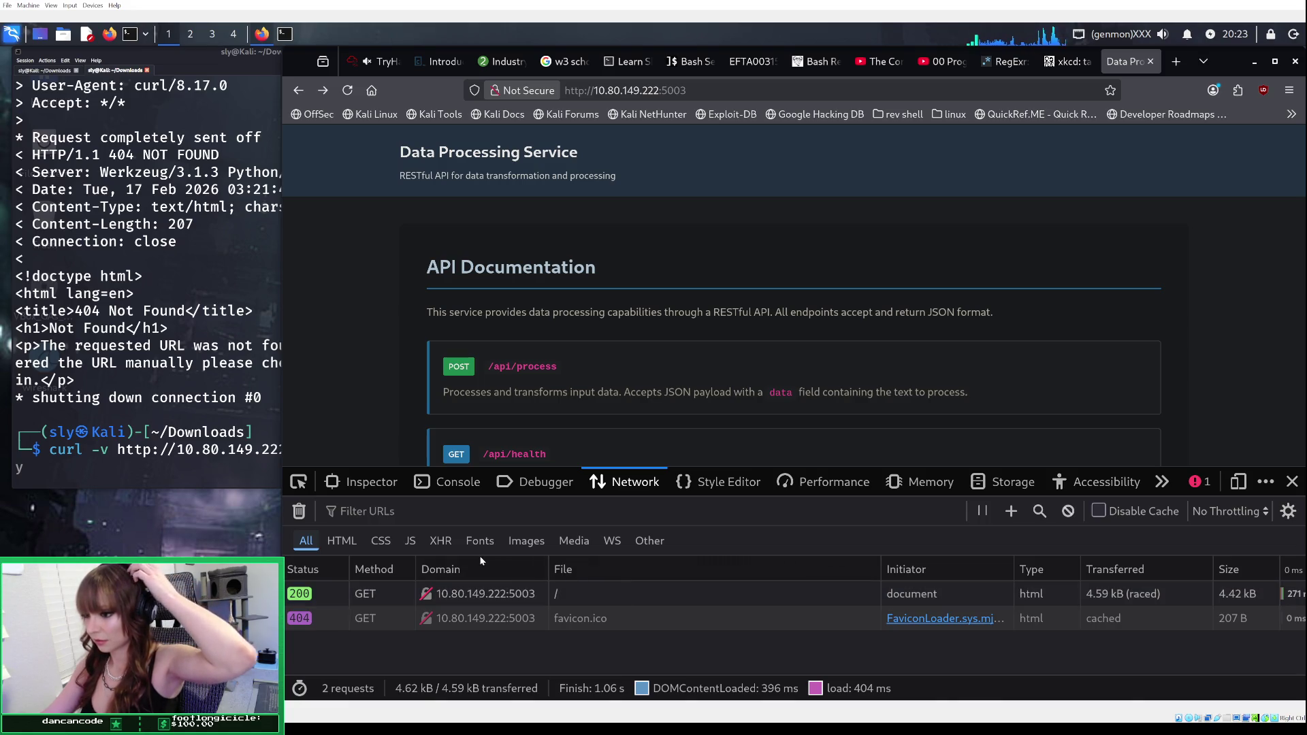
left_click(409, 541)
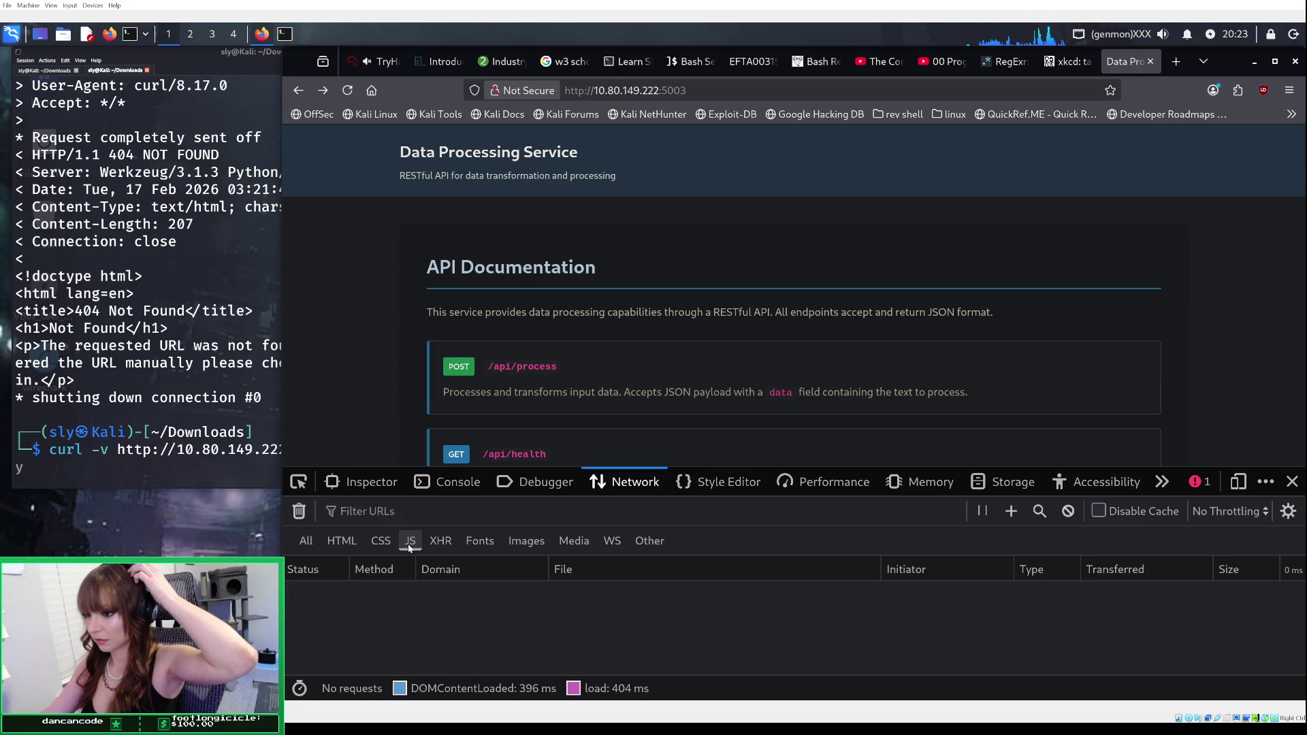
left_click(301, 544)
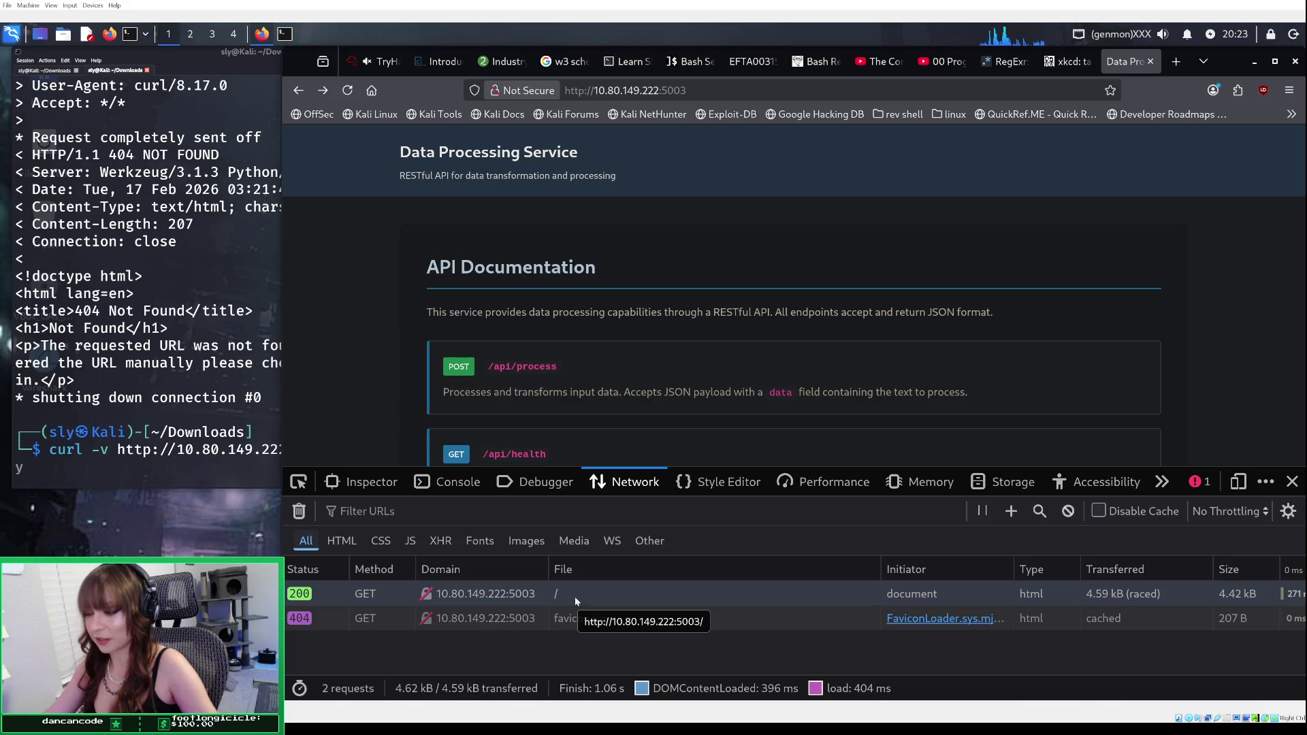
left_click(272, 476)
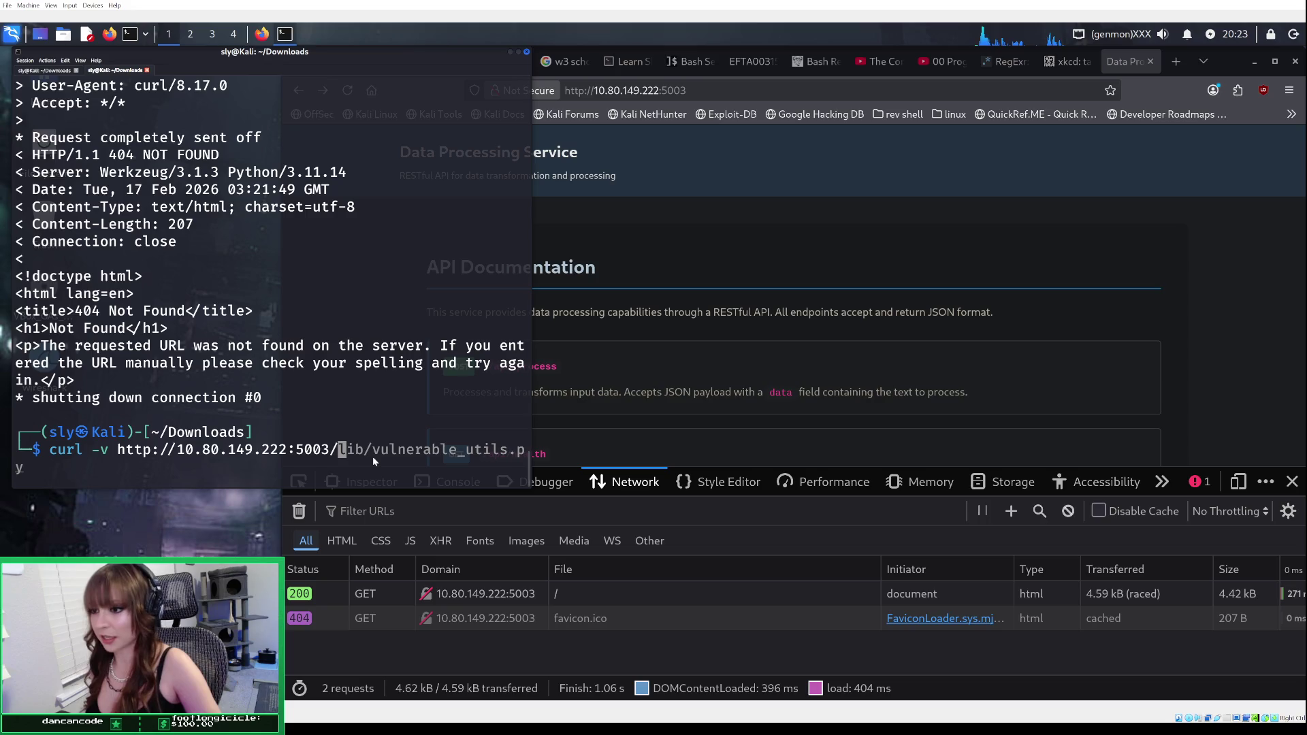
- Curl /api/health/lib/vulnerable_utils.py verbosely, twice, getting 404 NOT FOUND each time
type("api/")
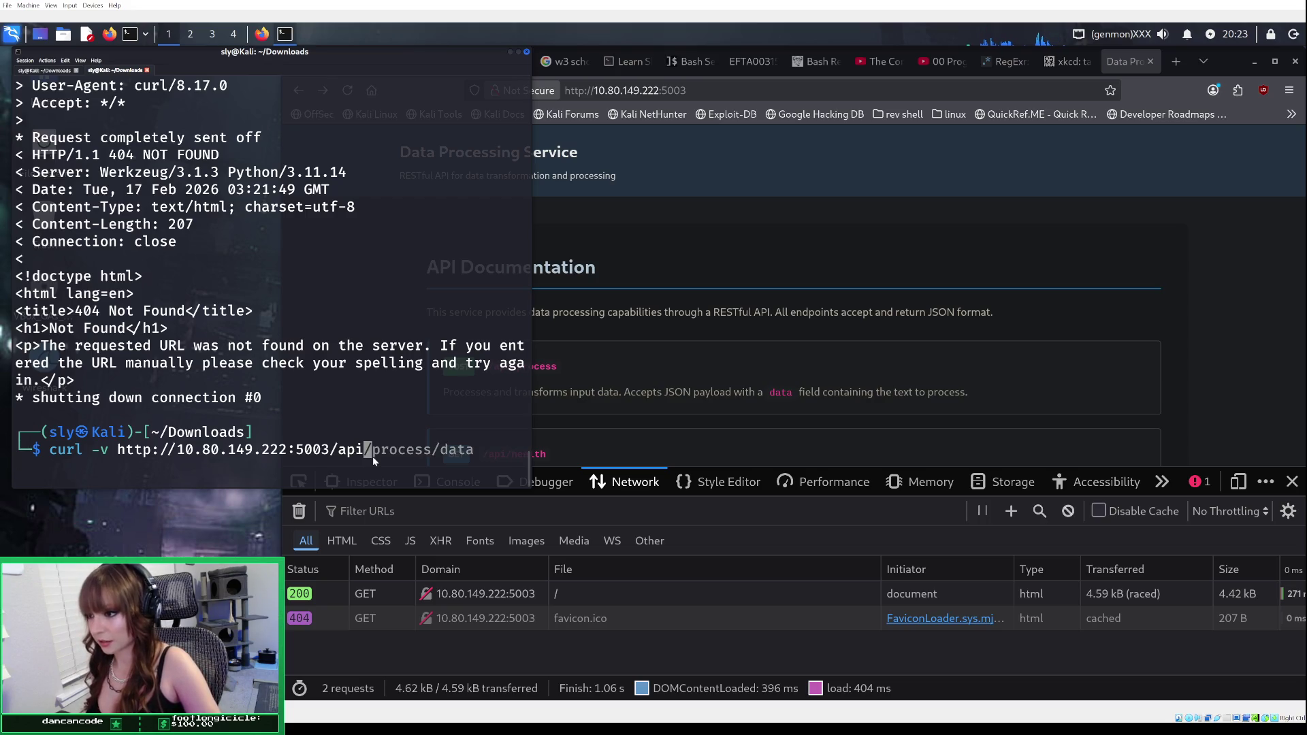
type("health/lib/")
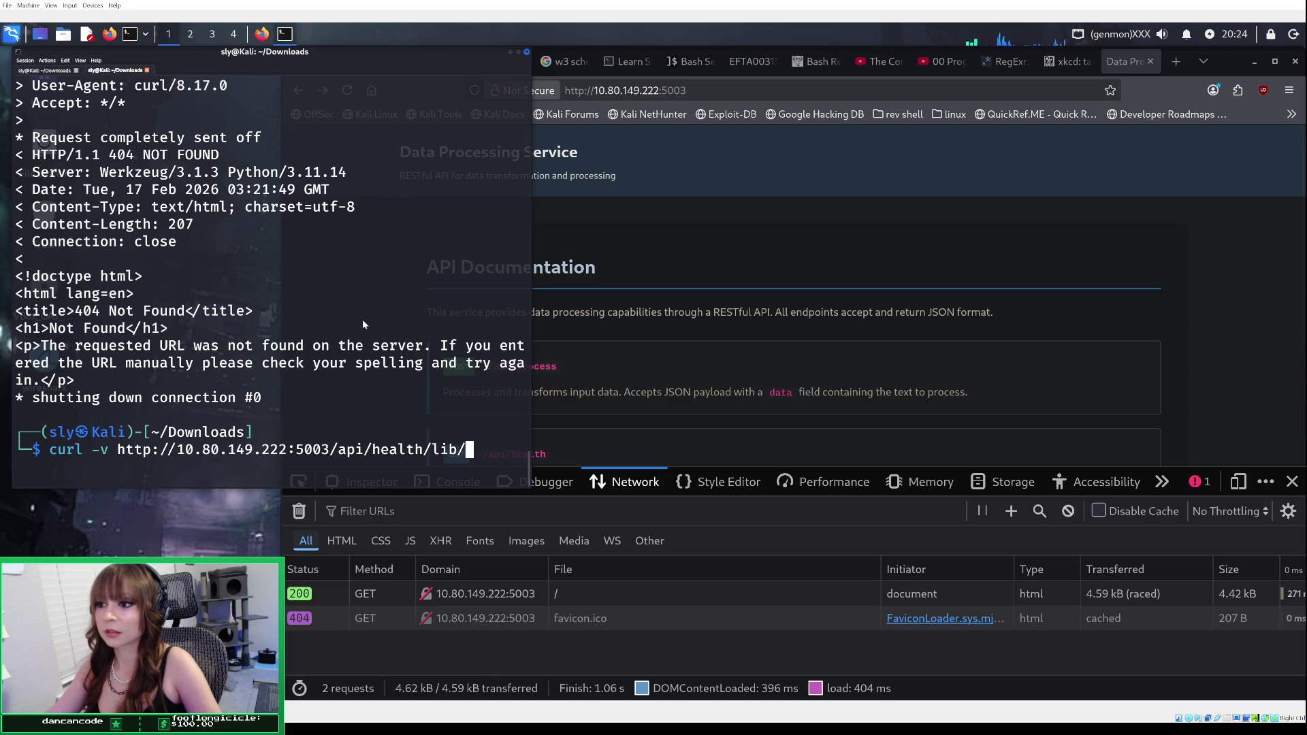
scroll(367, 312, "up", 5)
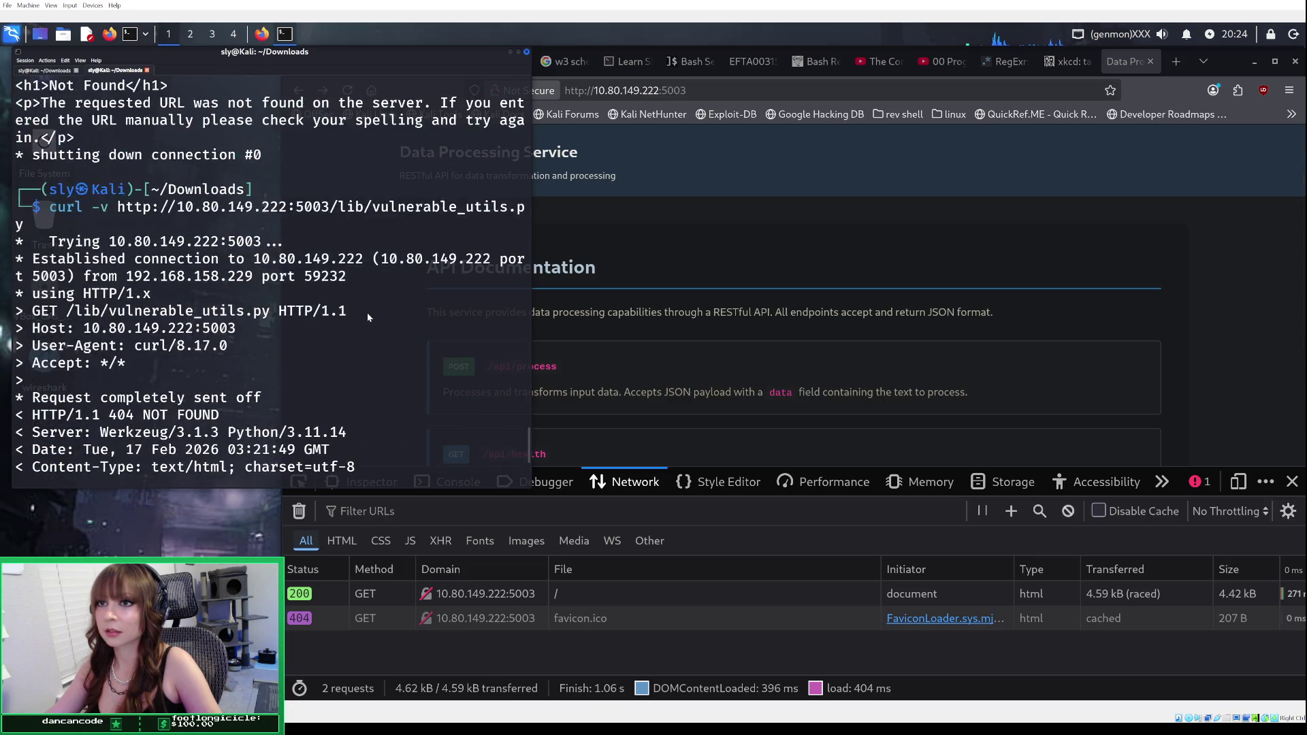
scroll(366, 313, "down", 5)
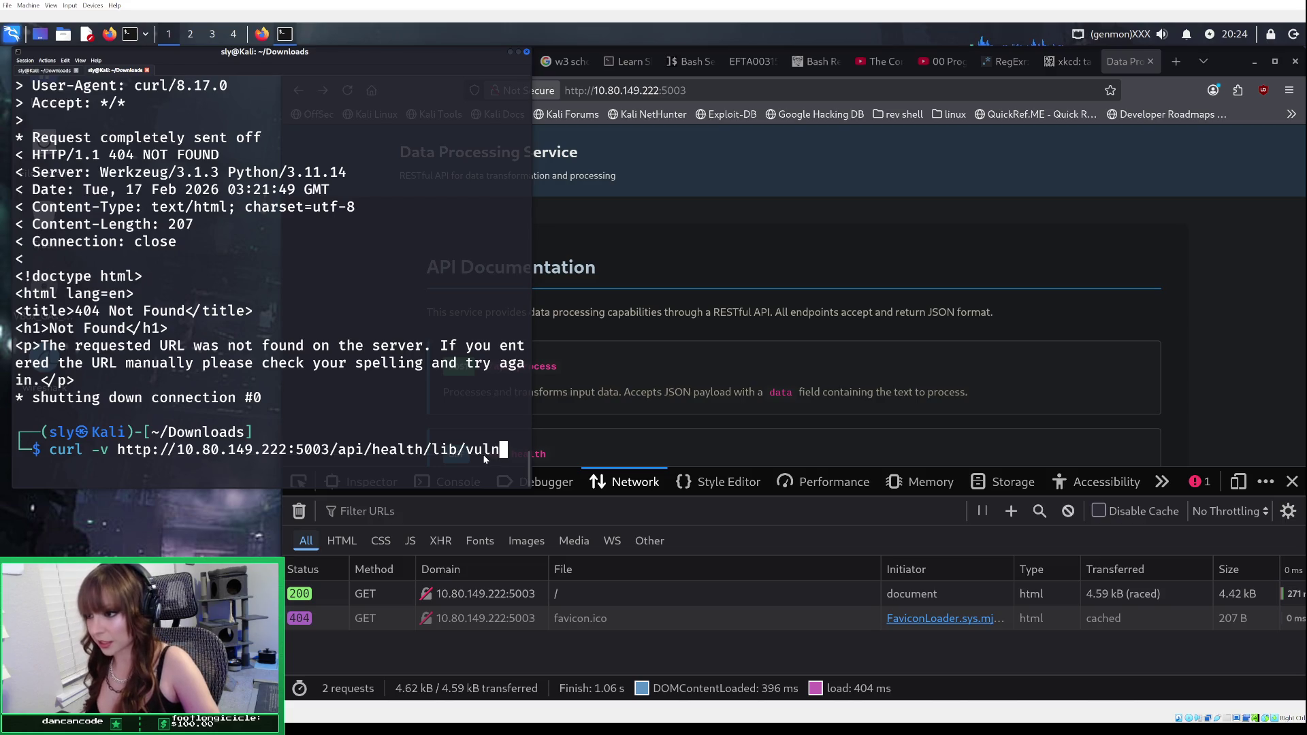
type("able")
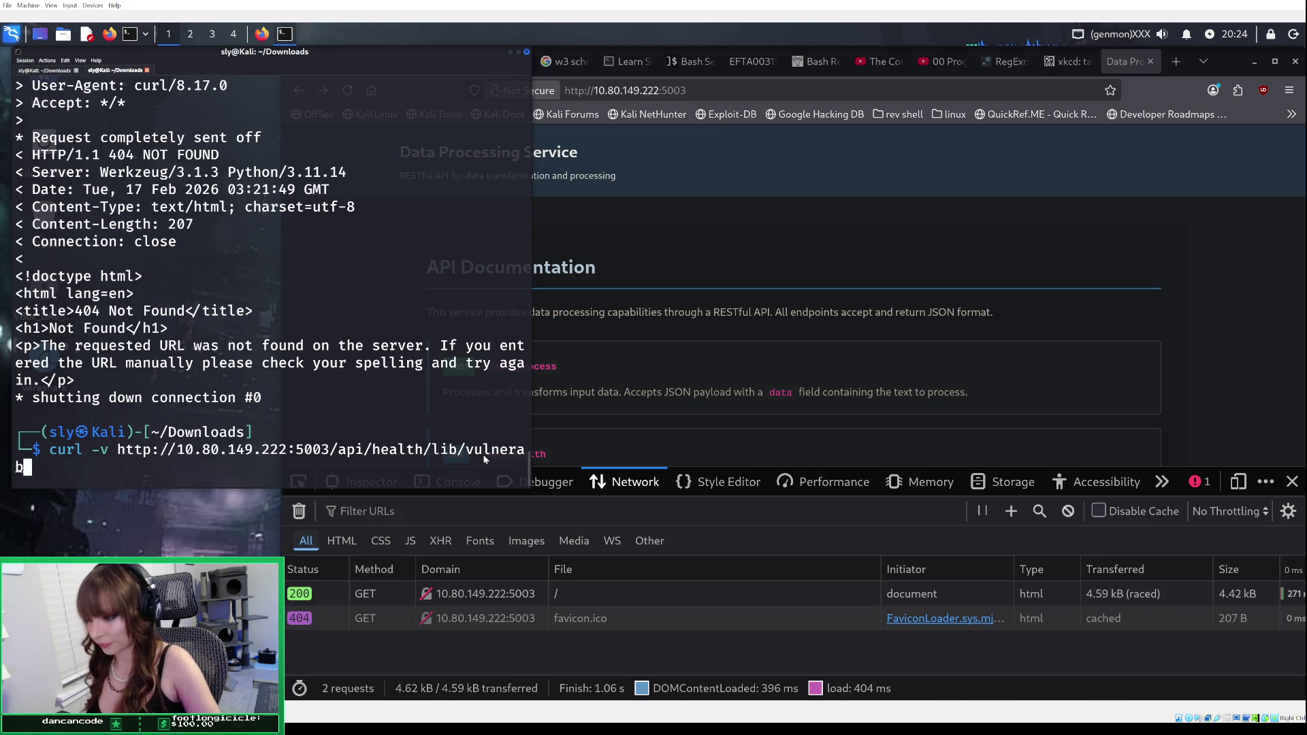
type("_")
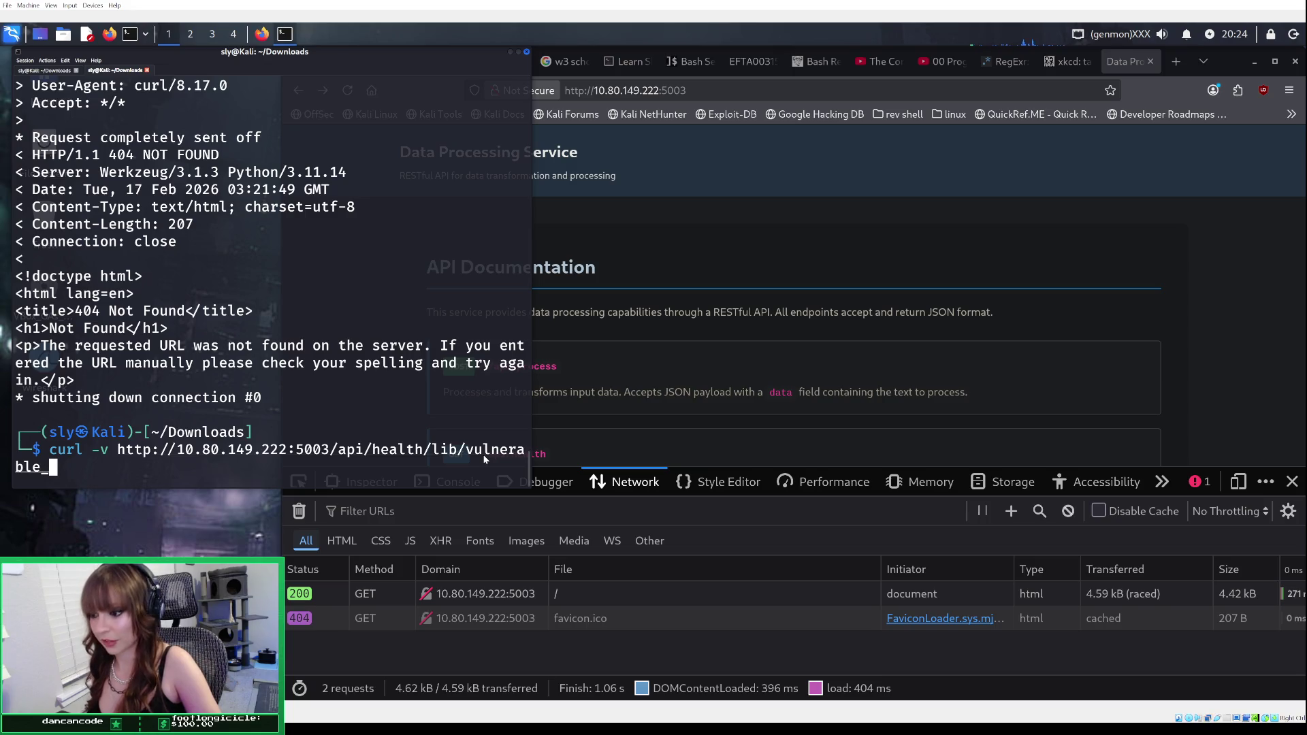
type("utils")
type(".py")
key("Return")
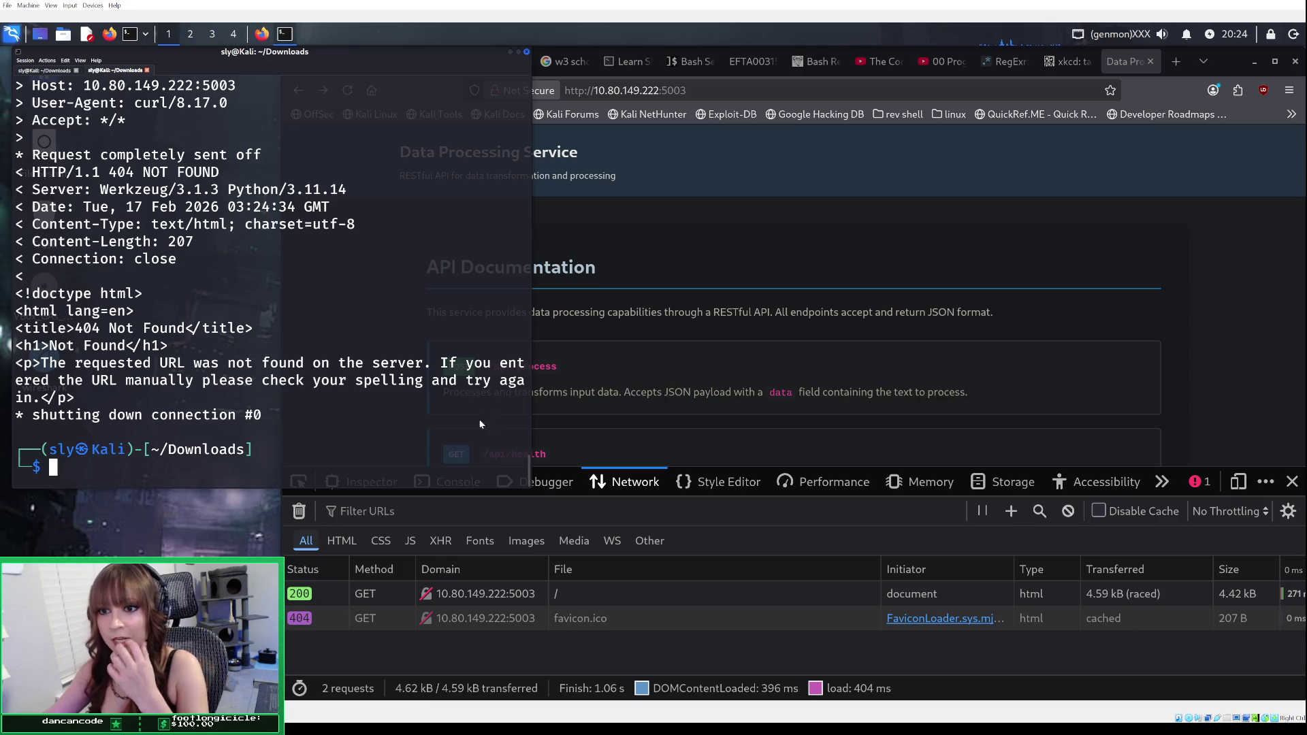
key("Up")
key("Return")
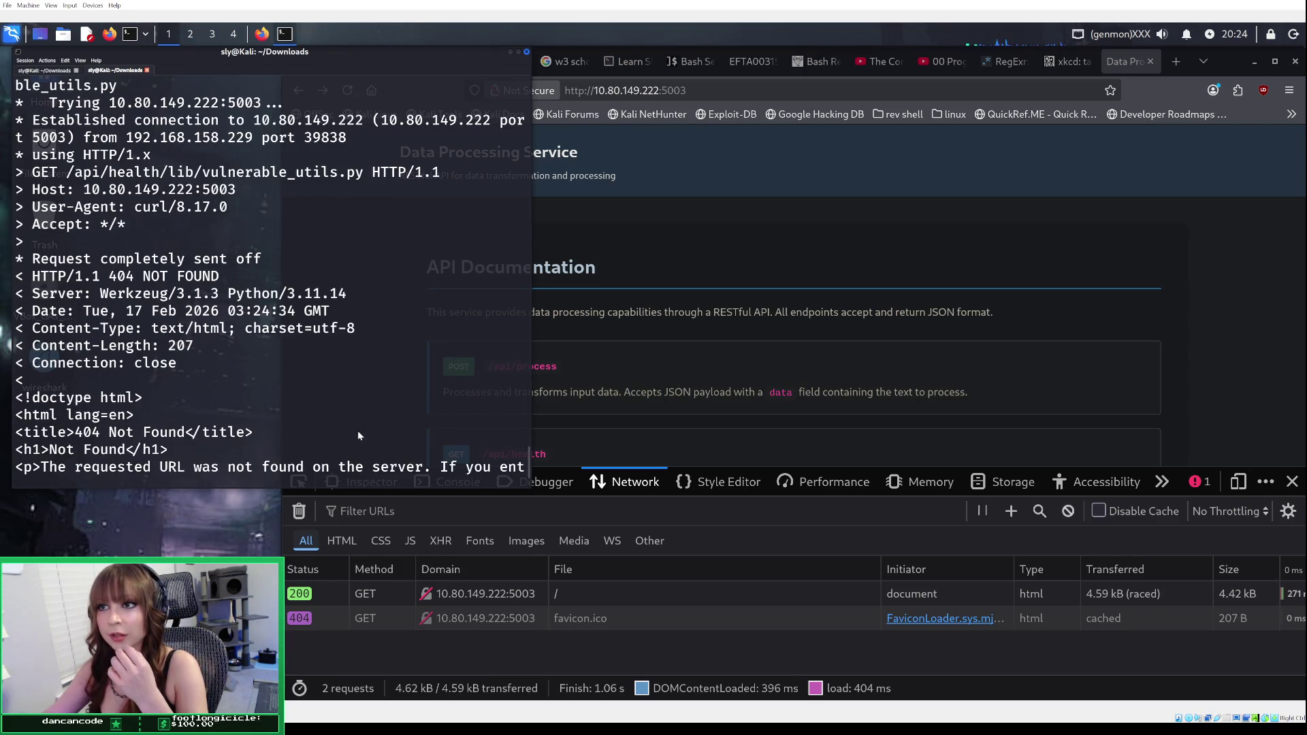
scroll(357, 435, "up", 4)
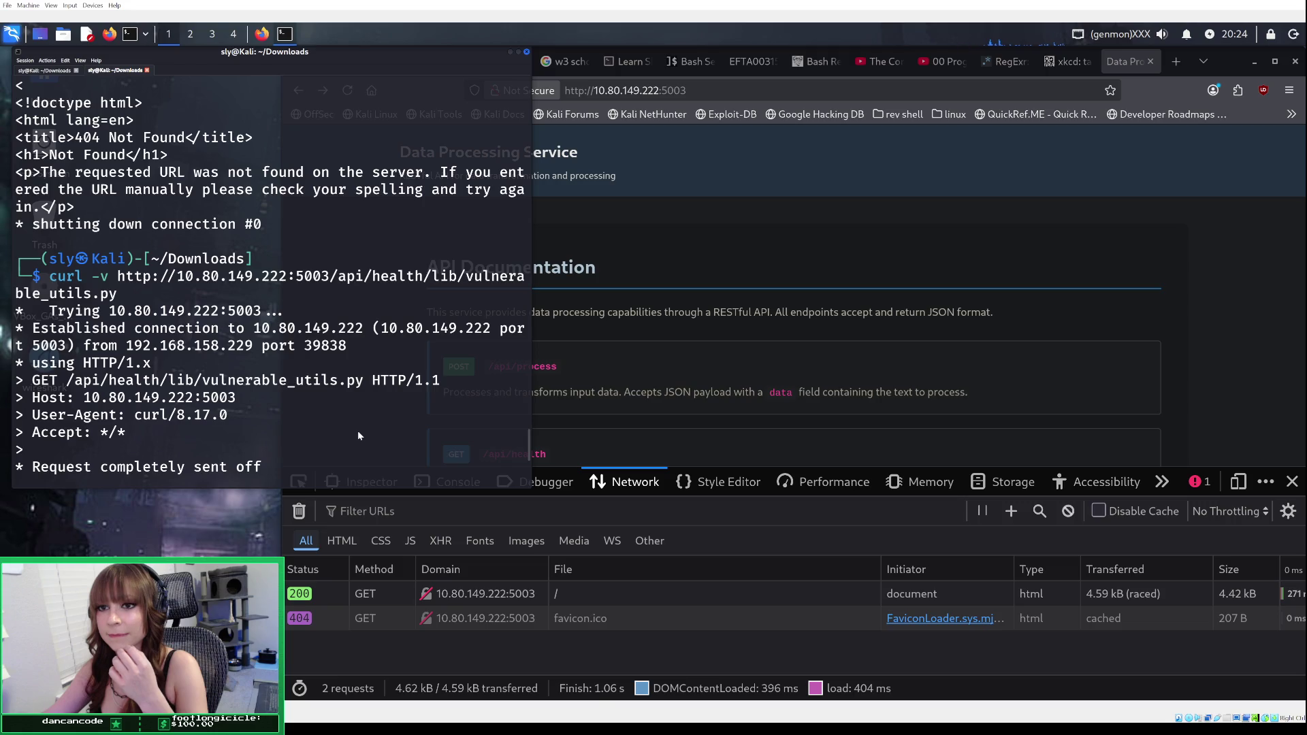
scroll(357, 435, "down", 3)
scroll(358, 435, "down", 3)
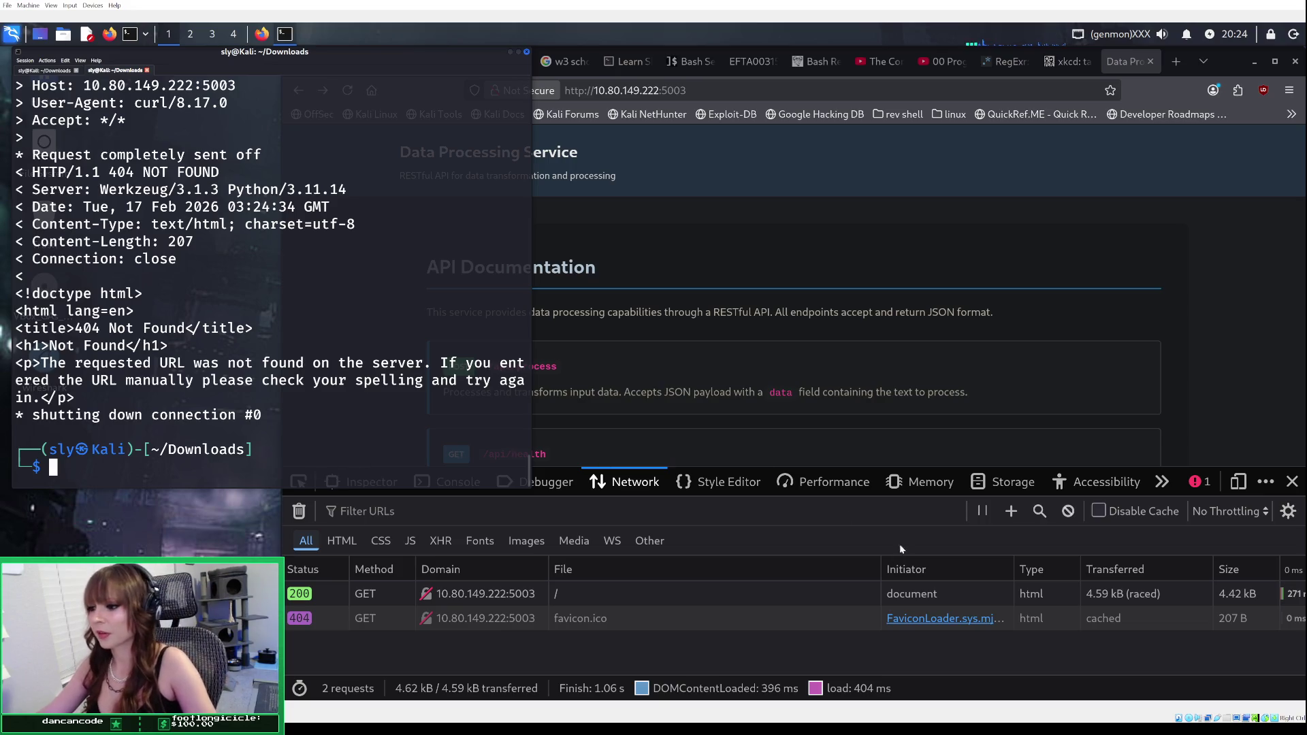
left_click(696, 644)
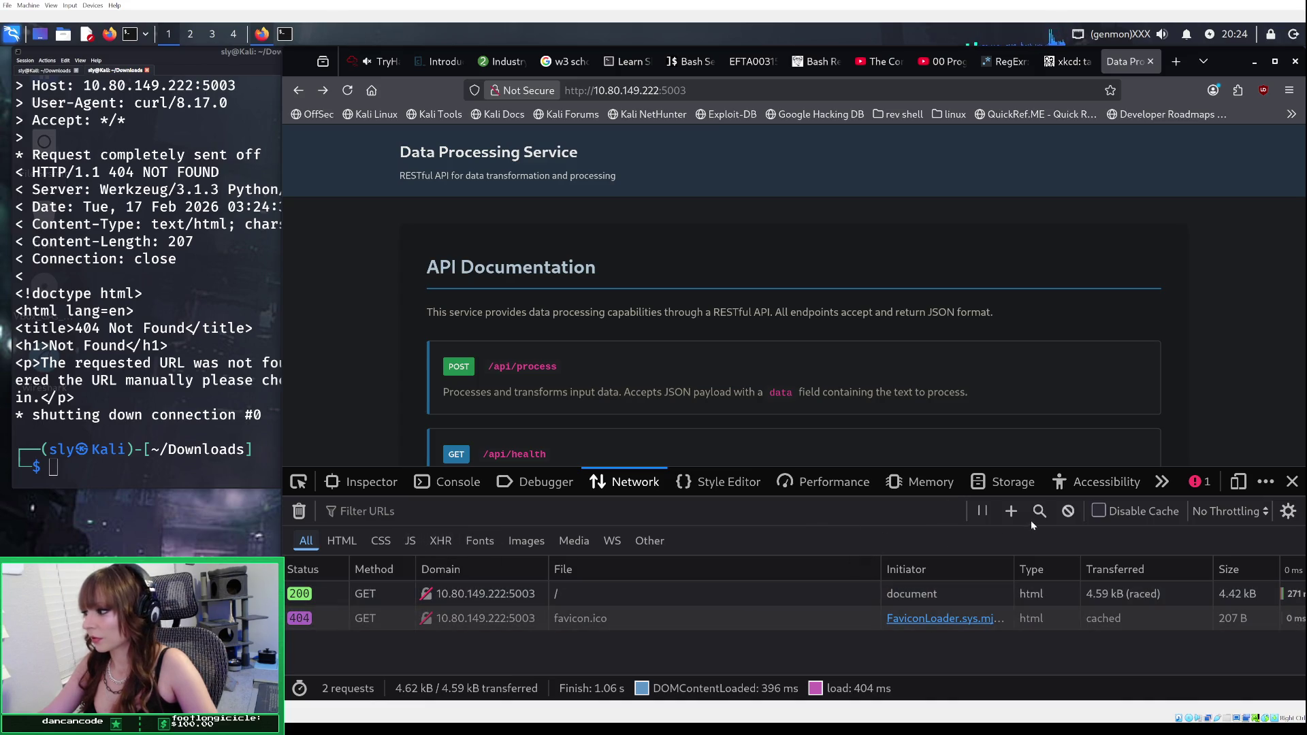
- Enlarge the DevTools Network panel and start a new custom request, prefilled with GET /api/user/123
left_click_drag(965, 469, 965, 423)
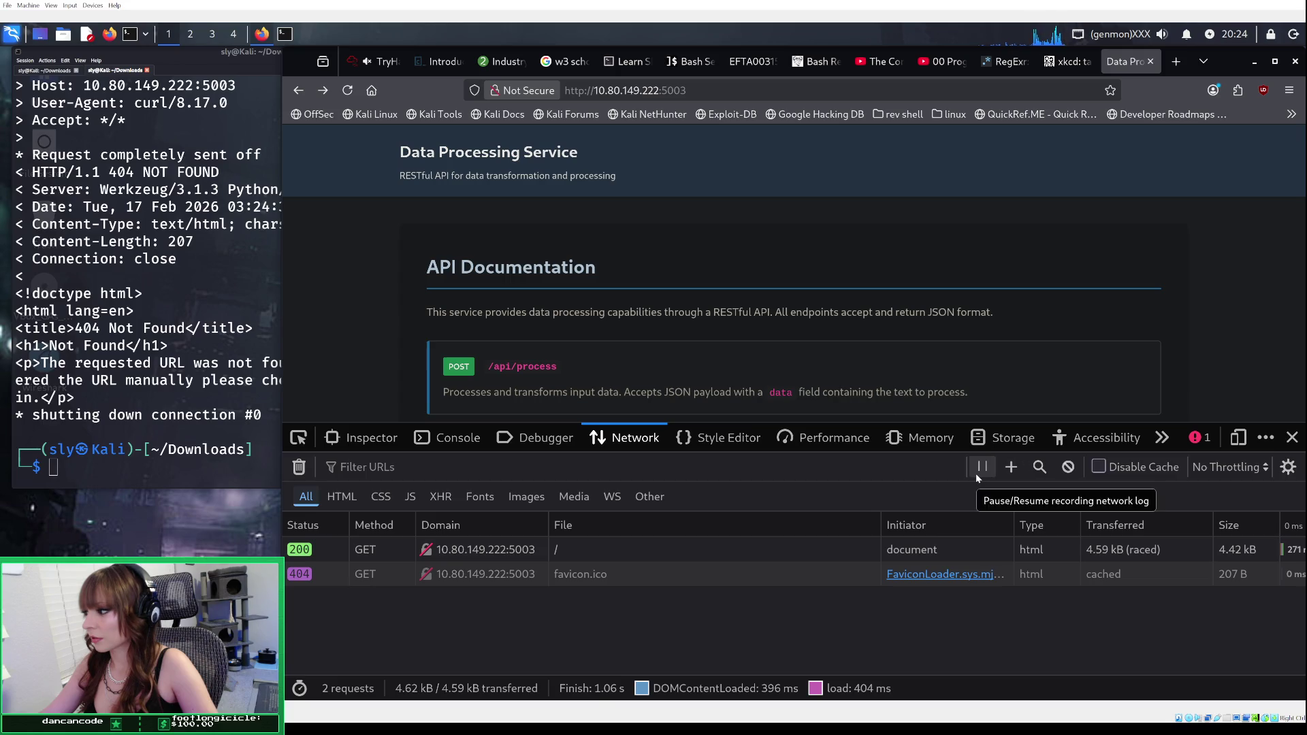
left_click(1011, 467)
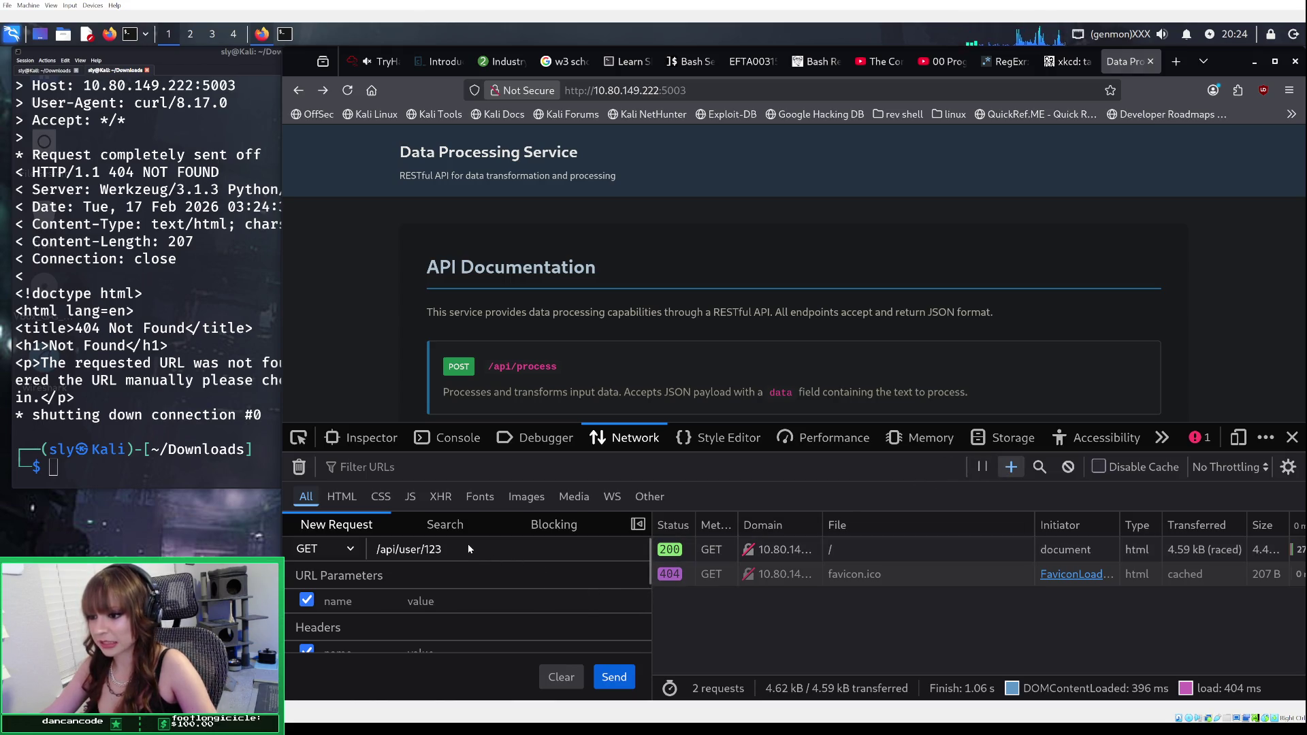
- Switch the custom request to POST, change its path to /api/process and send it
left_click(326, 548)
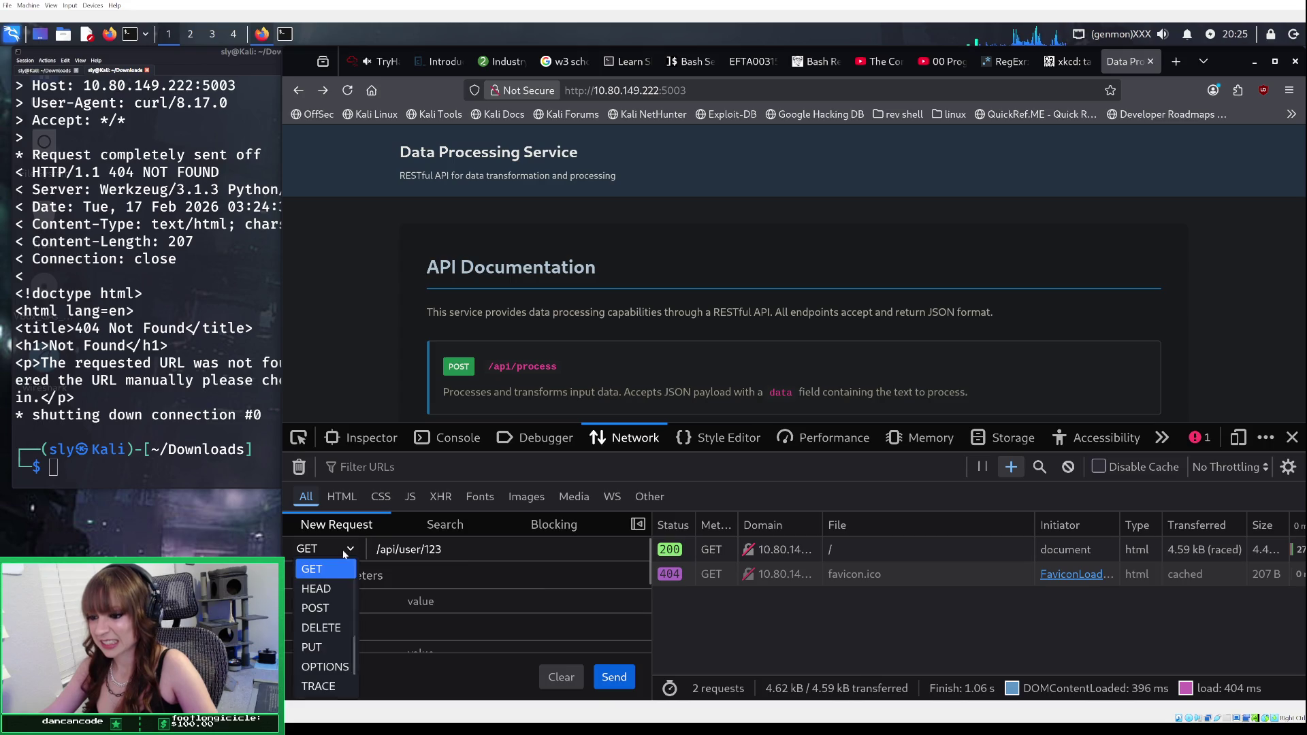
left_click(345, 609)
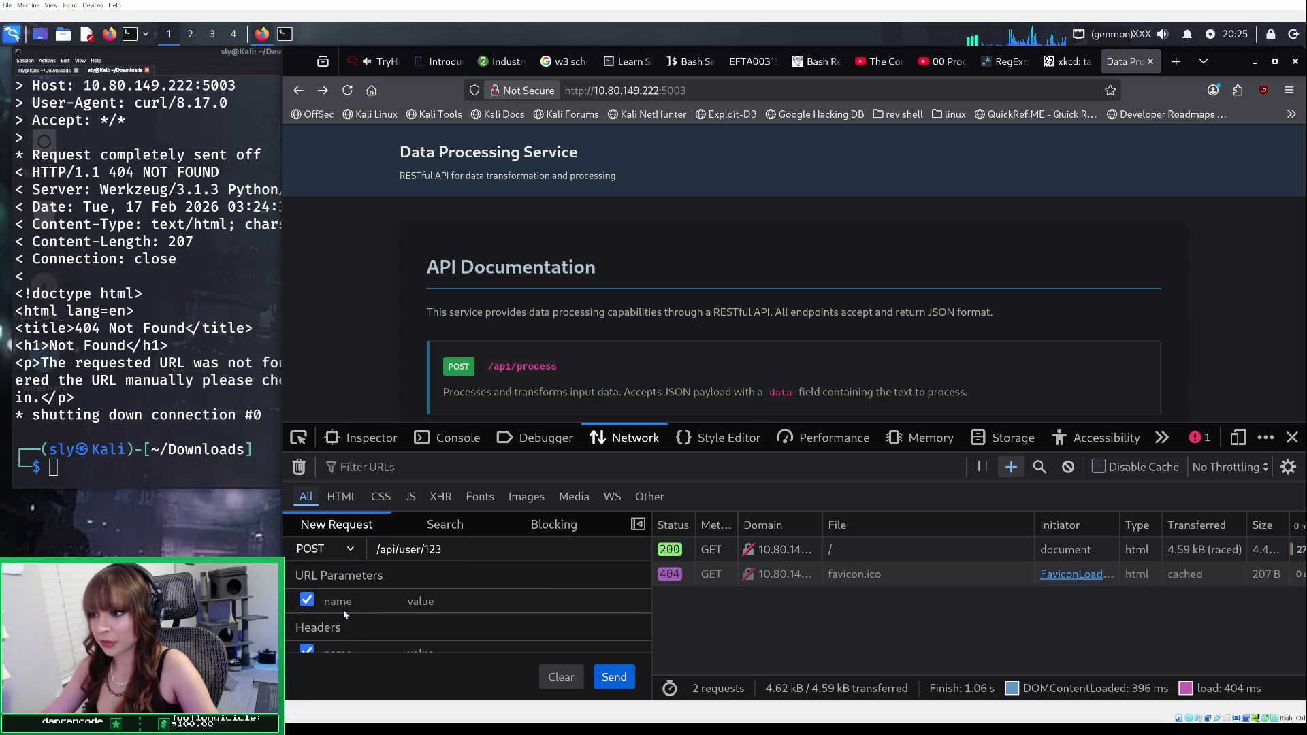
left_click(428, 553)
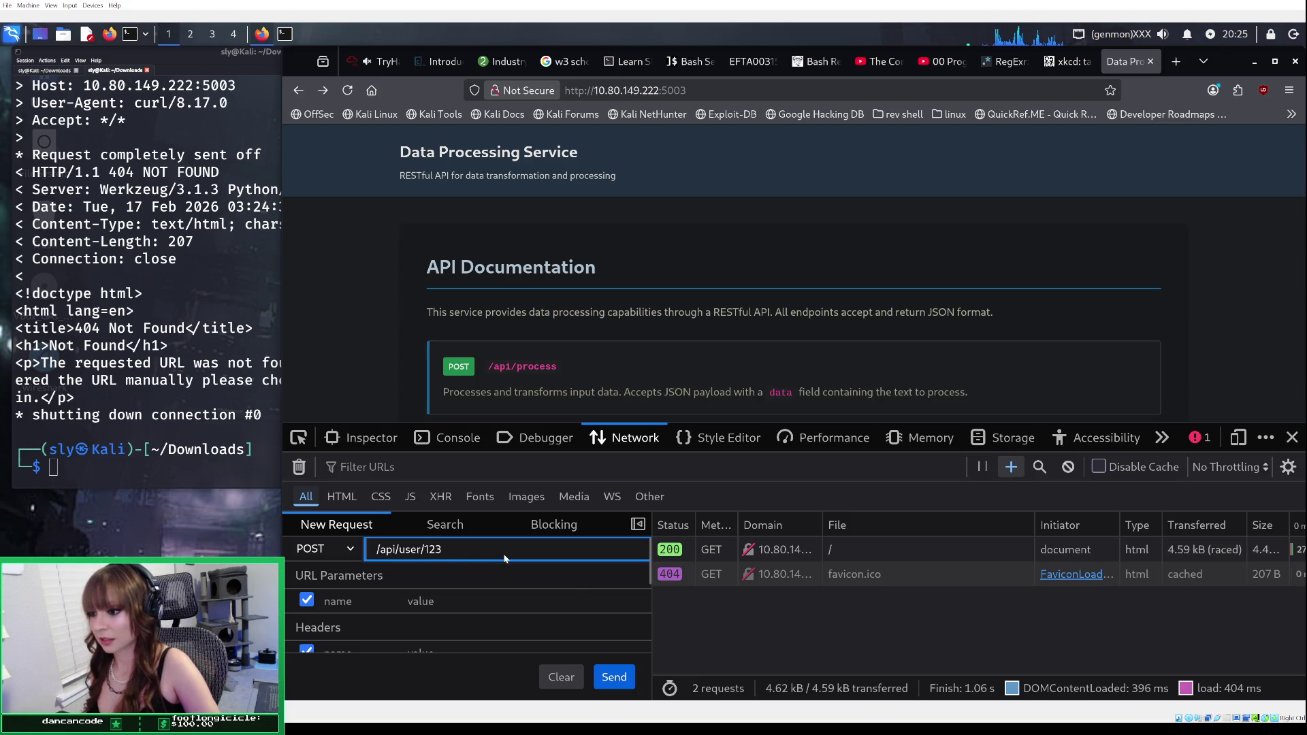
key("BackSpace")
key("BackSpace")
key("BackSpace")
key("BackSpace")
key("BackSpace")
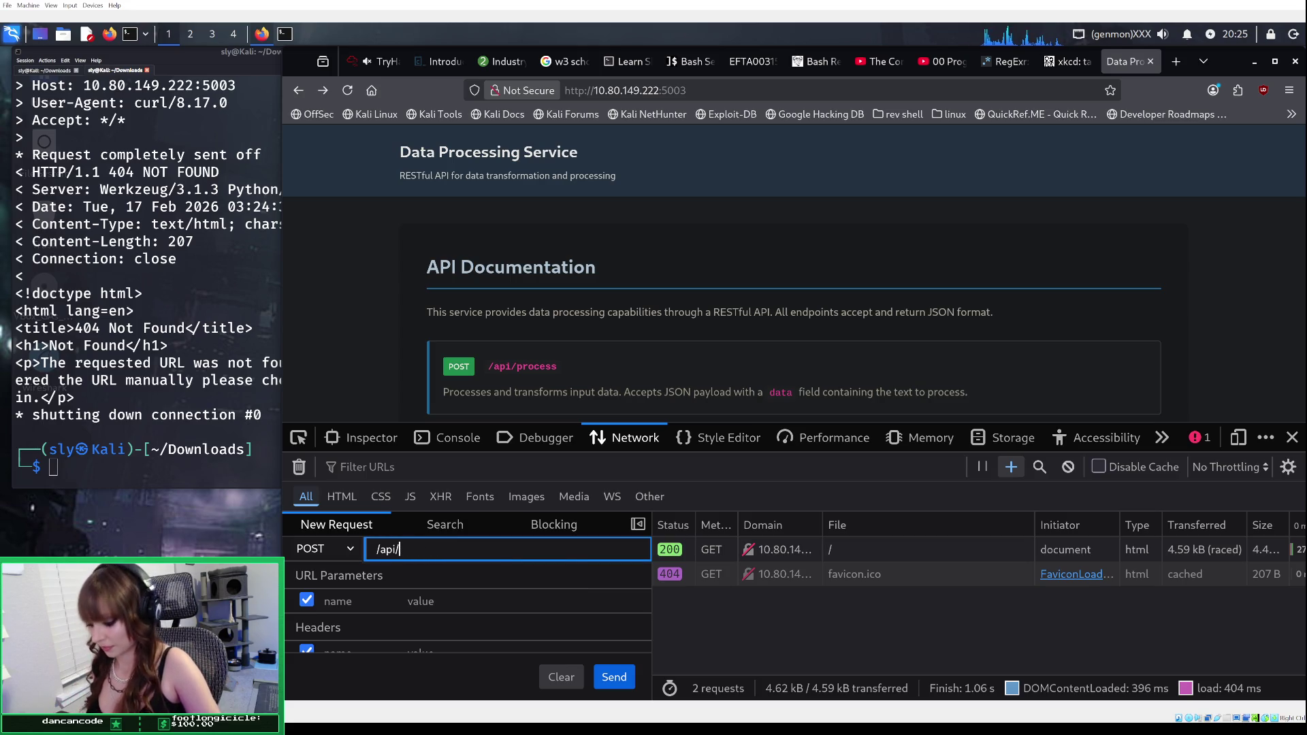
type("process")
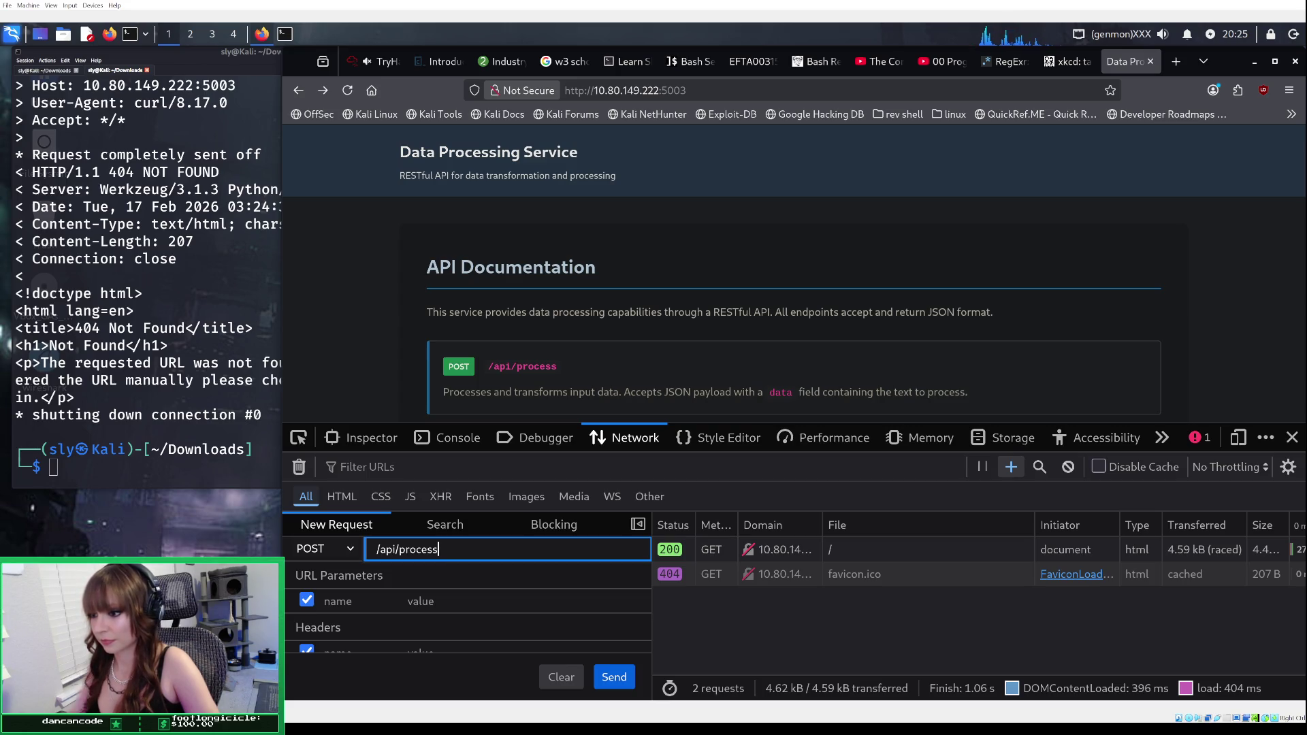
left_click(615, 678)
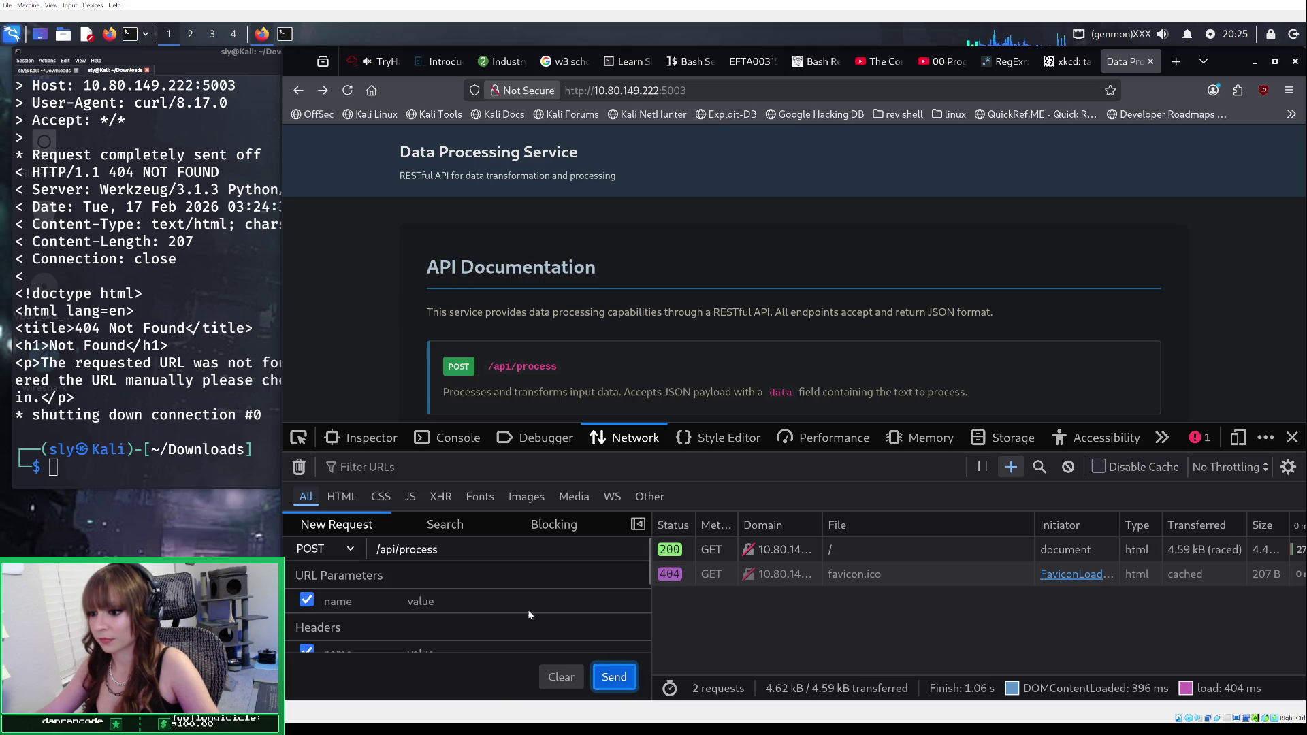
- Clear the request URL field completely
scroll(385, 591, "down", 2)
scroll(386, 590, "up", 2)
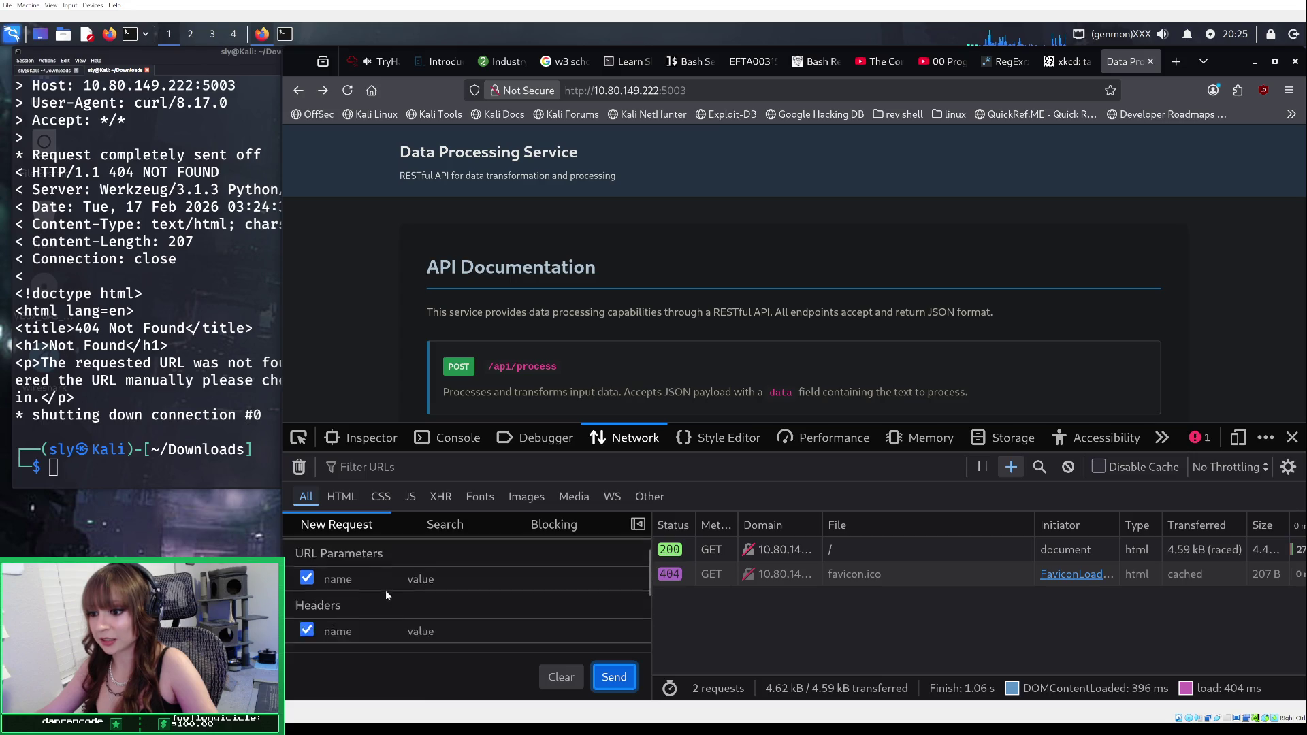
left_click(361, 601)
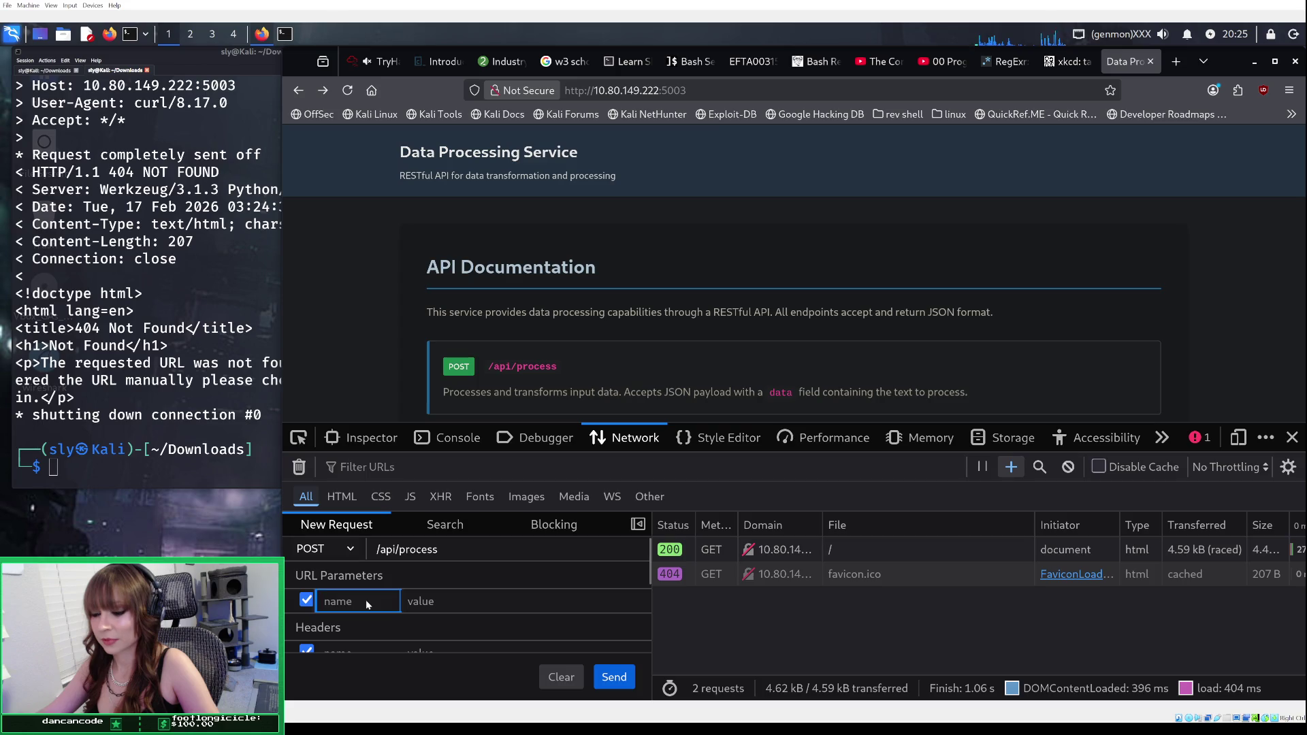
left_click(435, 550)
key("ctrl+a")
key("BackSpace")
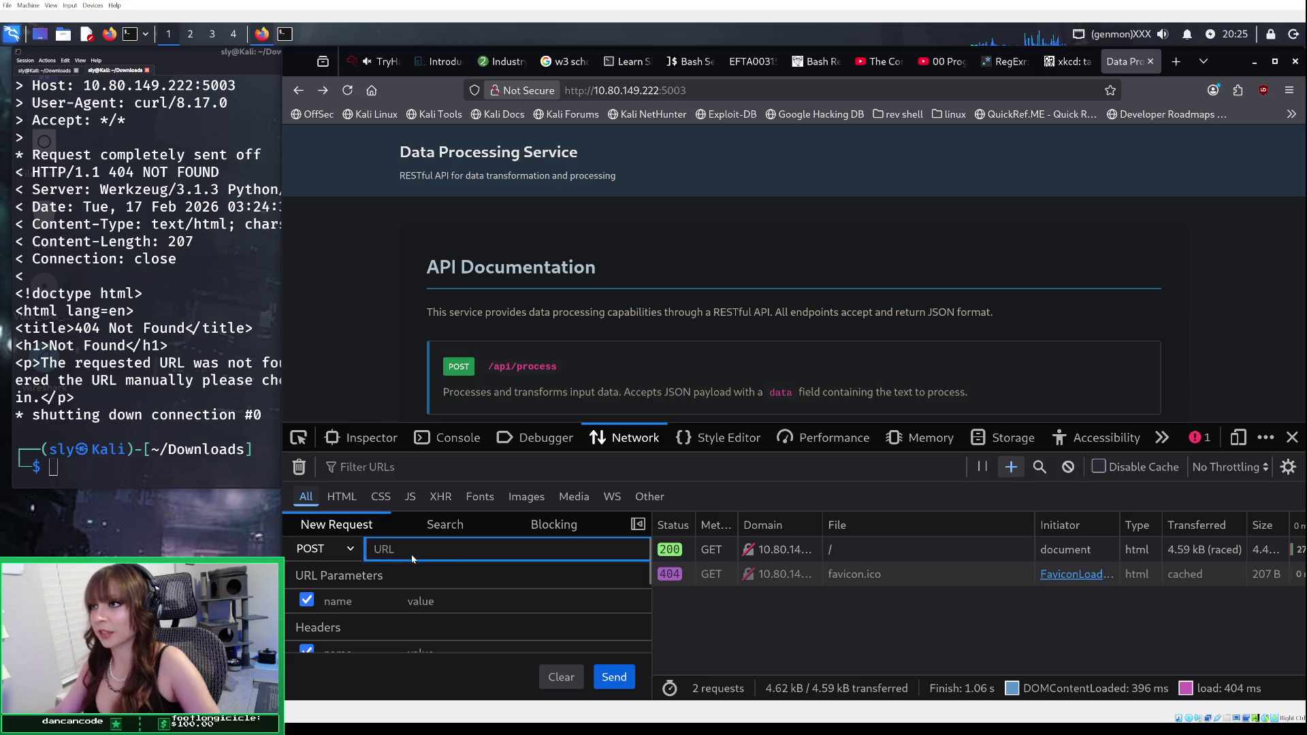
- Enter 10.80.149.222:5003 as the POST request's URL
type("10.")
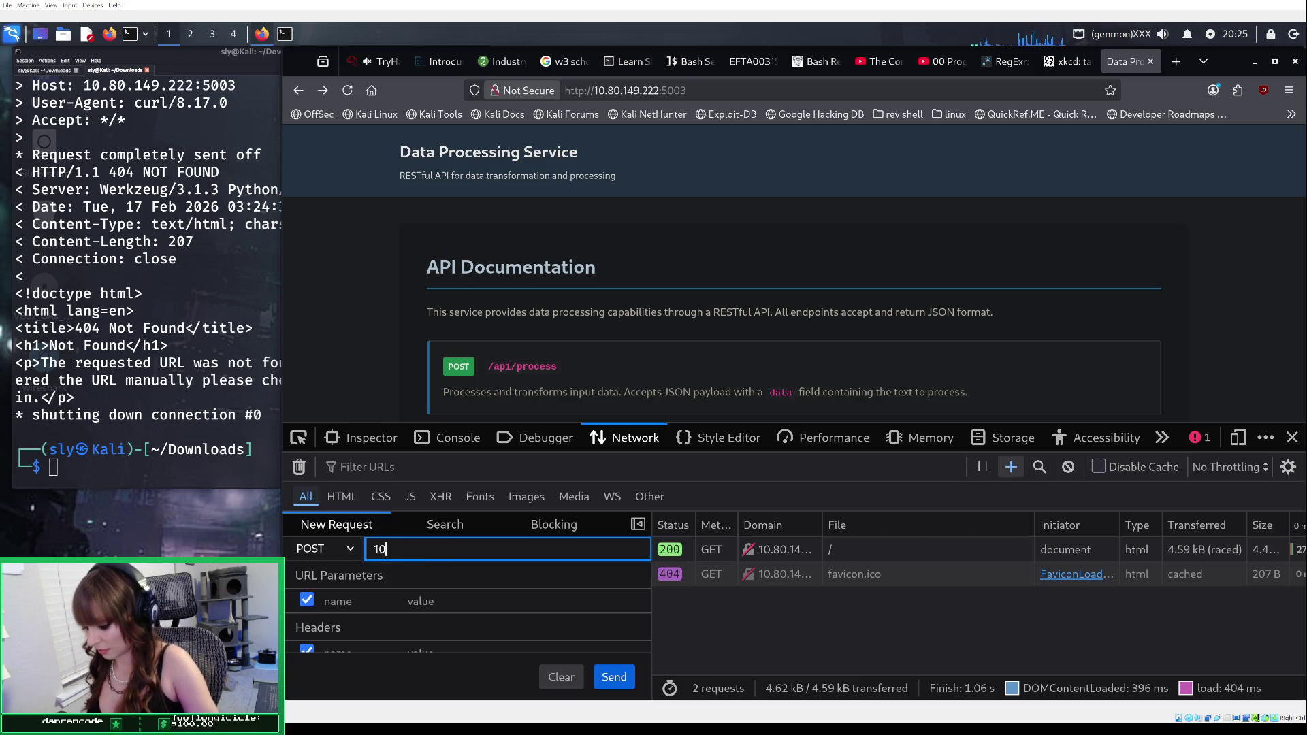
type("80")
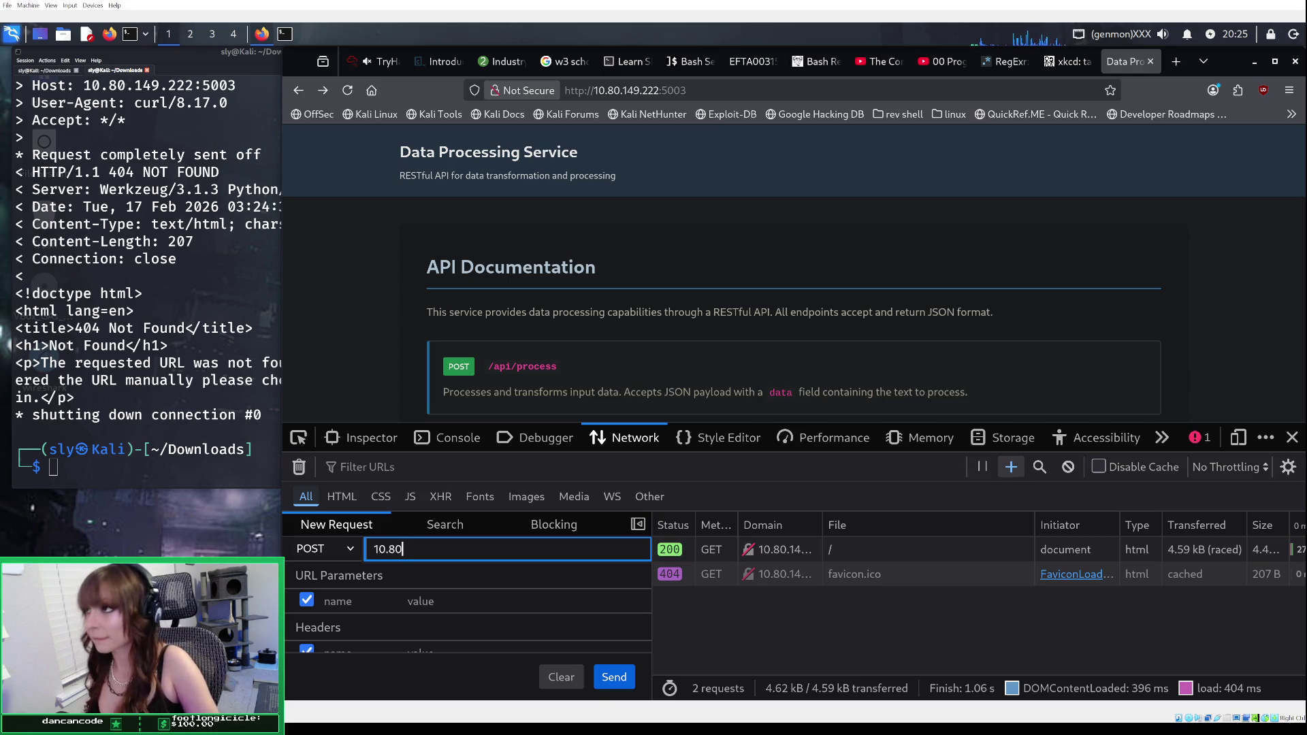
type(".149.222")
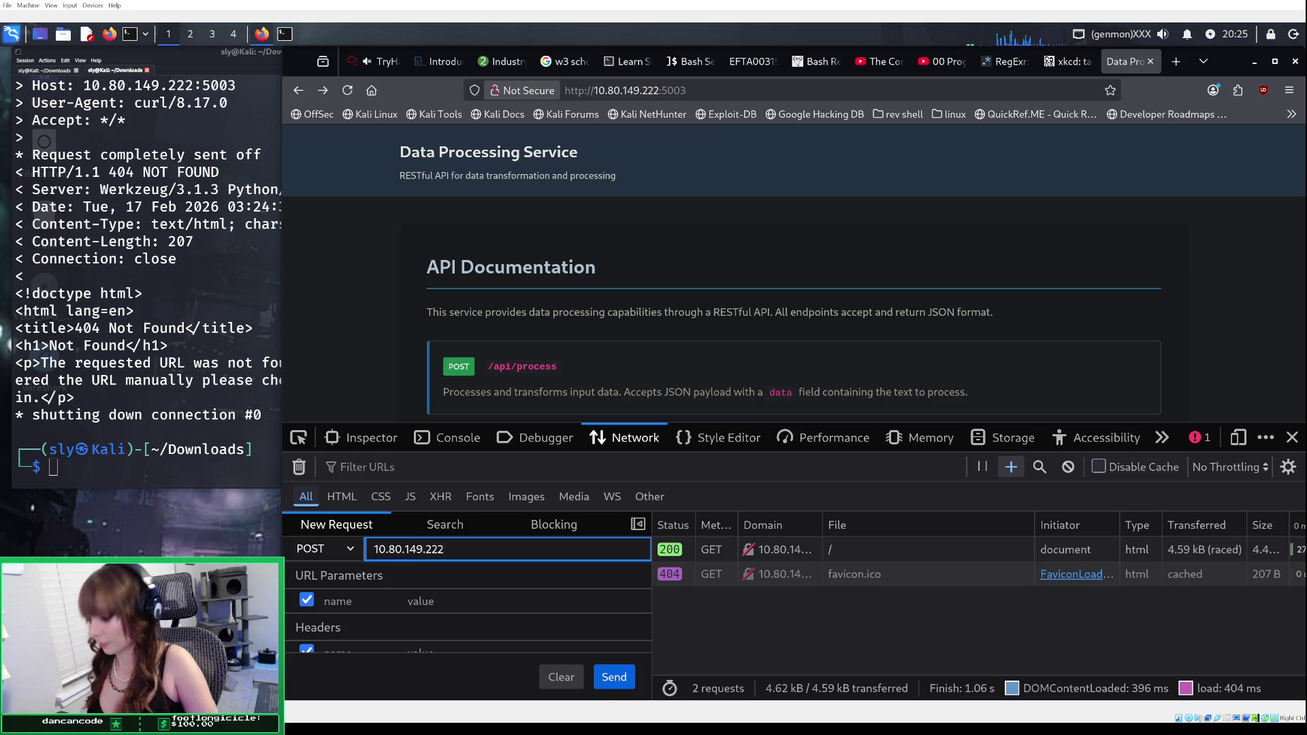
type(":5003")
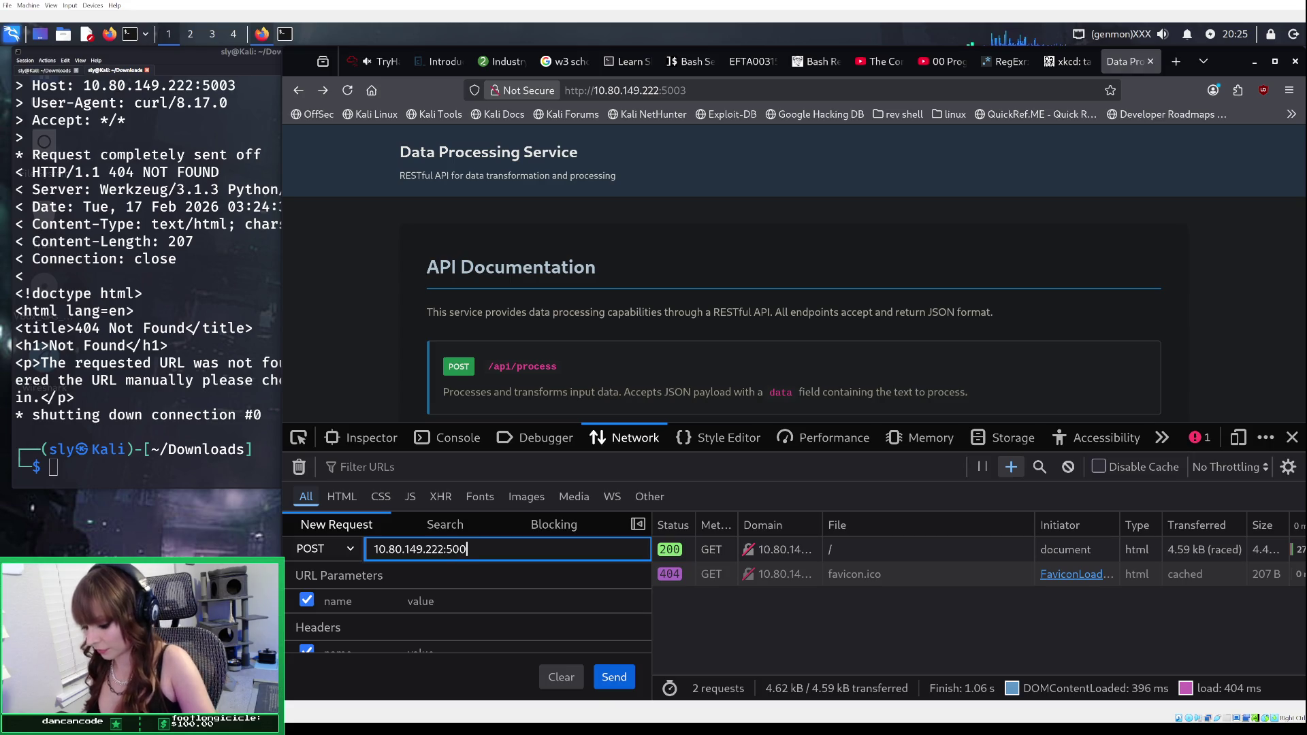
left_click(350, 578)
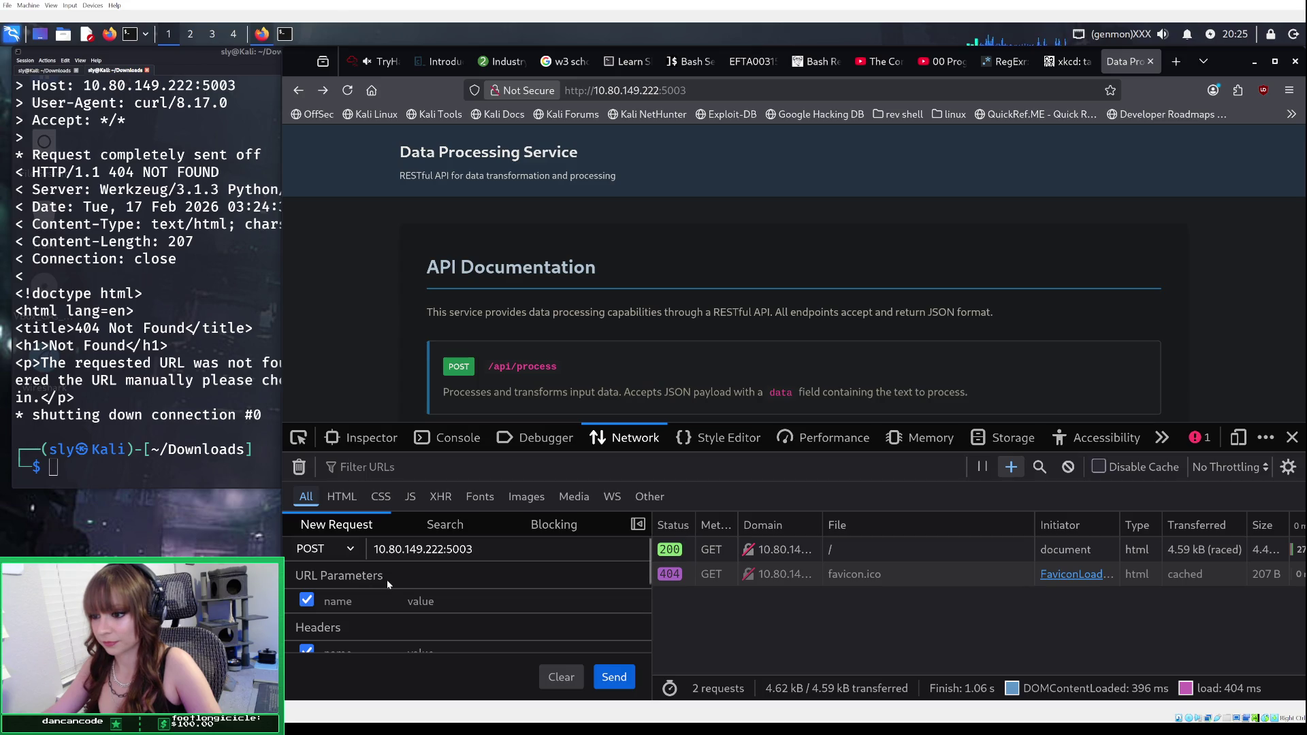
left_click(333, 601)
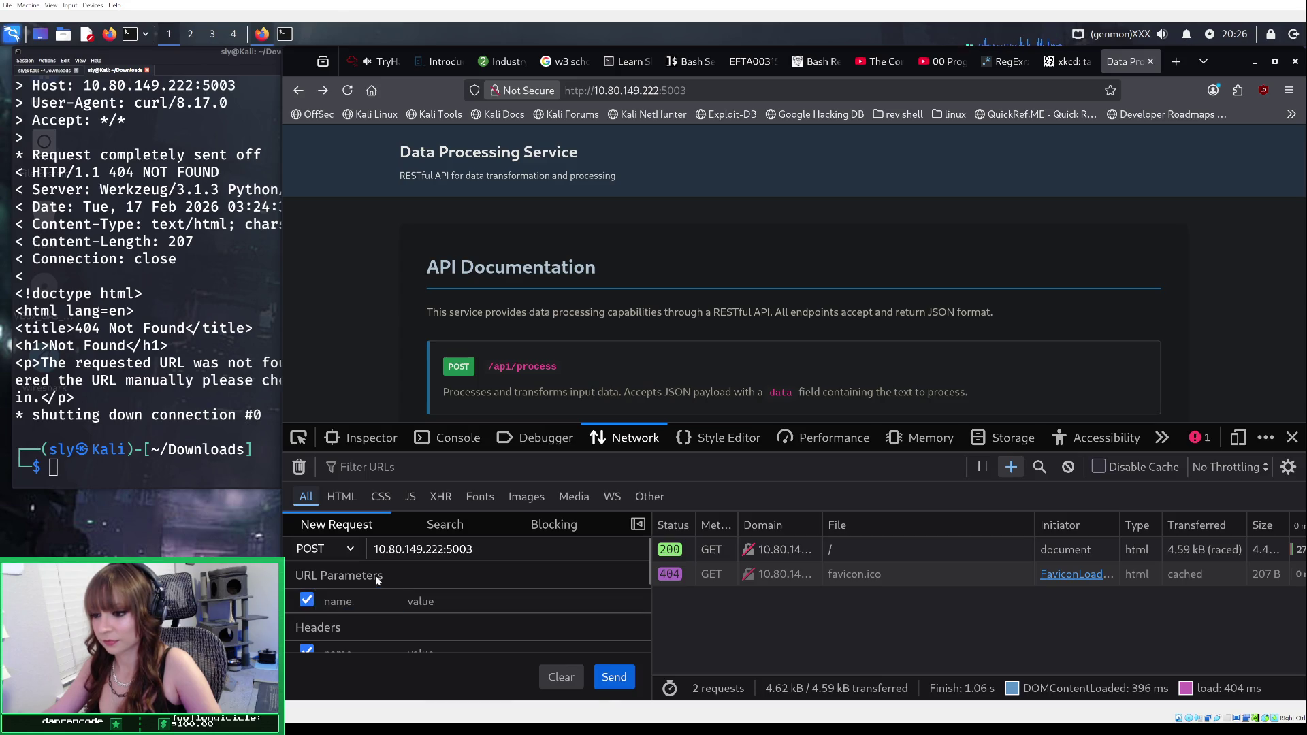
- Put the word data in the POST request's body payload
left_click(373, 606)
left_click(448, 606)
scroll(455, 604, "down", 2)
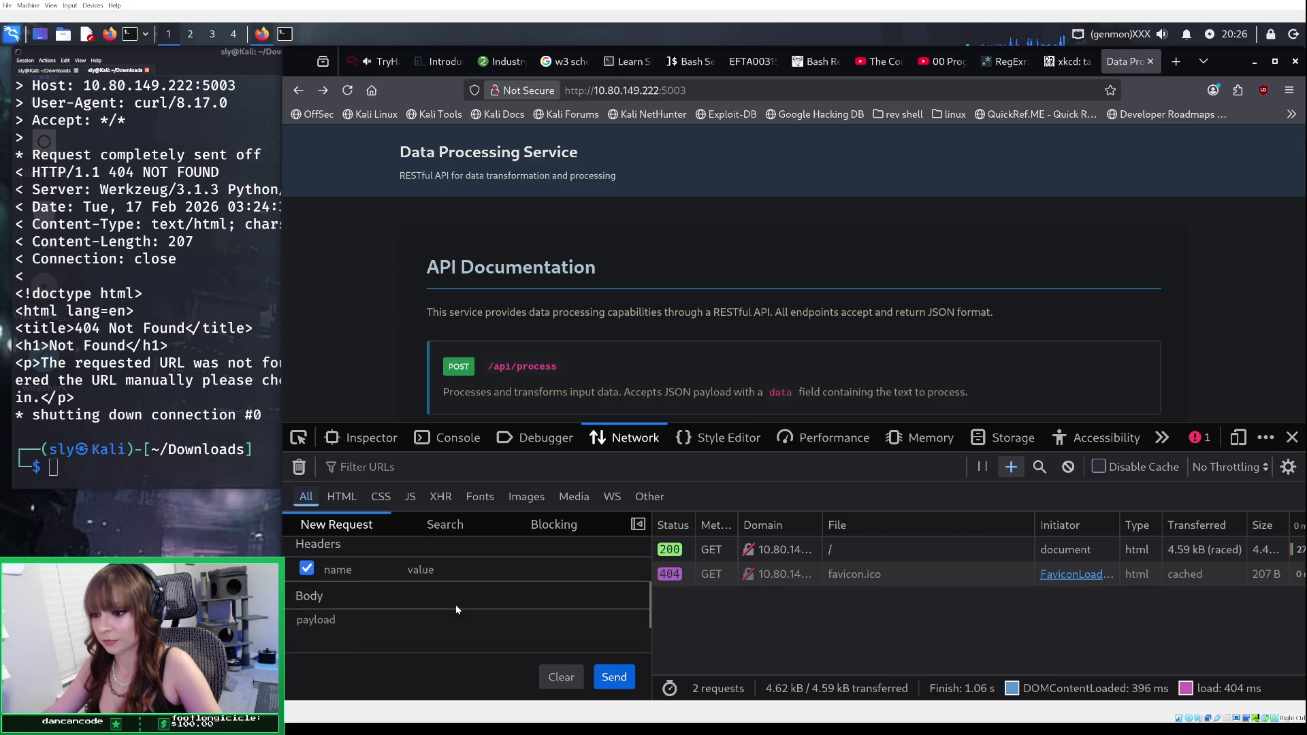
scroll(456, 604, "up", 2)
scroll(455, 605, "down", 2)
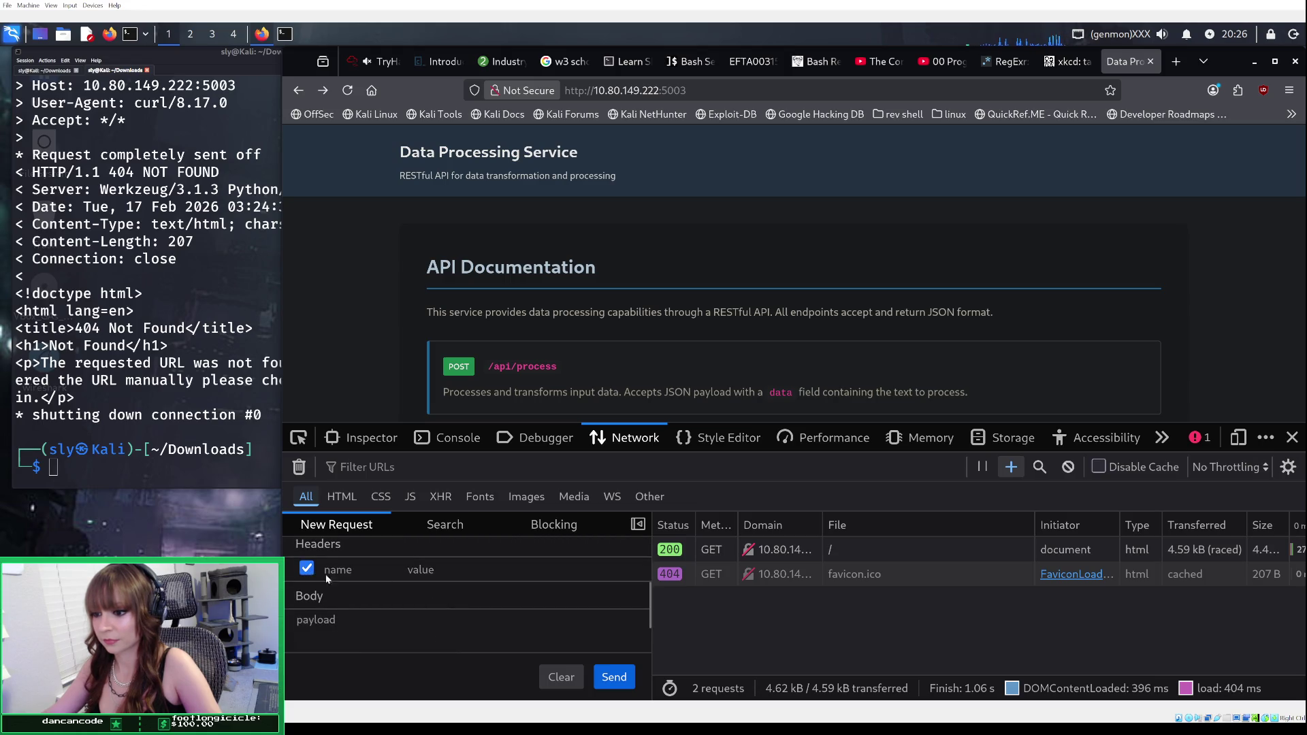
scroll(353, 591, "up", 3)
scroll(353, 591, "down", 4)
left_click(351, 580)
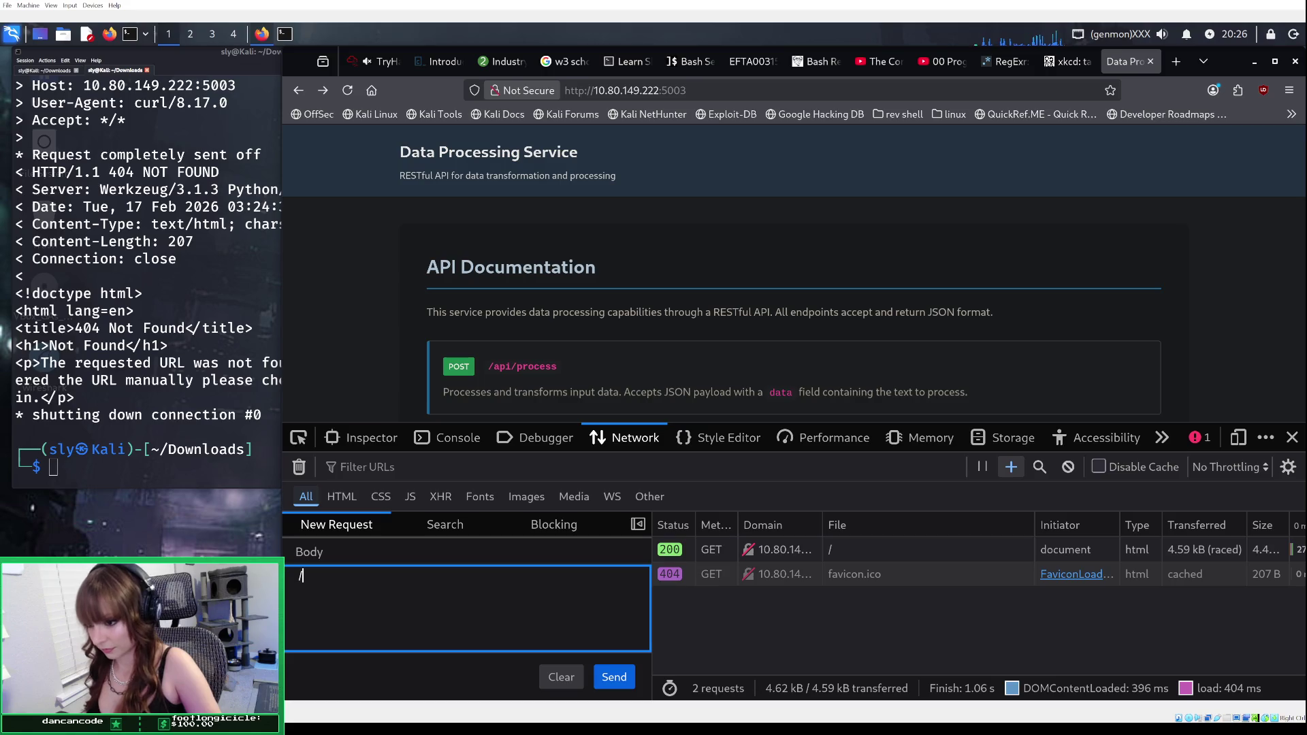
type("data")
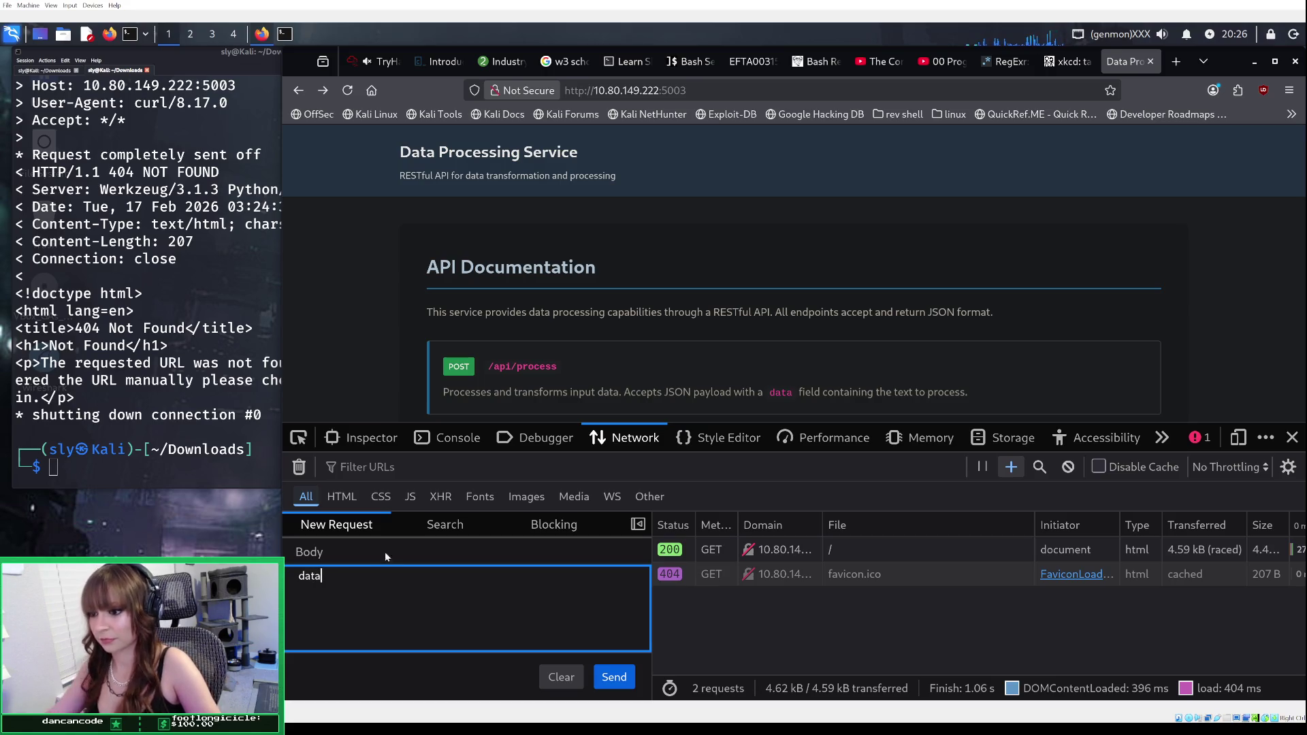
scroll(398, 577, "up", 3)
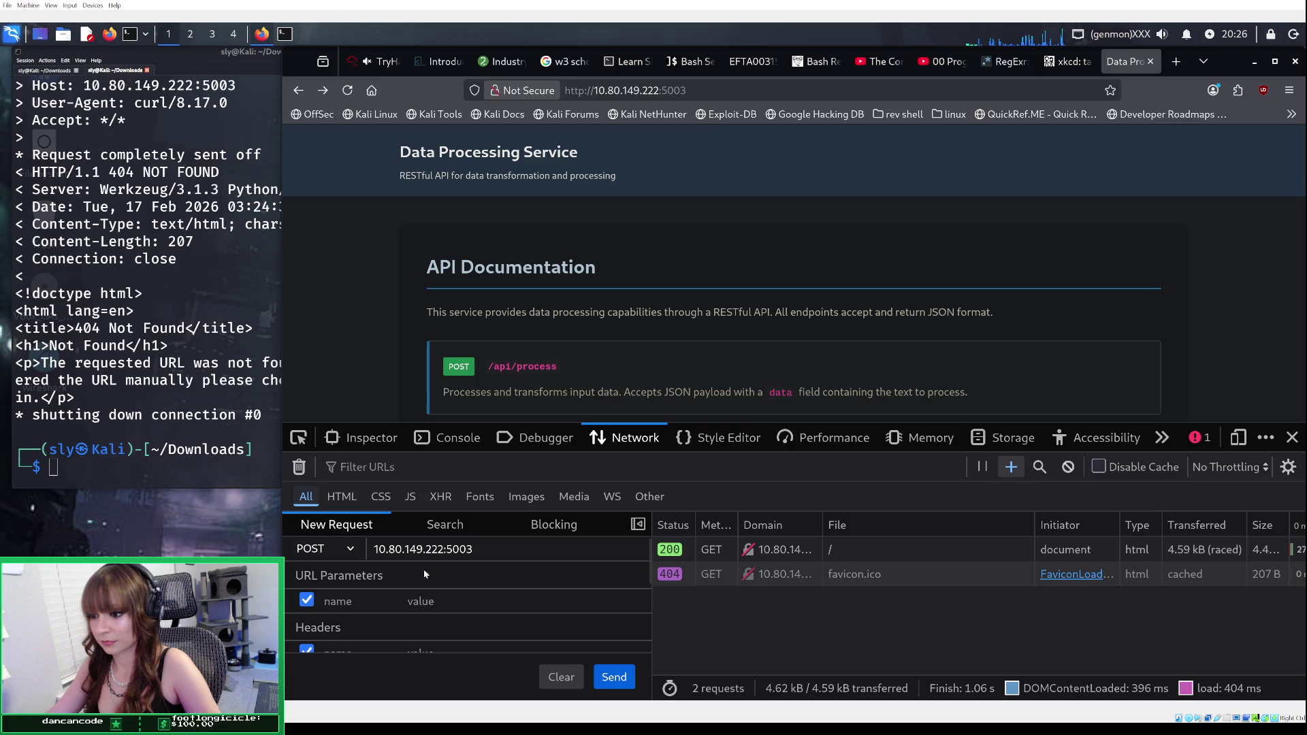
left_click(403, 604)
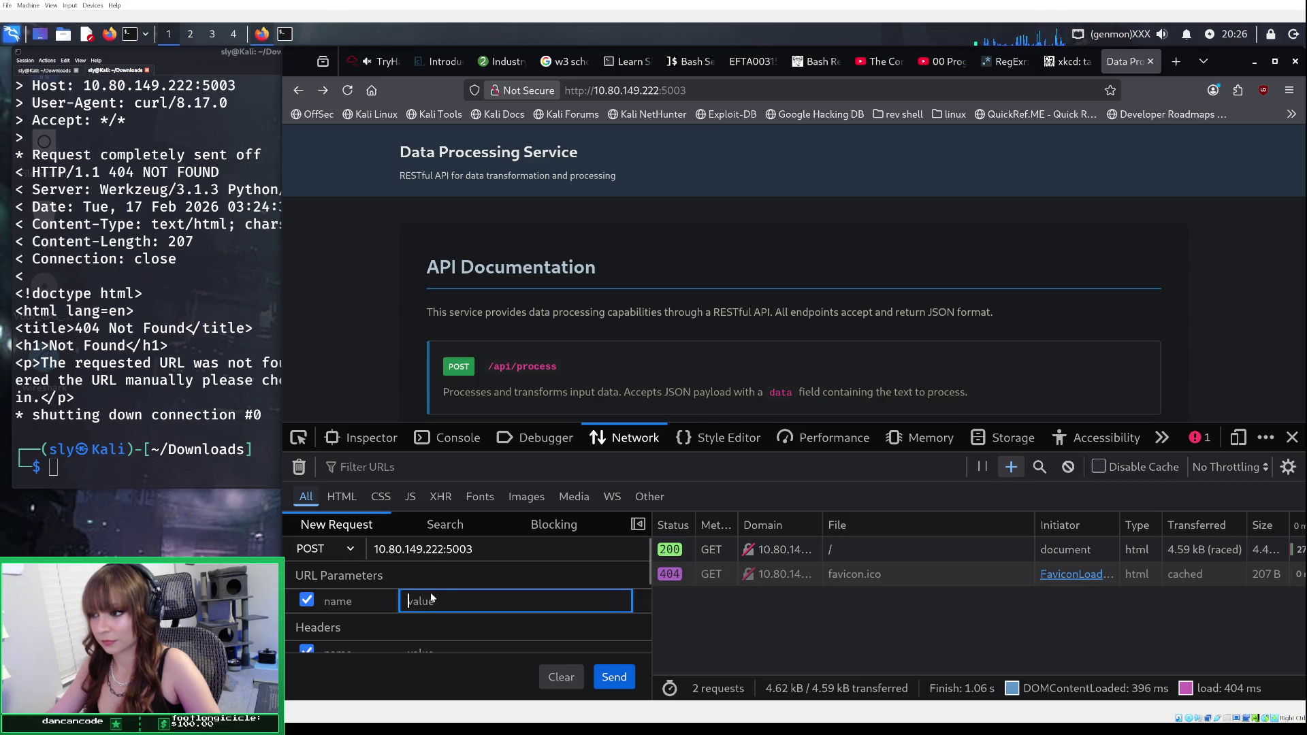
- Remove the mistaken slash and jasas URL parameter rows
type("/")
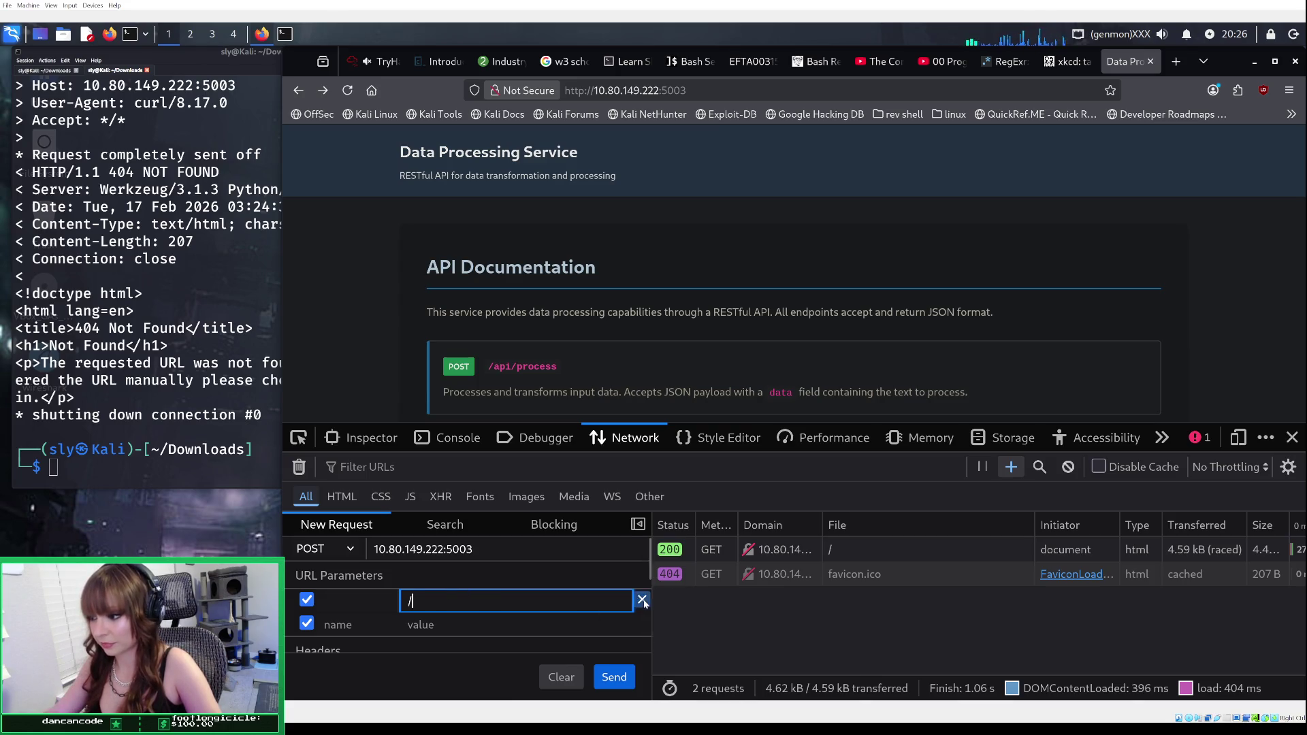
key("BackSpace")
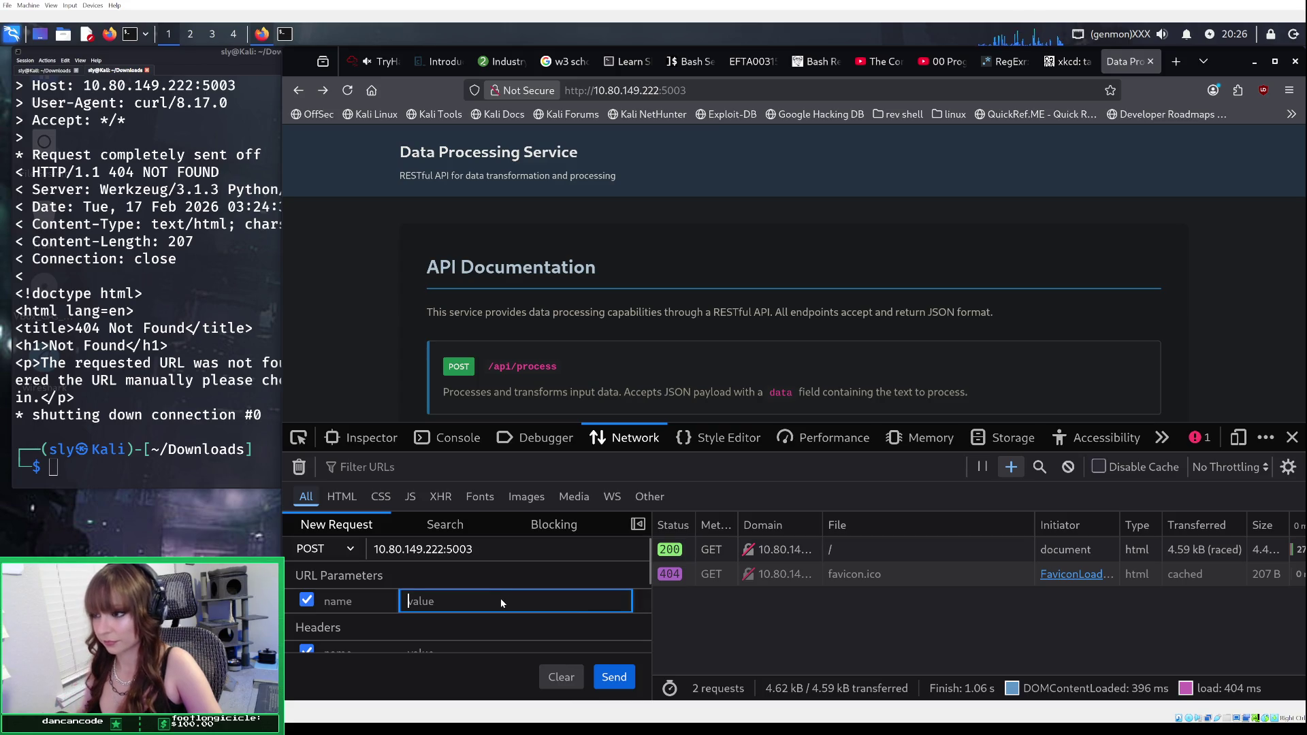
type("/")
key("BackSpace")
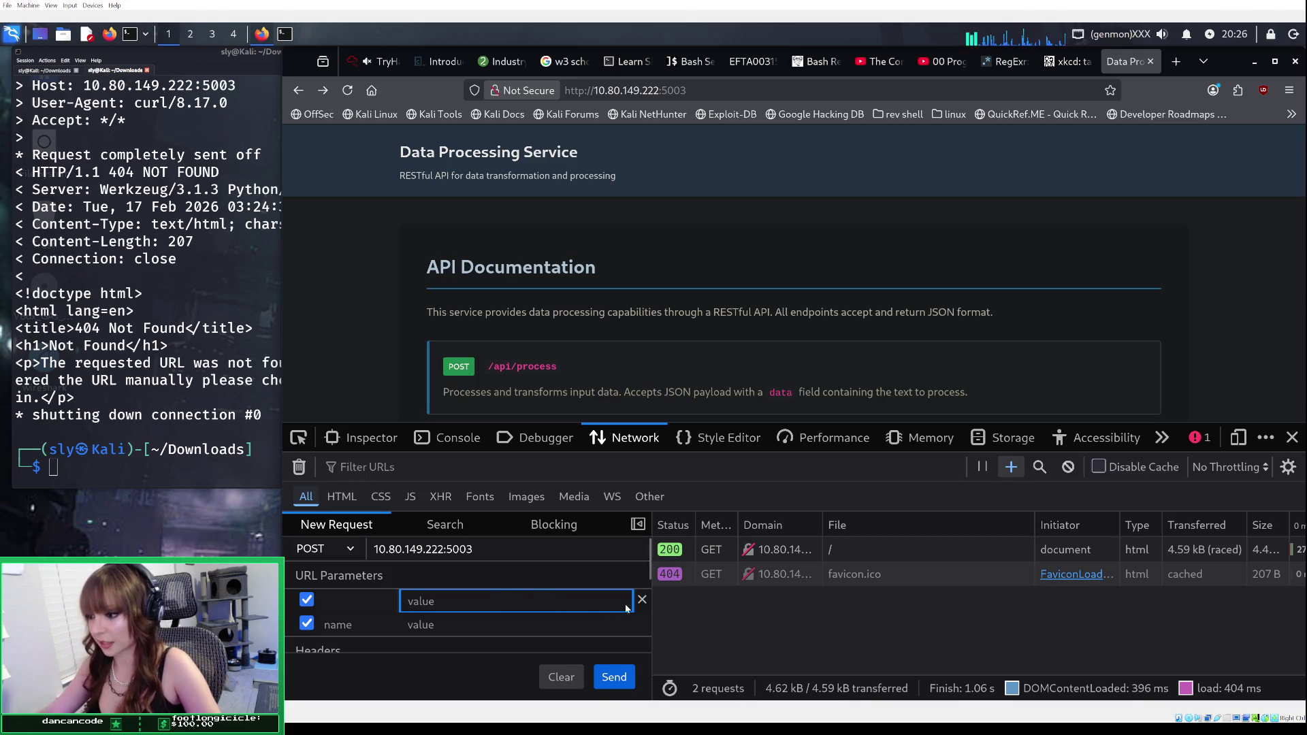
left_click(642, 599)
left_click(556, 610)
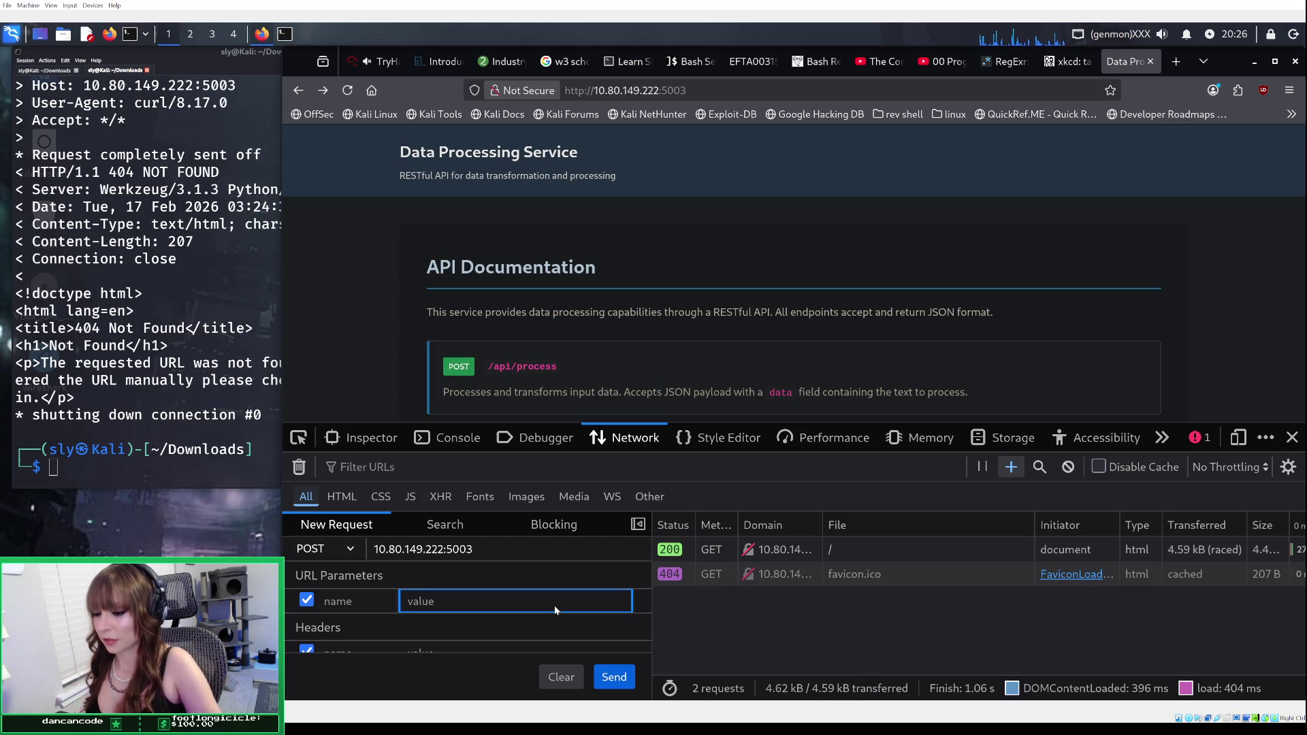
type("jasas")
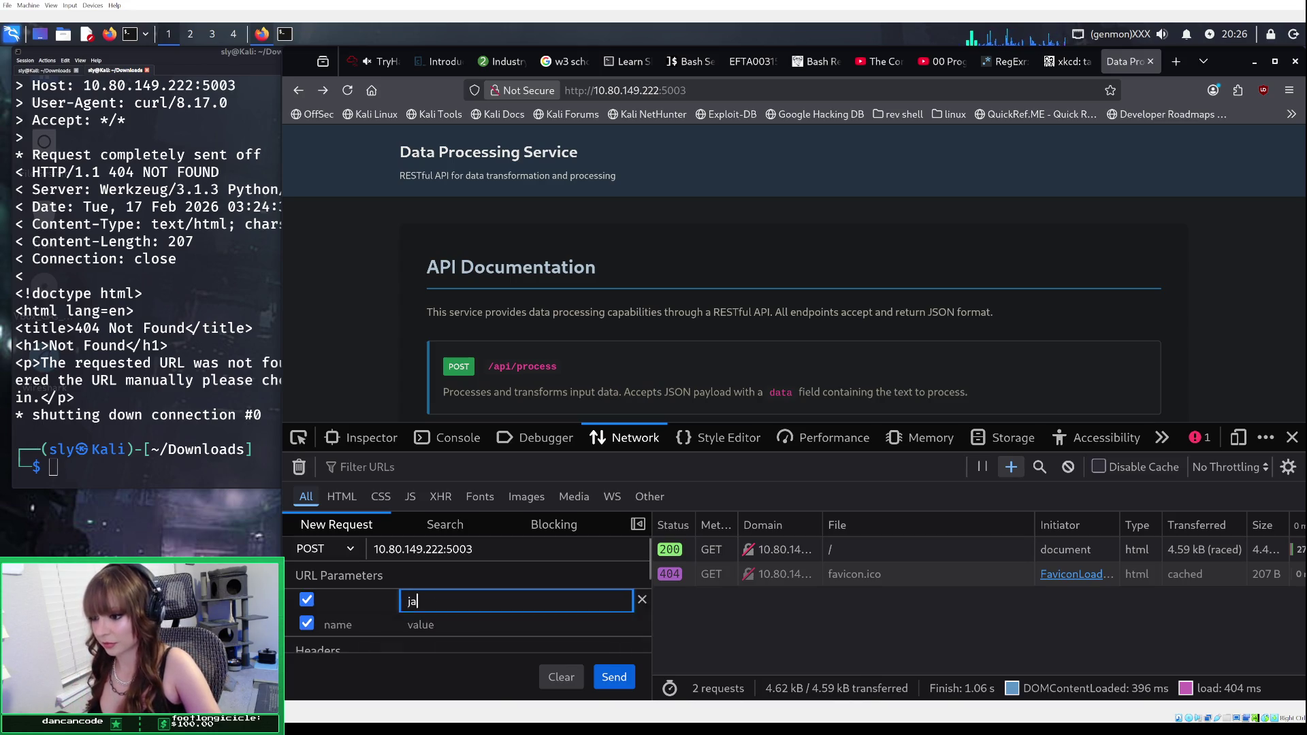
left_click(642, 600)
- Set the URL parameter value to /api/process and send the POST request
left_click(549, 598)
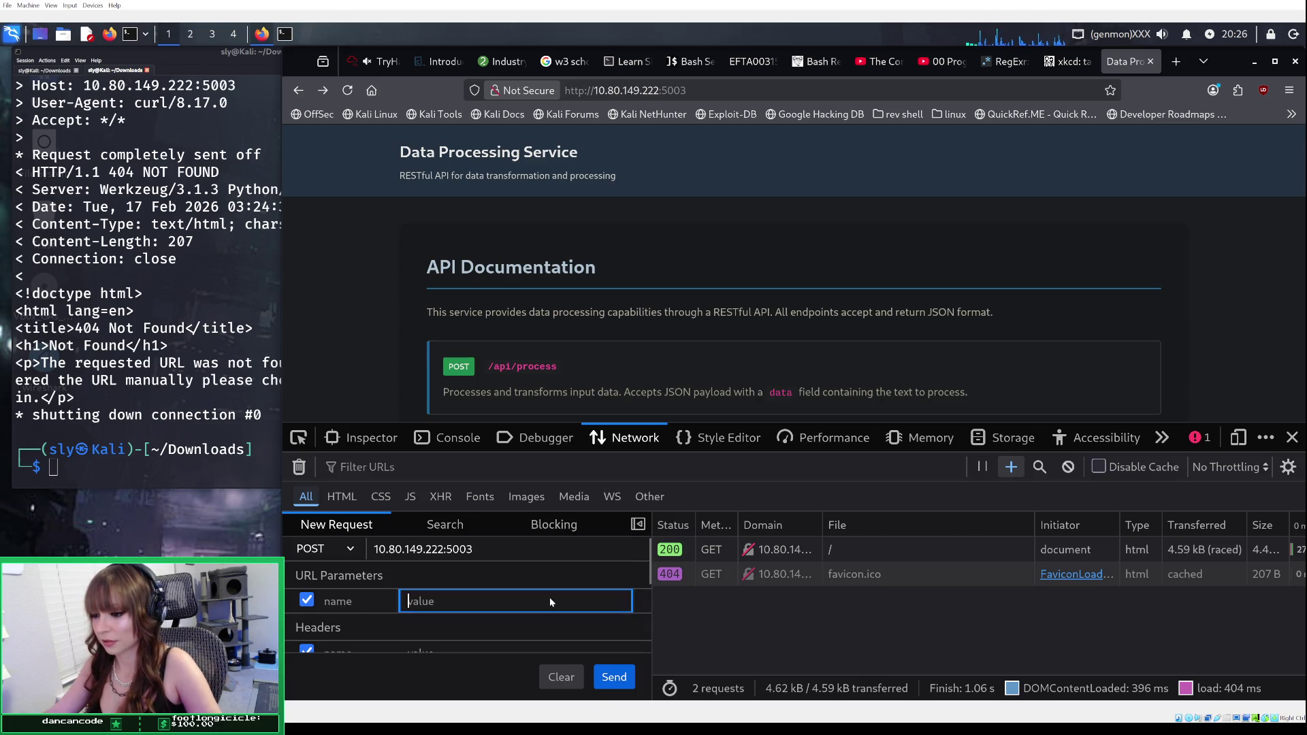
type("/api")
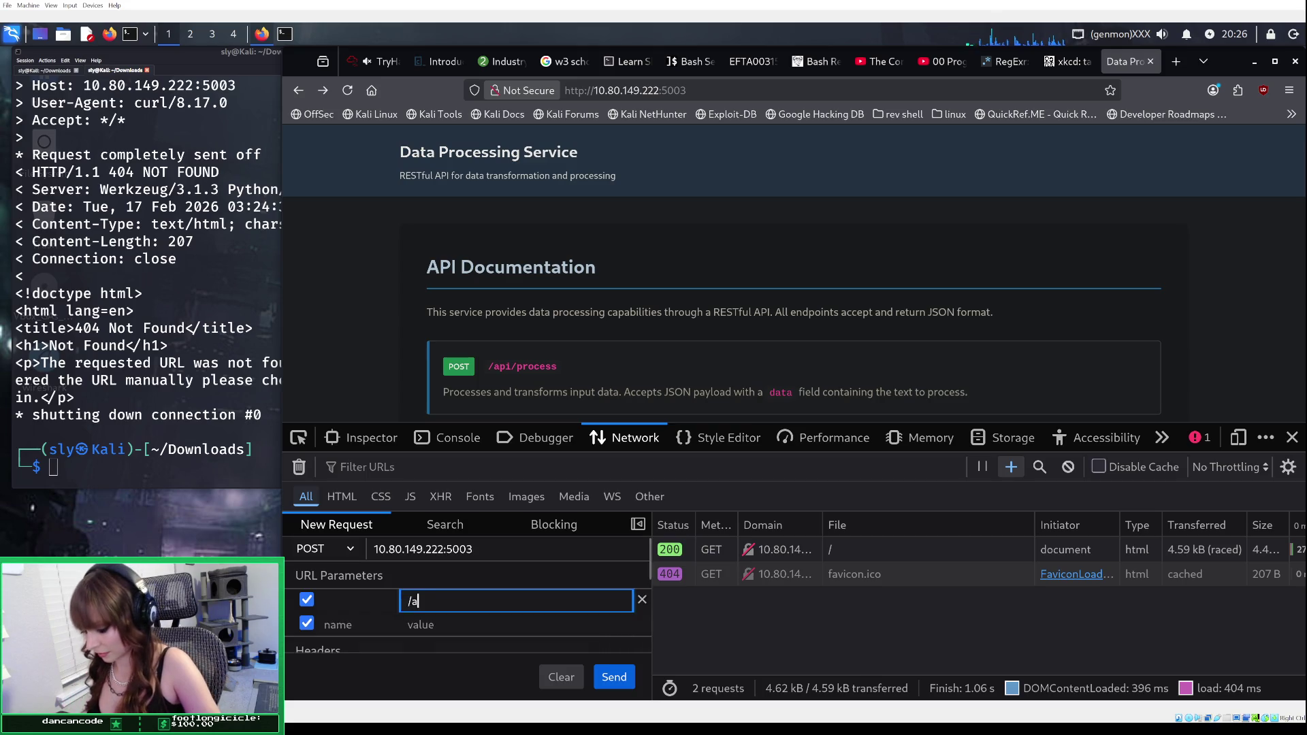
type("/process")
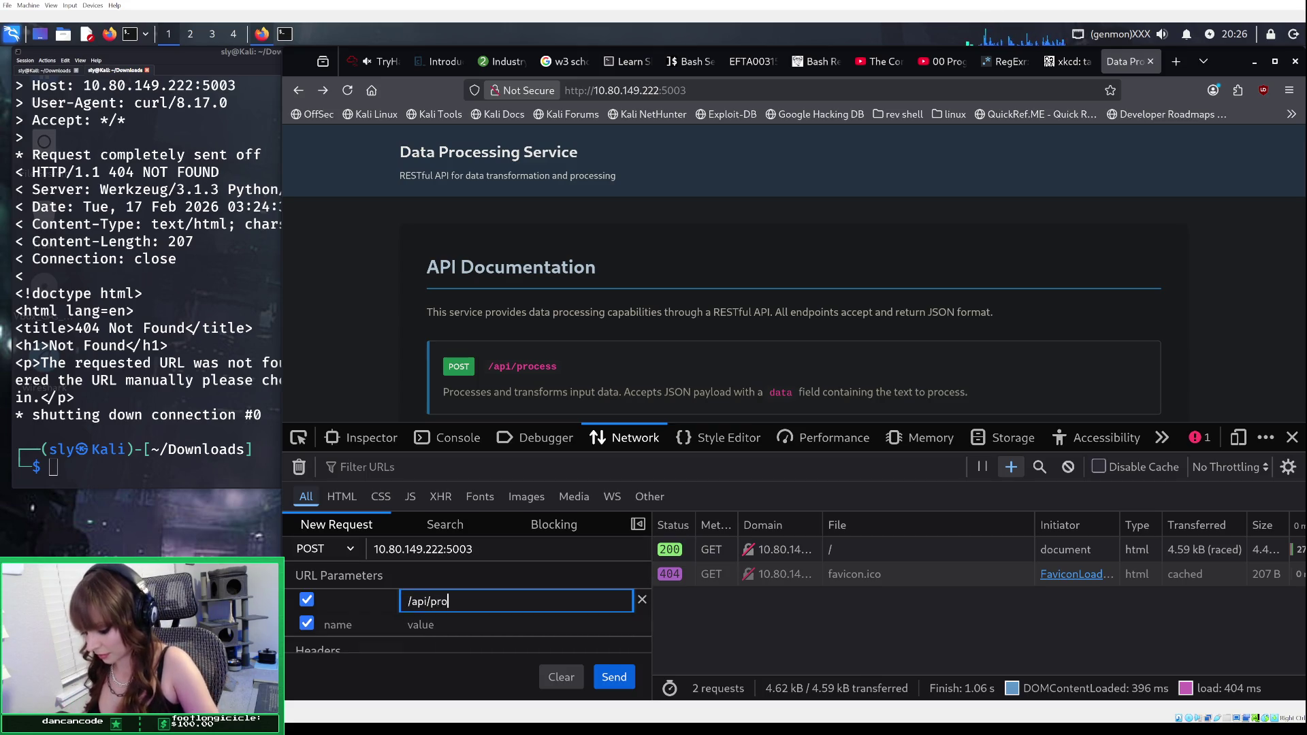
left_click(609, 674)
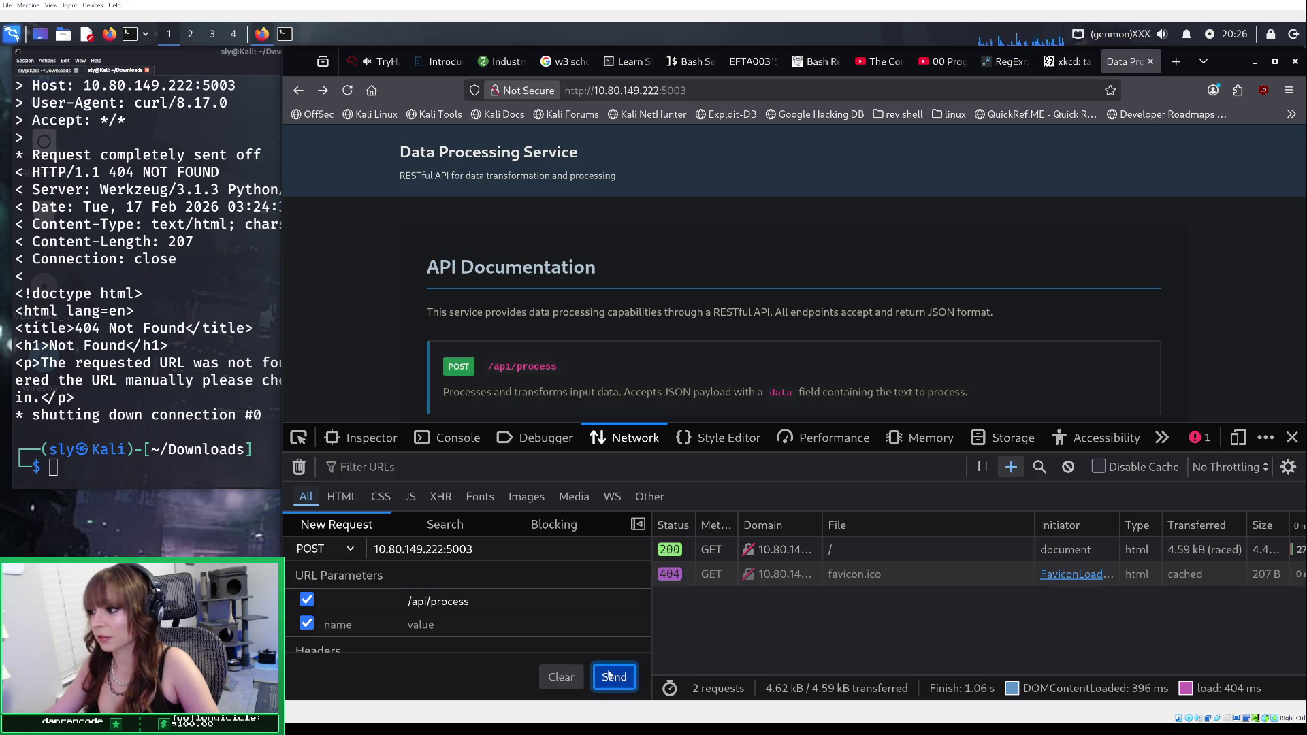
scroll(606, 598, "down", 5)
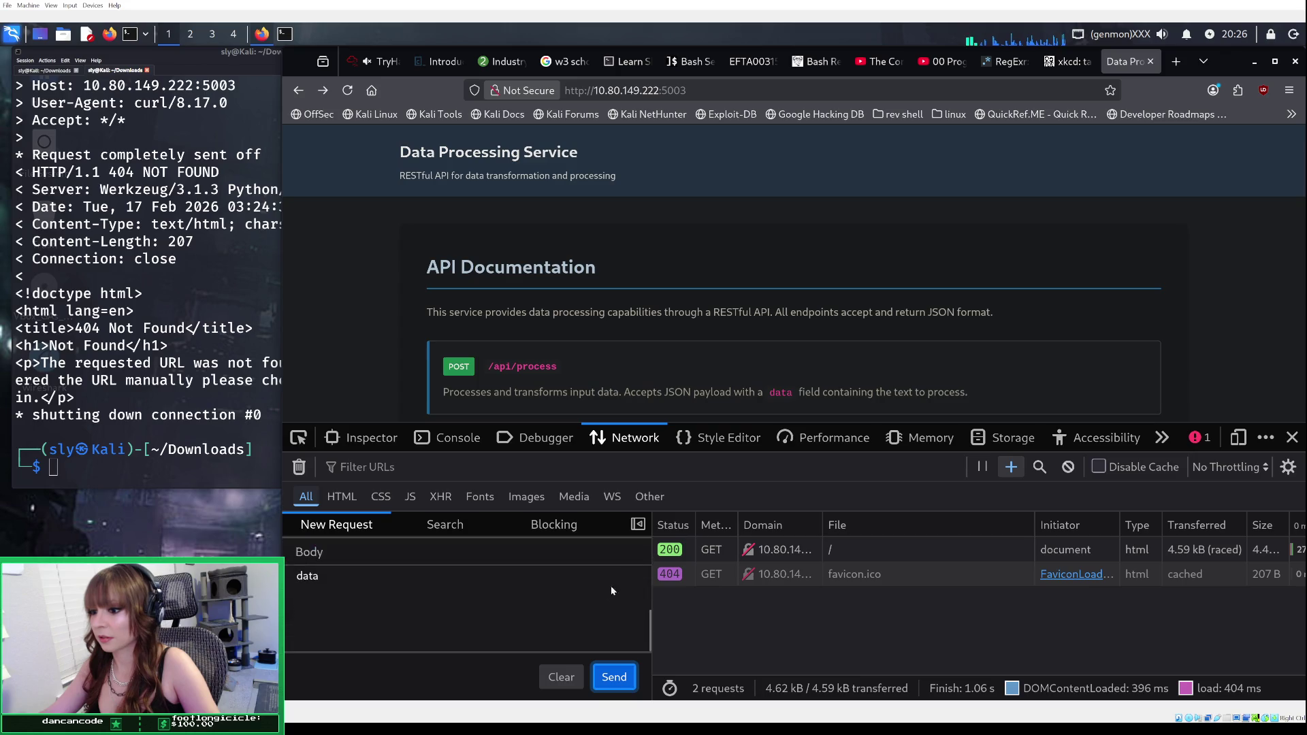
scroll(558, 578, "up", 5)
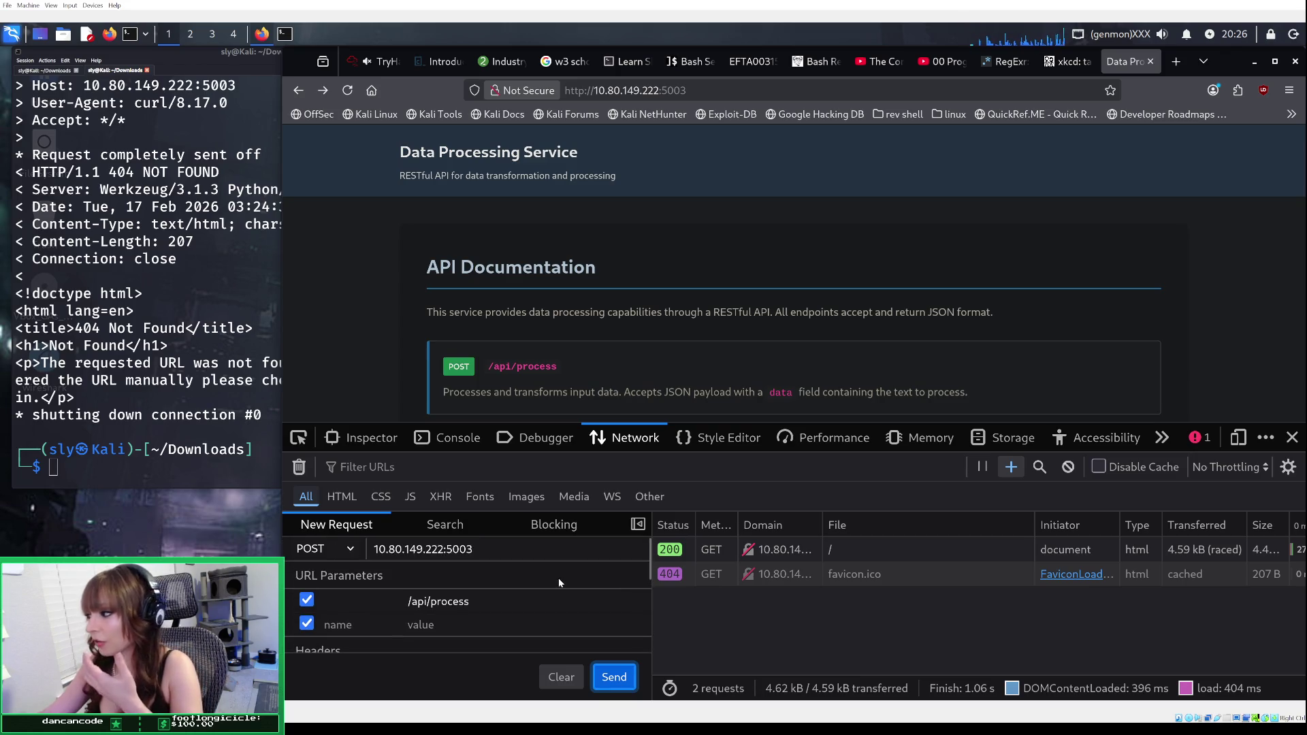
- Search the loaded resources for vulnerable_utils.py
left_click(450, 525)
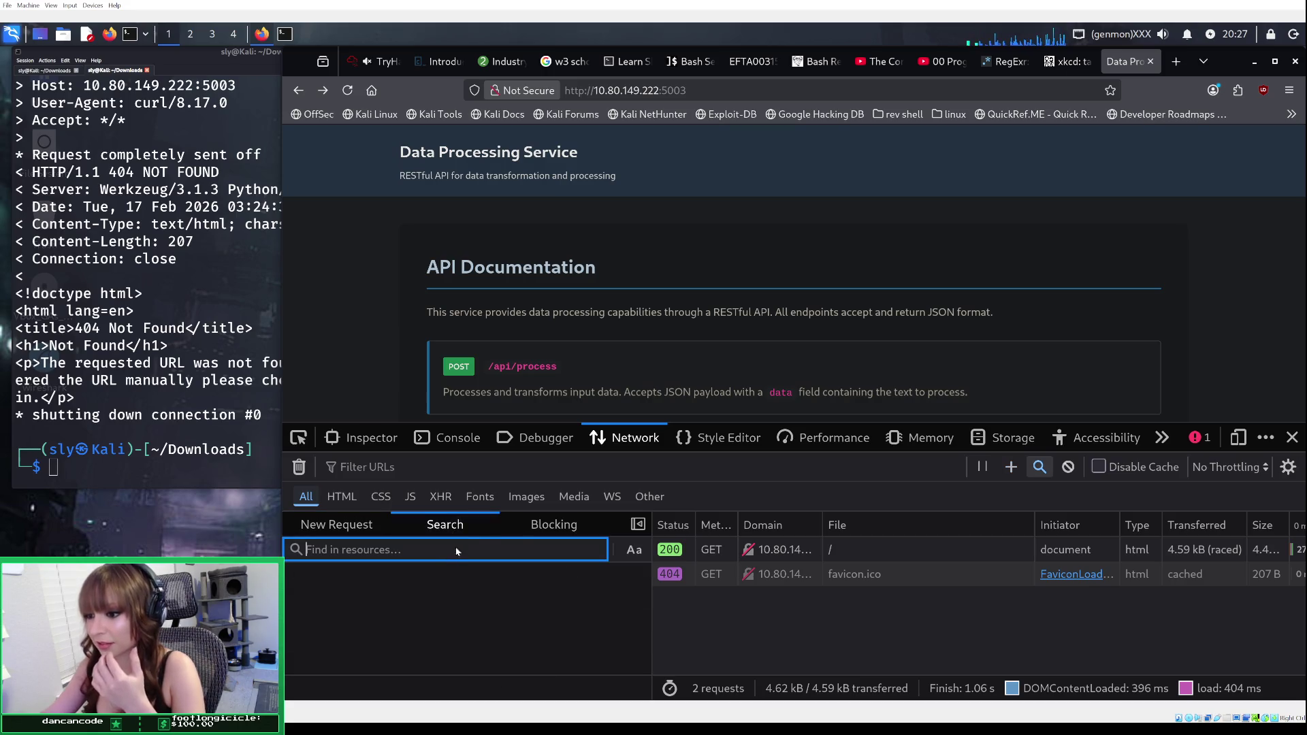
left_click(523, 522)
left_click(481, 524)
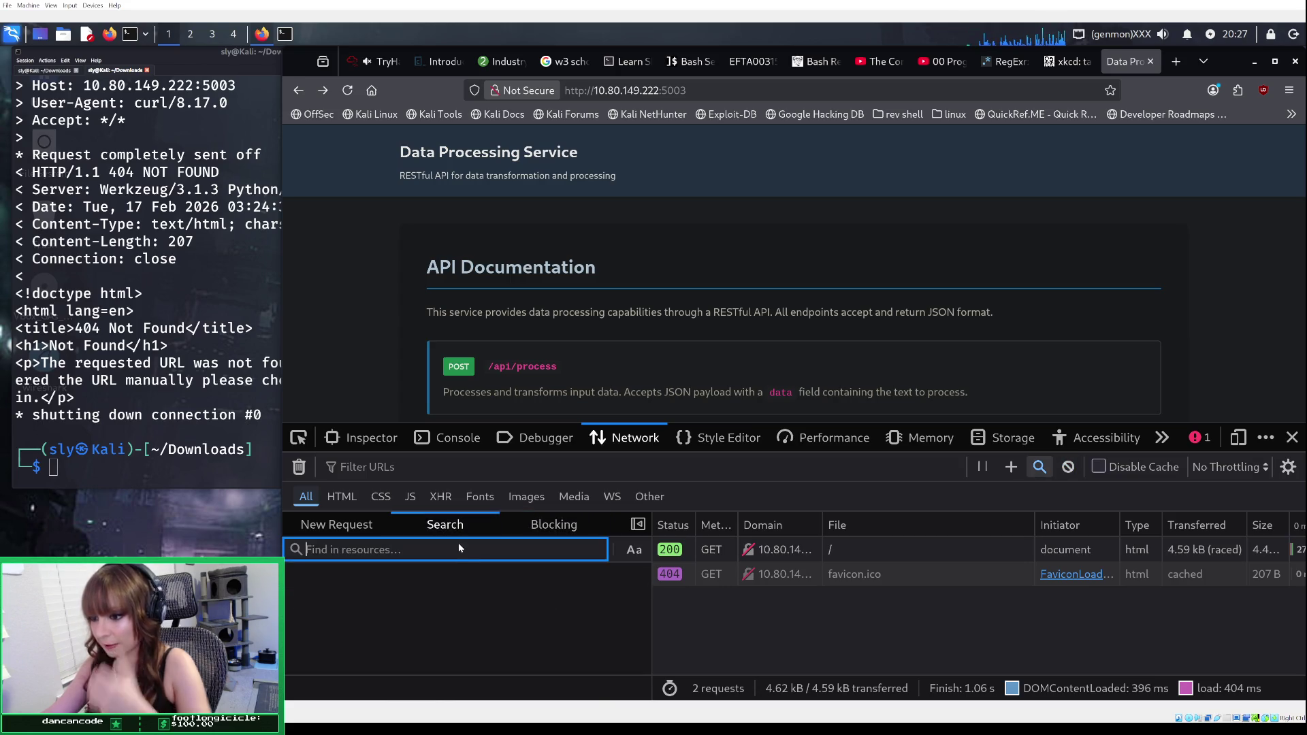
type("vul")
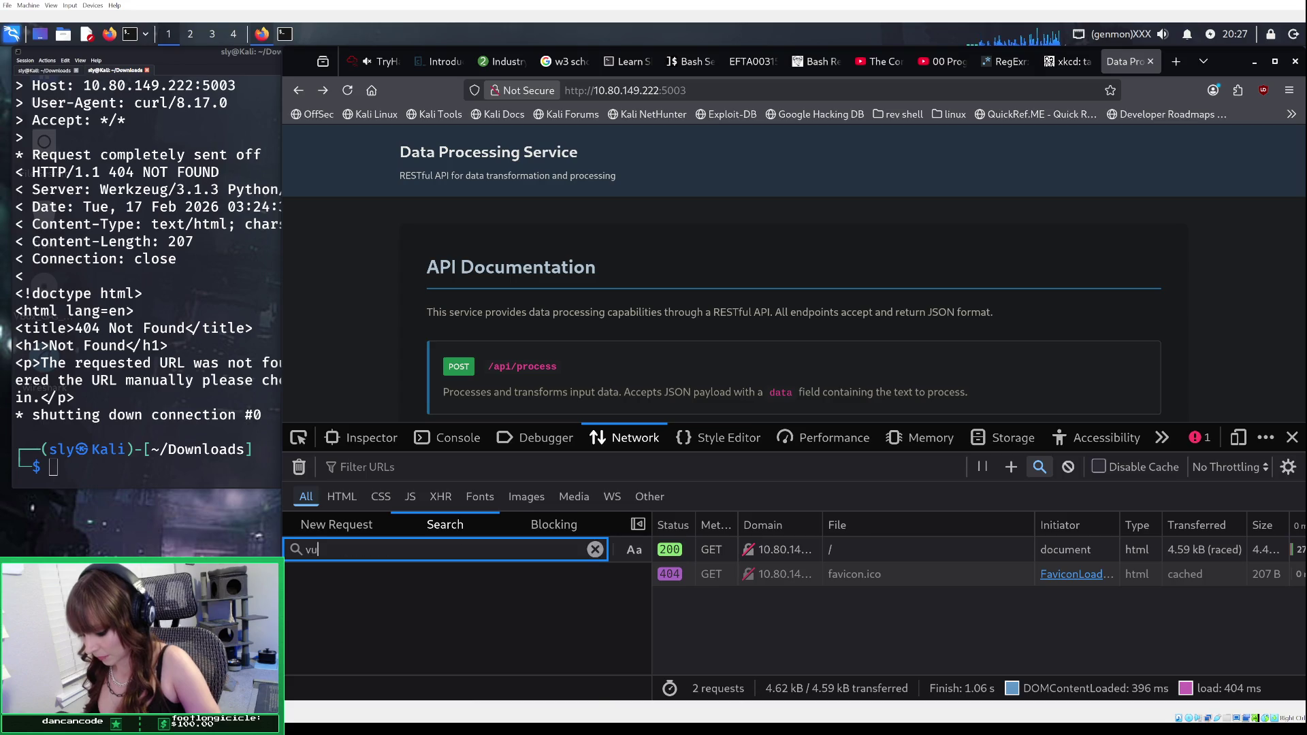
type("nerable_")
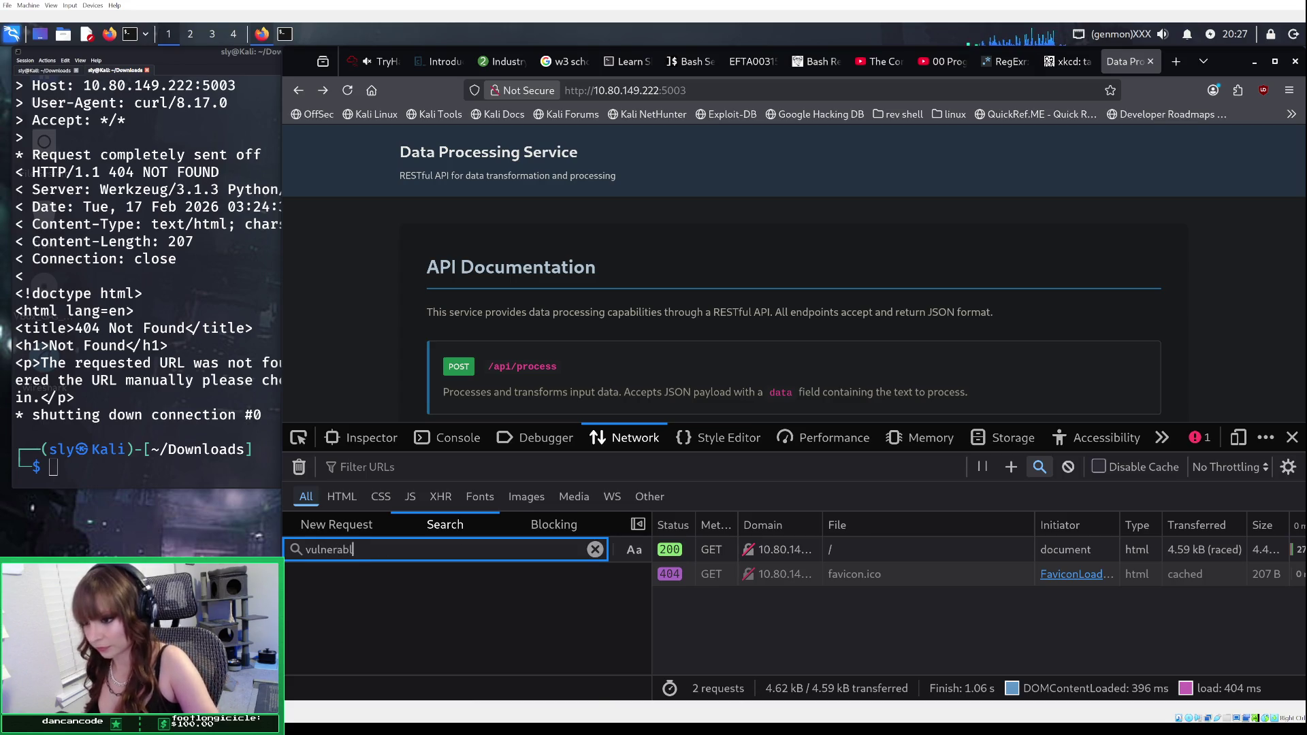
type("utils.p")
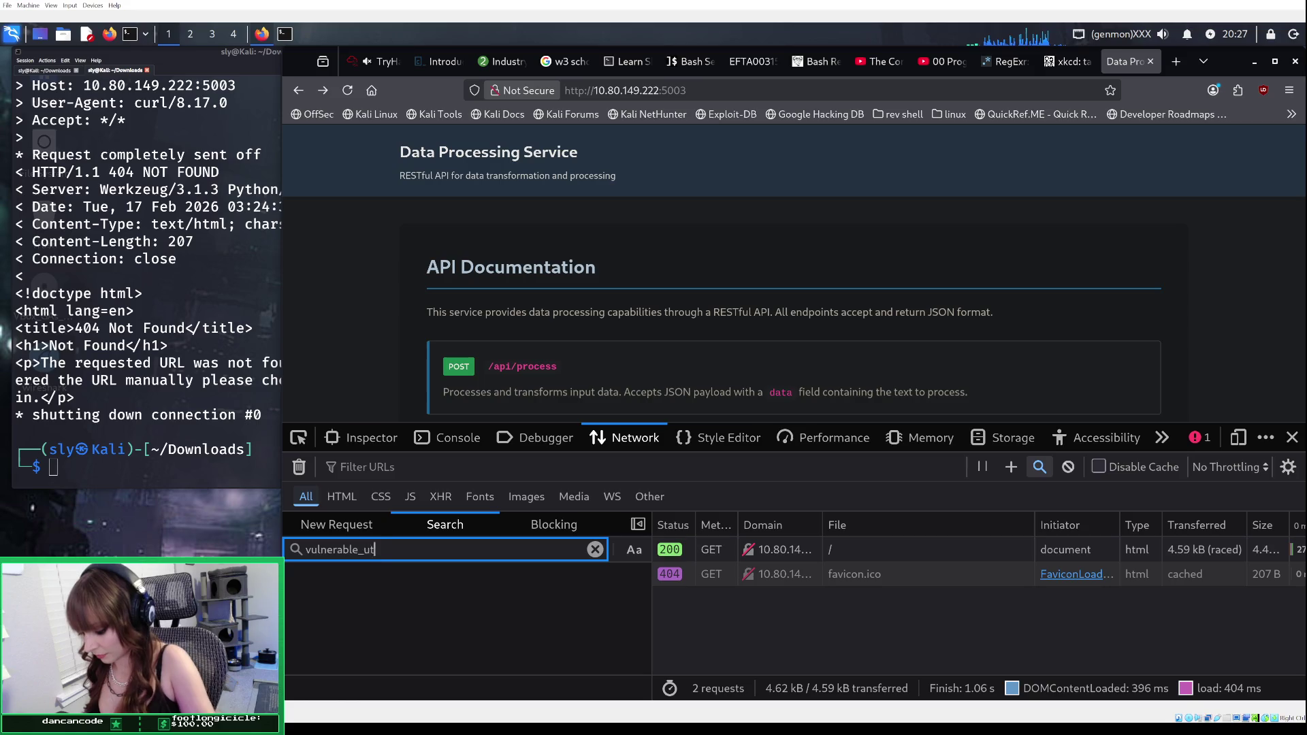
type("y")
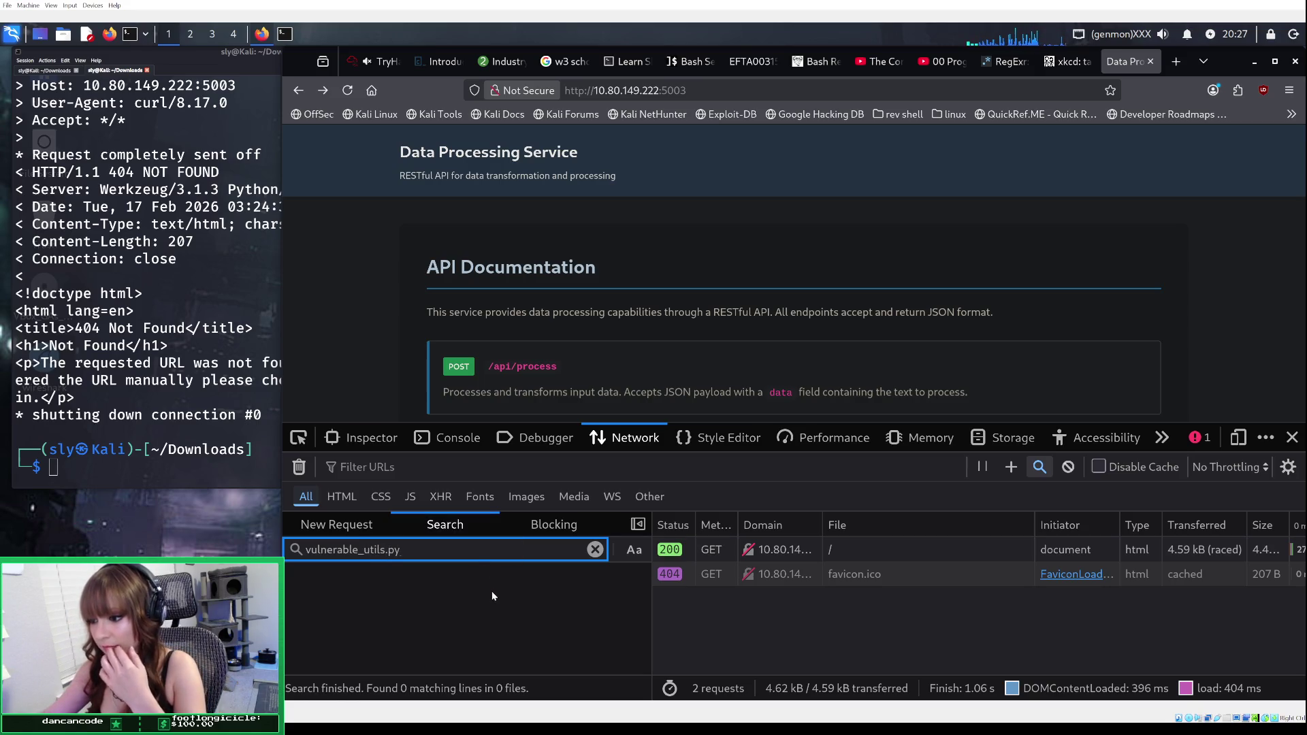
- Check request blocking, then go back to the New Request form's URL
left_click(543, 529)
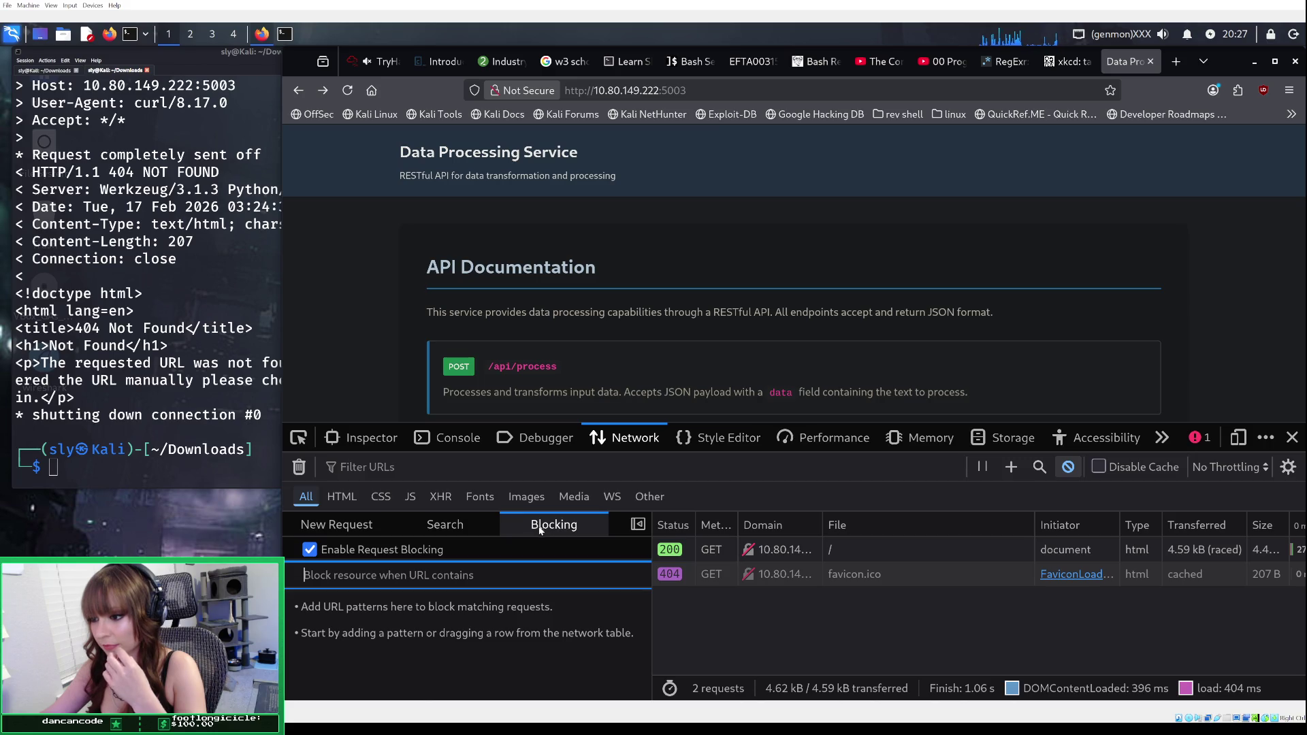
left_click(359, 526)
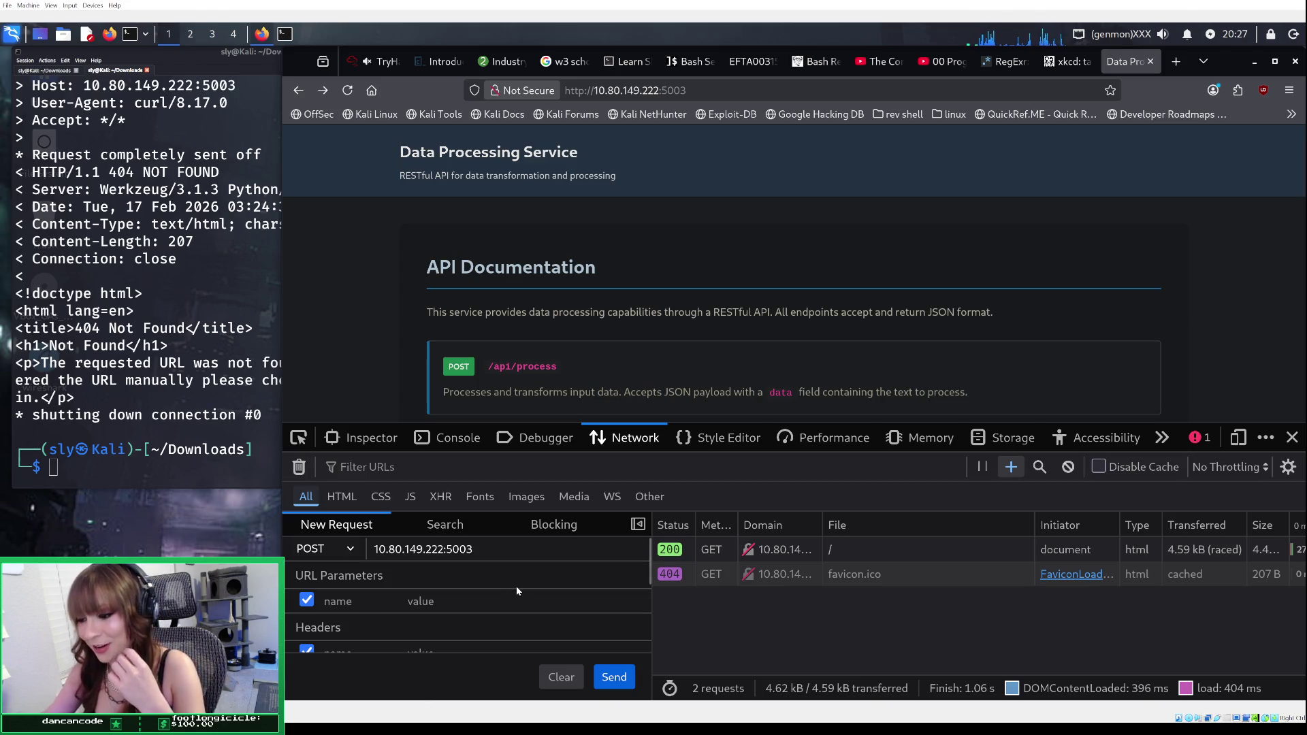
left_click(509, 608)
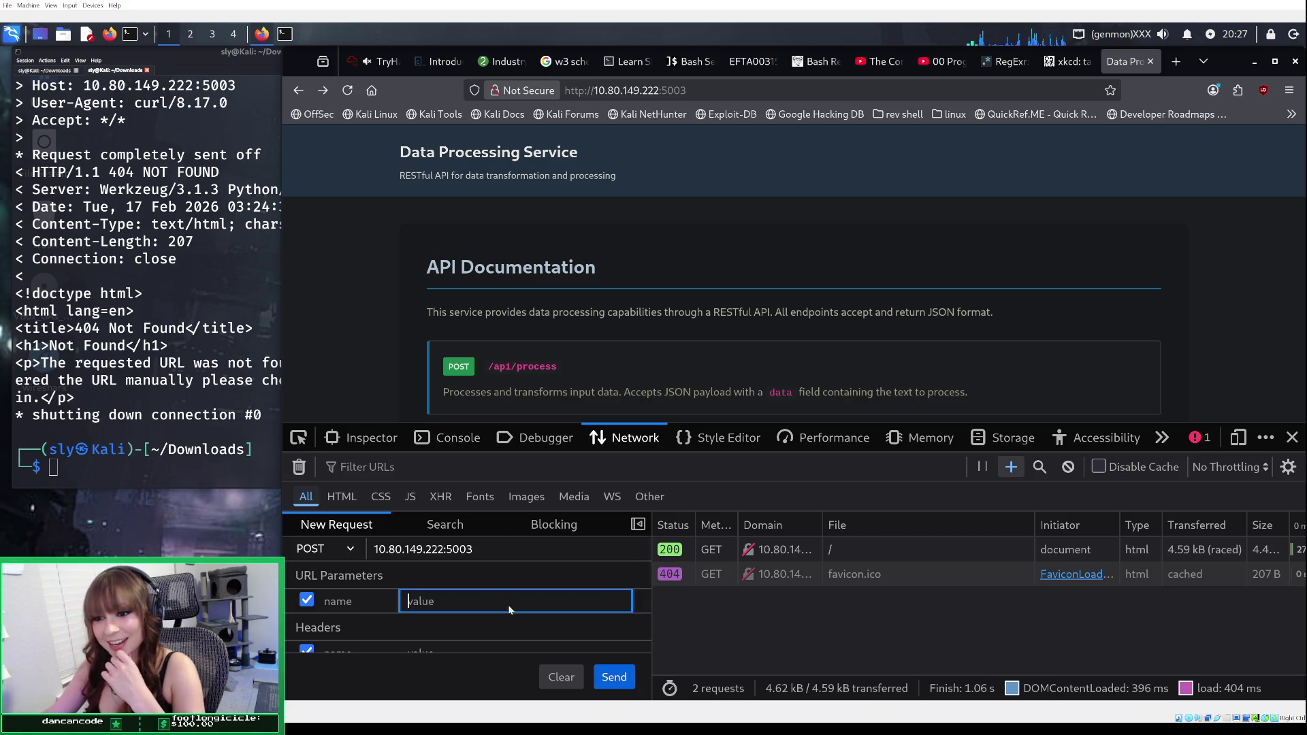
left_click(512, 550)
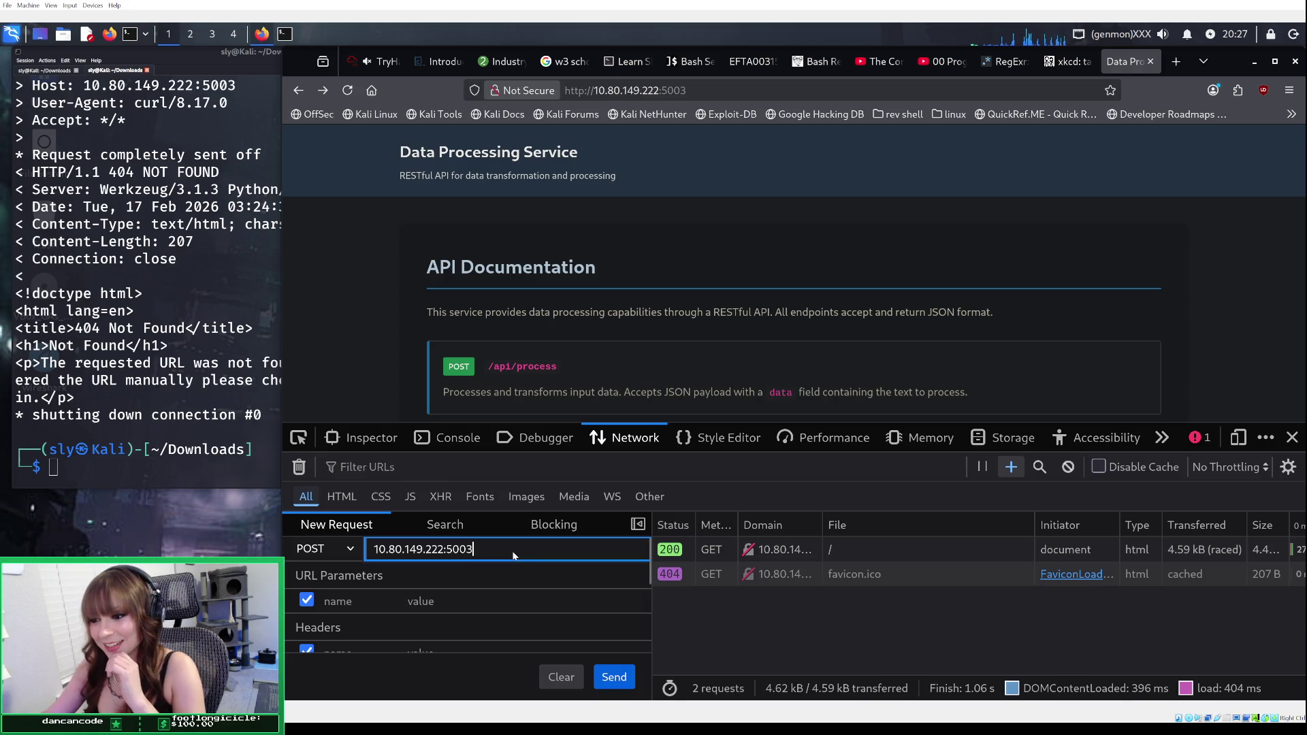
- Append /api/process to the request URL and send the POST
type("/")
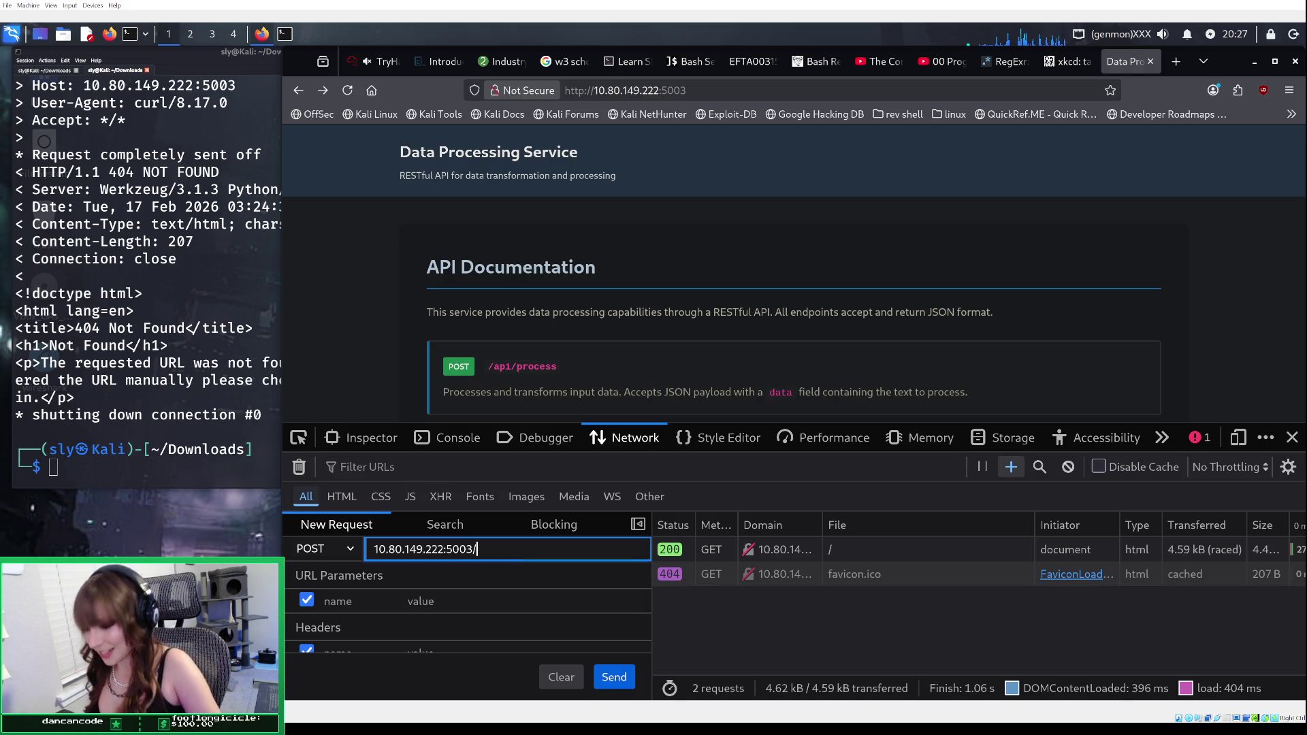
type("api")
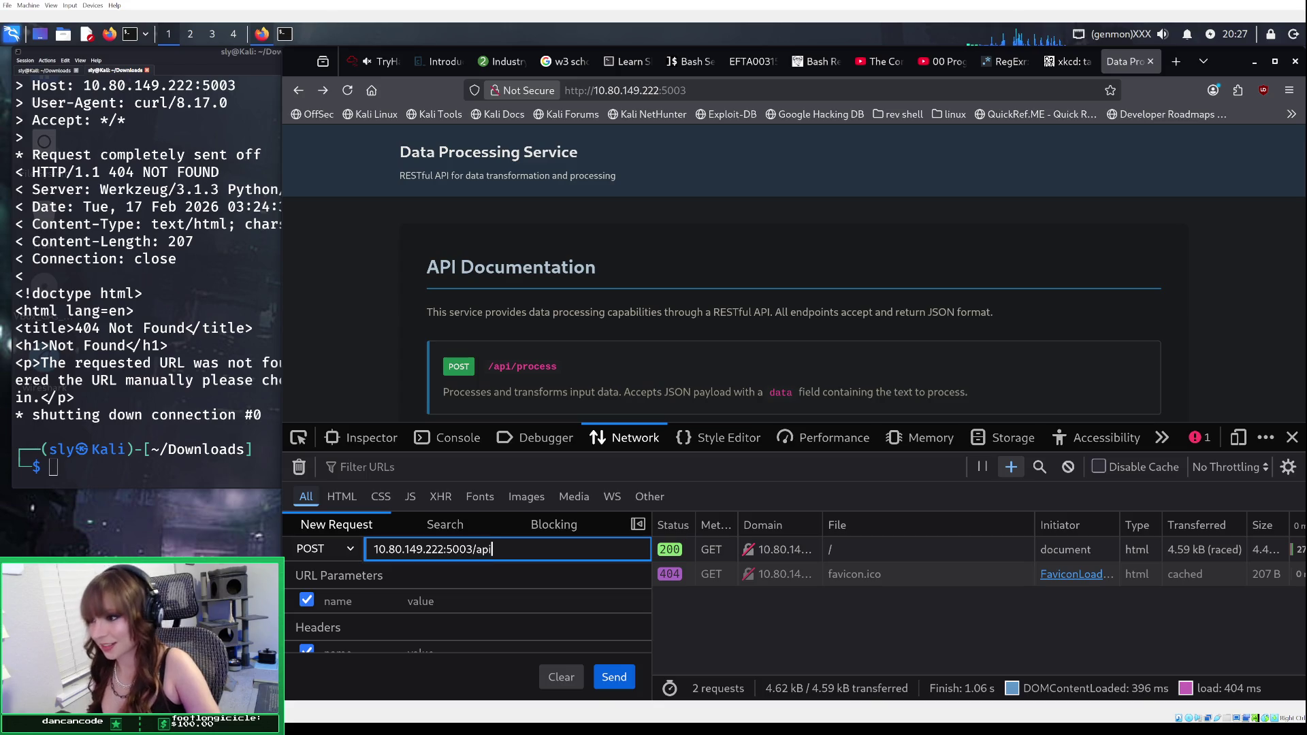
type("/")
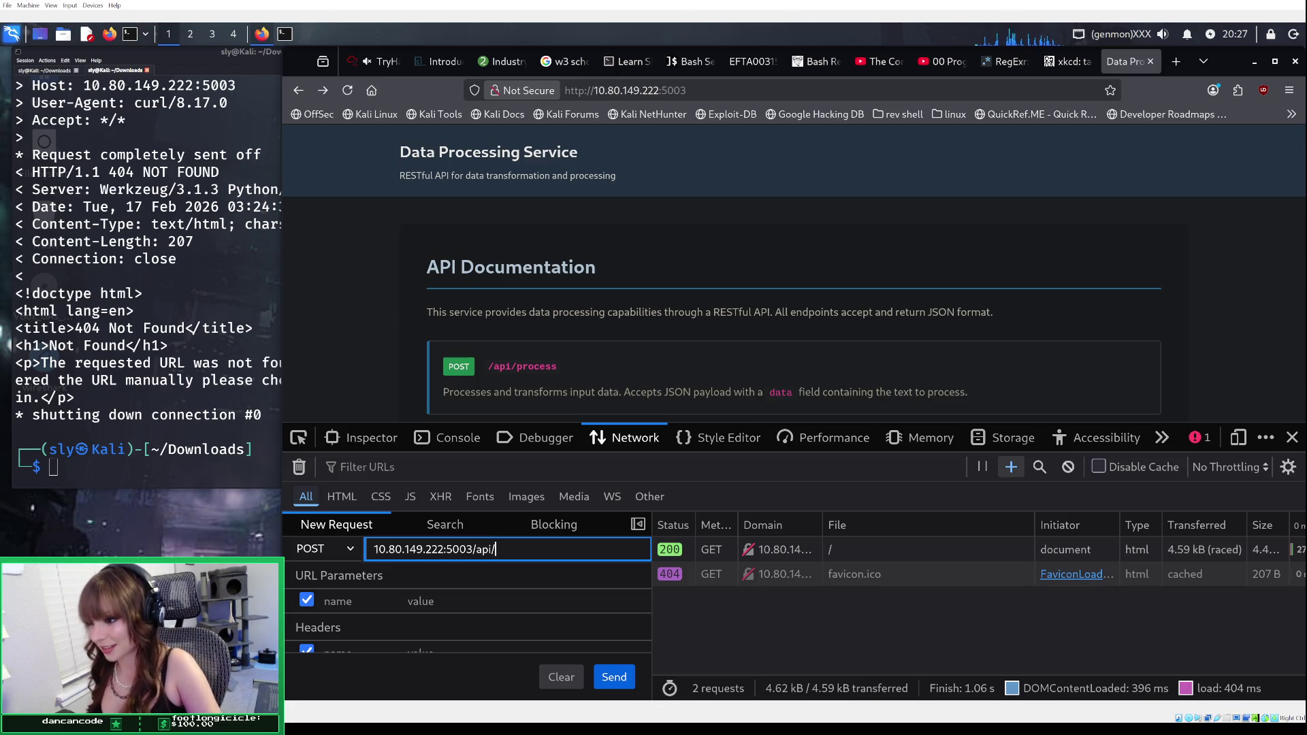
type("proce")
type("s")
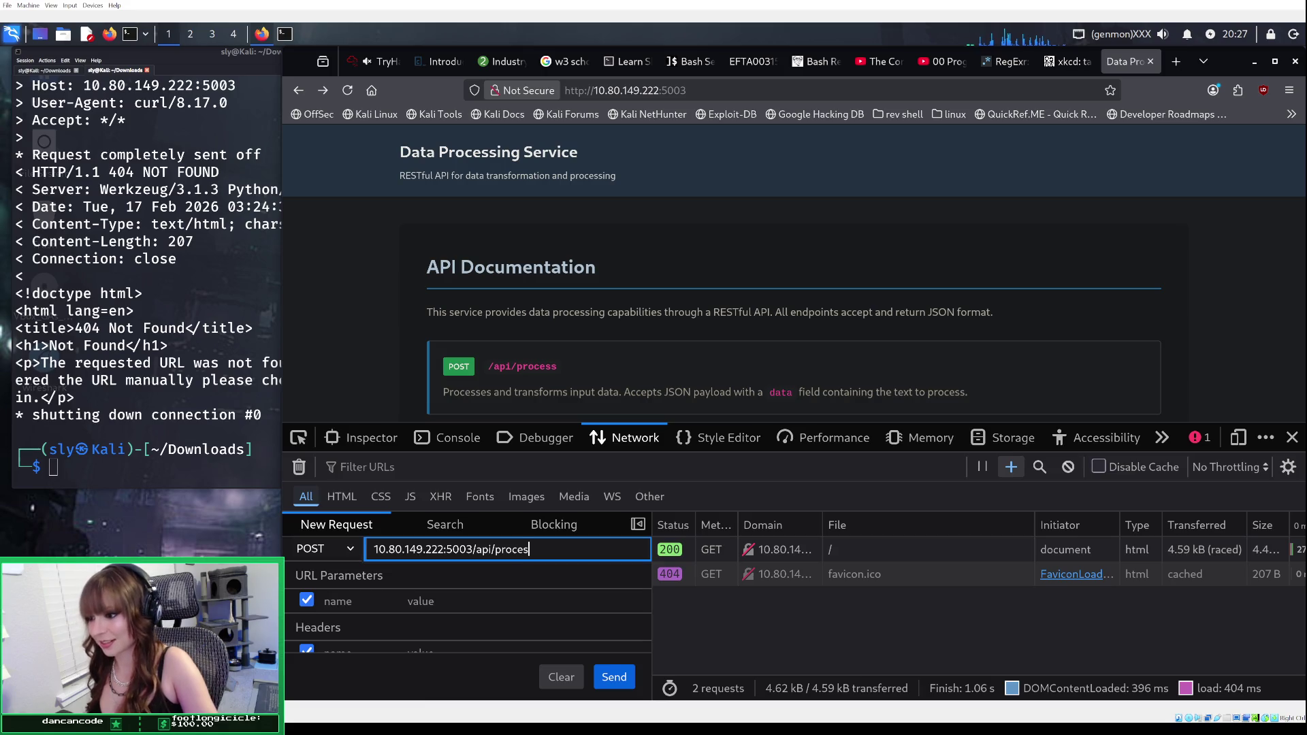
type("s")
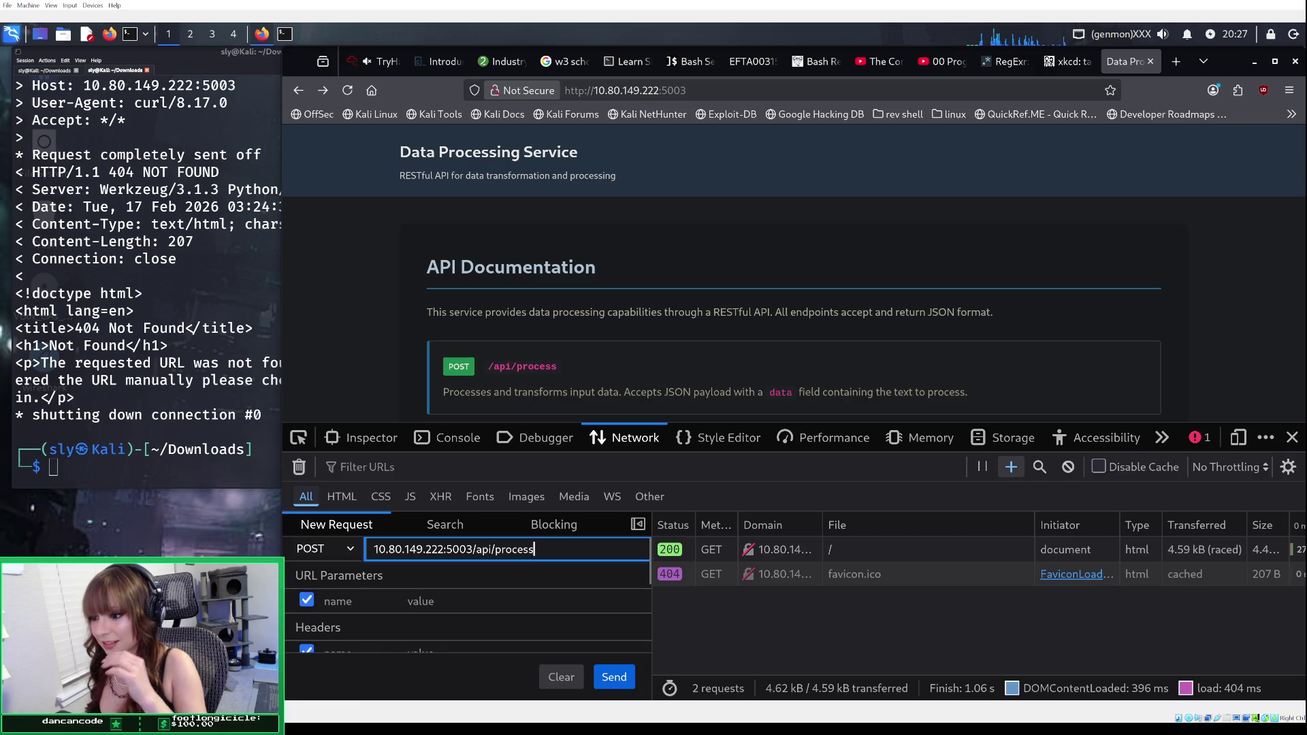
left_click(614, 676)
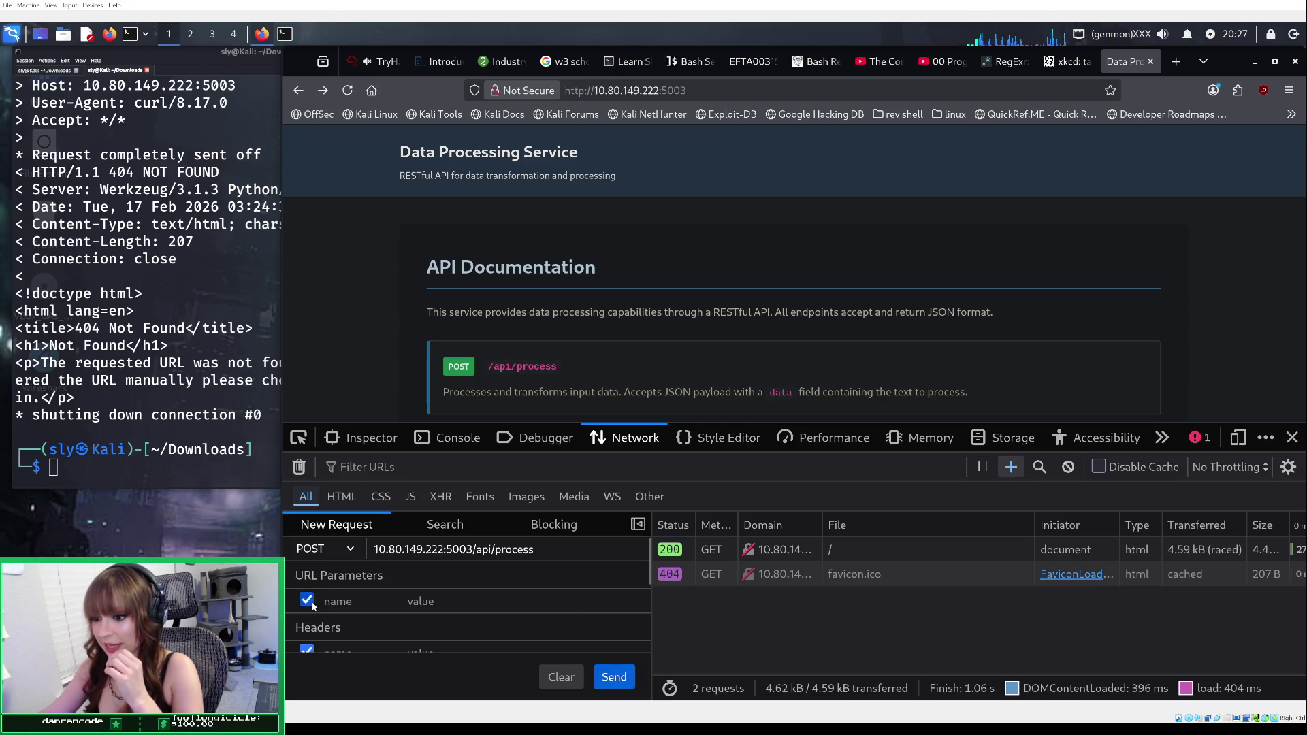
- Confirm the body still reads data and resend the POST to /api/process
scroll(334, 606, "down", 3)
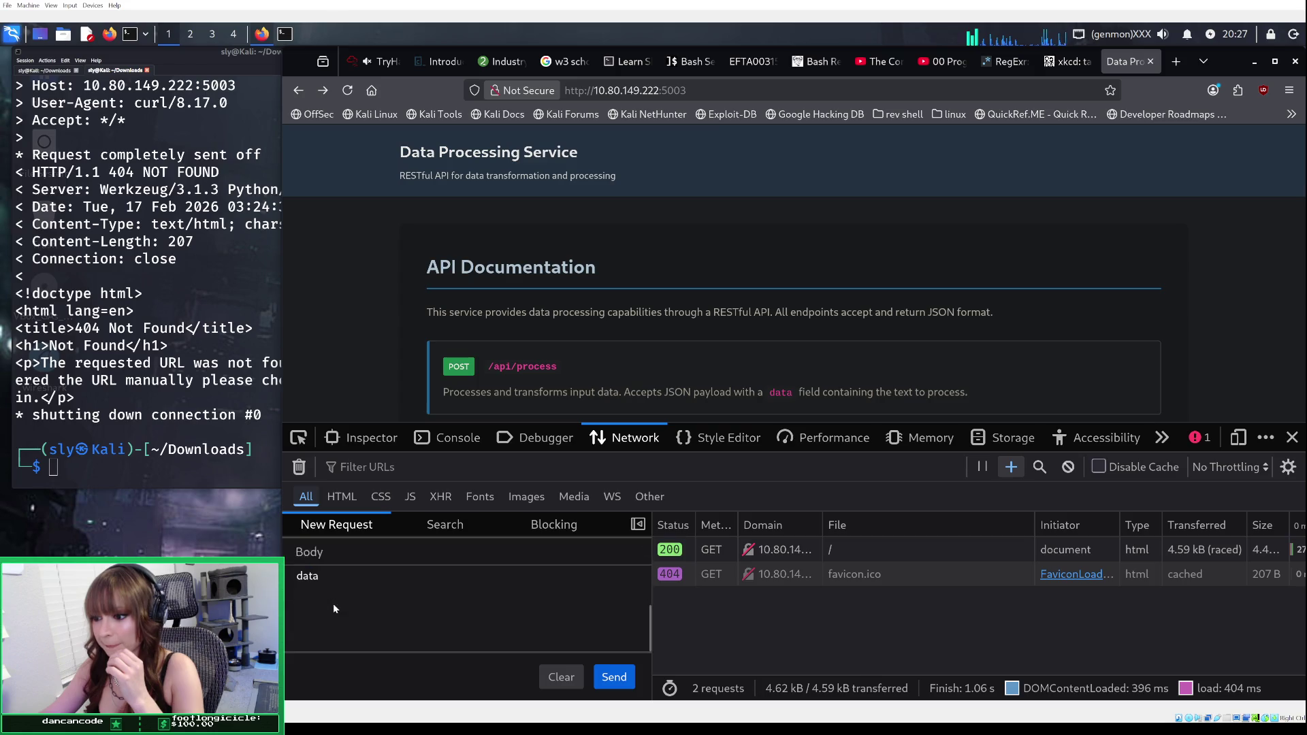
scroll(333, 606, "up", 2)
scroll(335, 608, "up", 2)
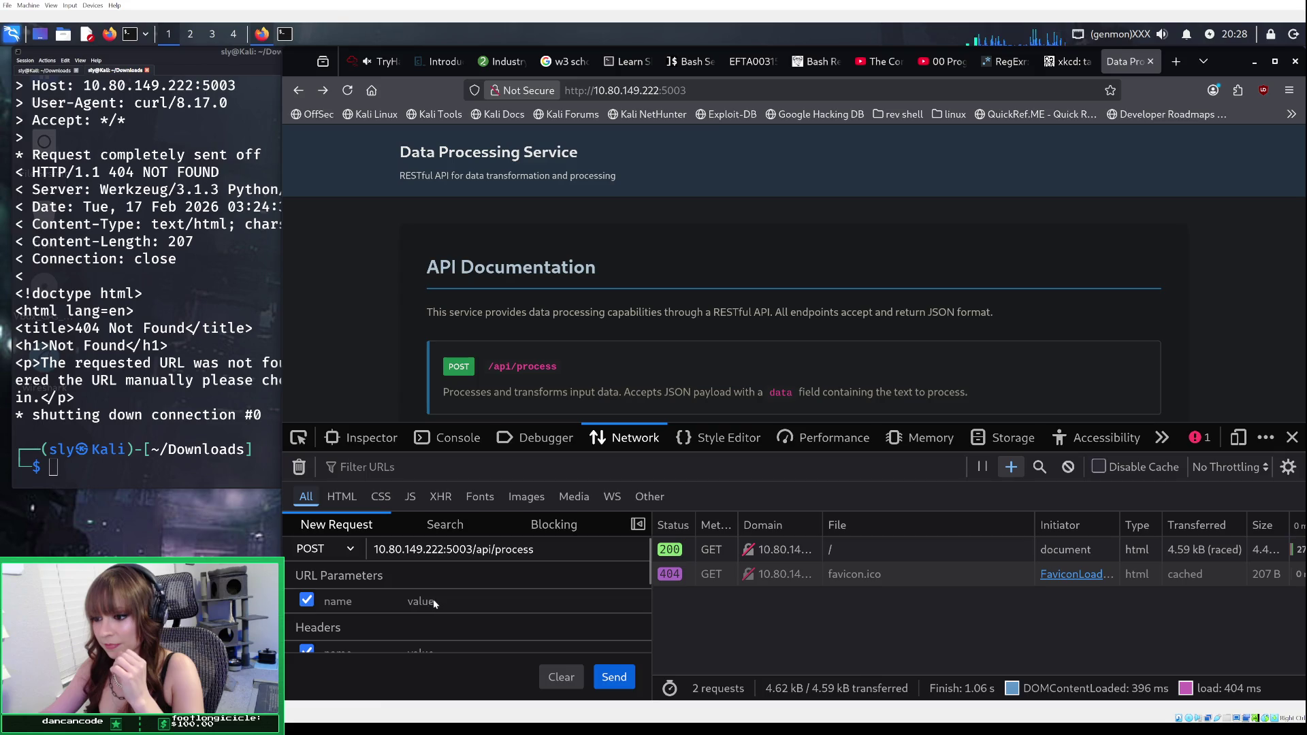
scroll(436, 603, "down", 2)
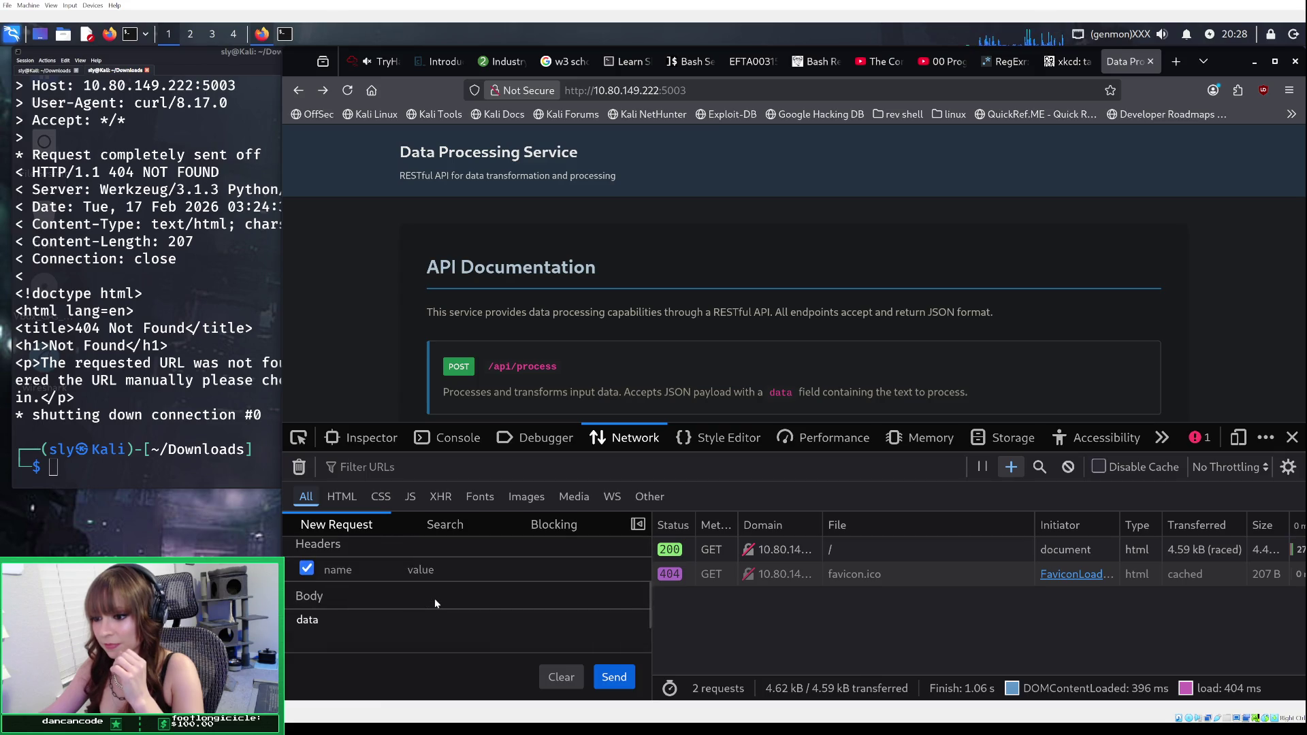
left_click(406, 619)
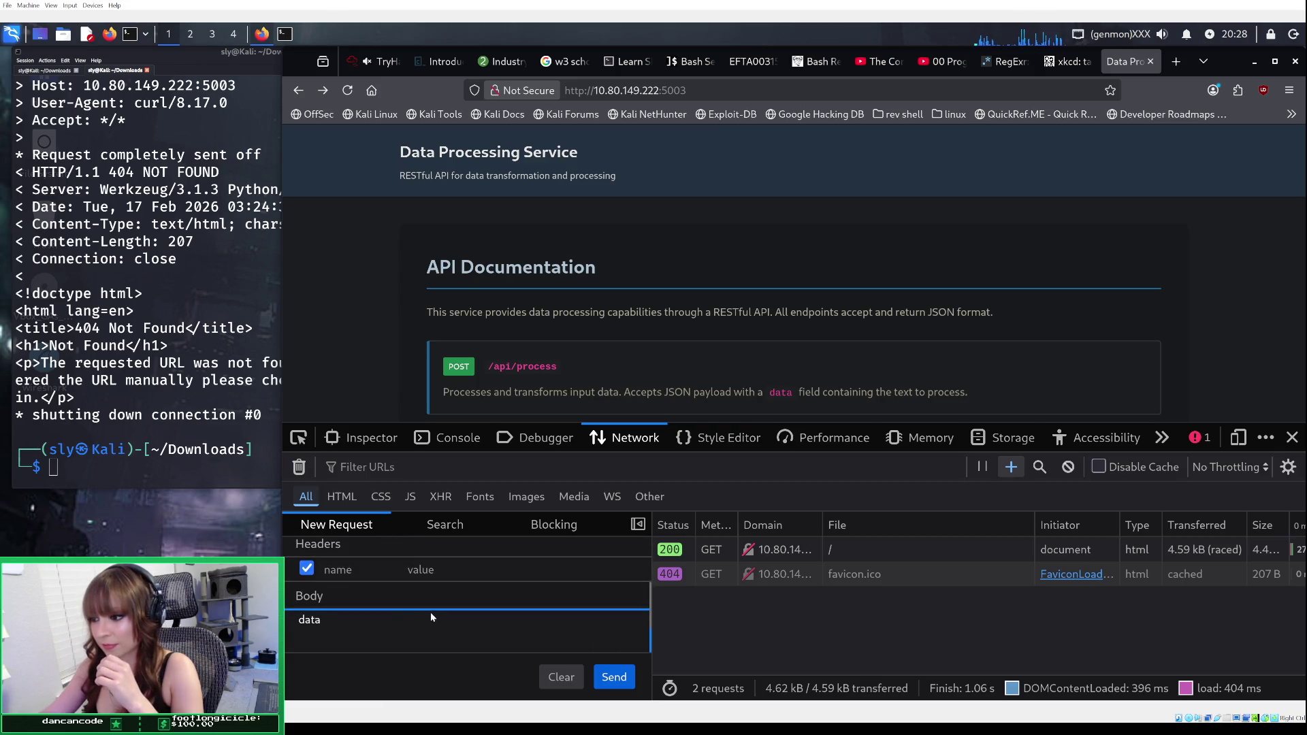
left_click(620, 684)
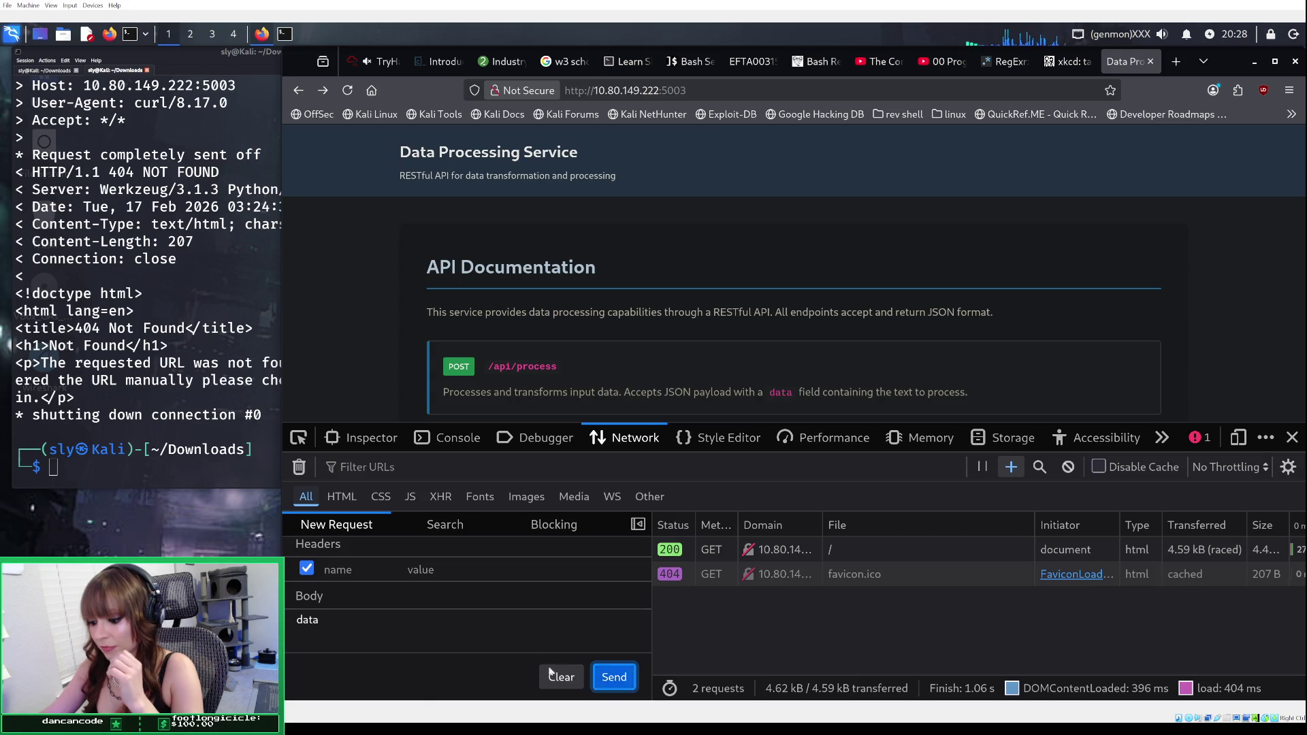
scroll(473, 619, "up", 2)
scroll(475, 622, "up", 1)
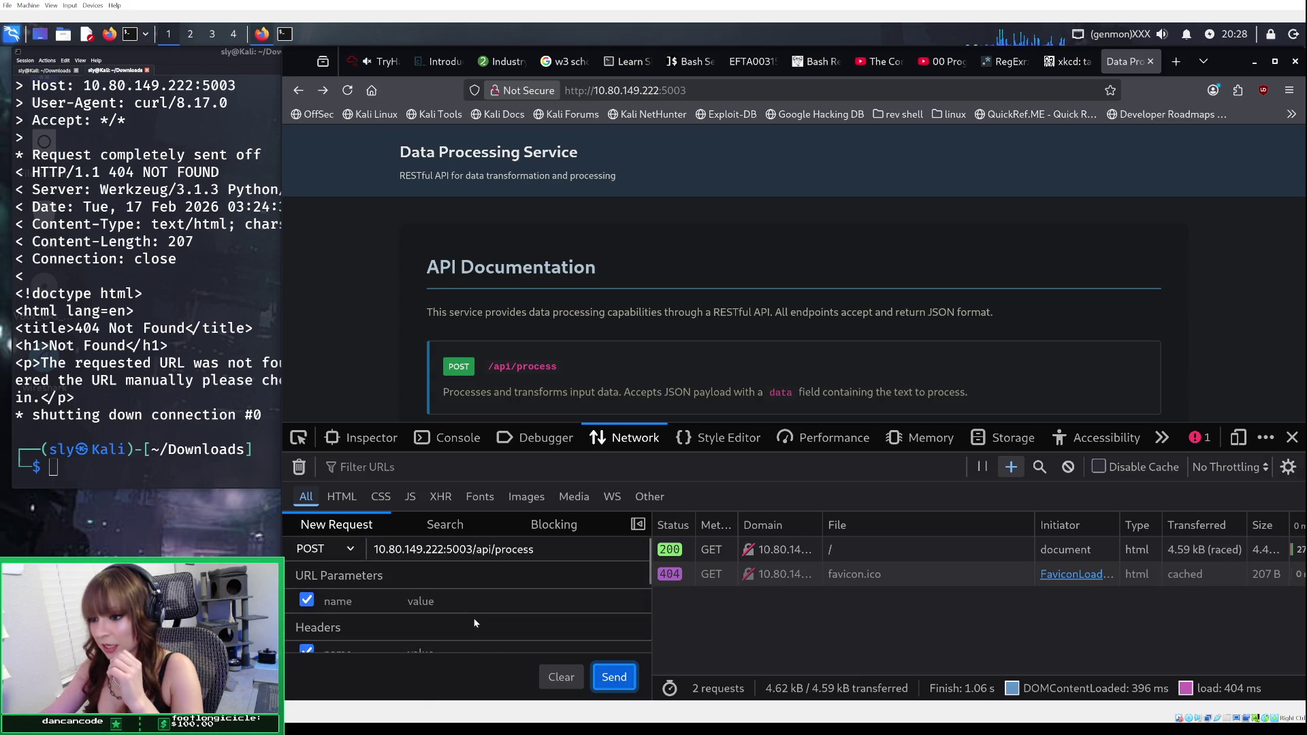
- Send the POST to /api/process/data, then bring the Kali terminal forward
left_click(551, 549)
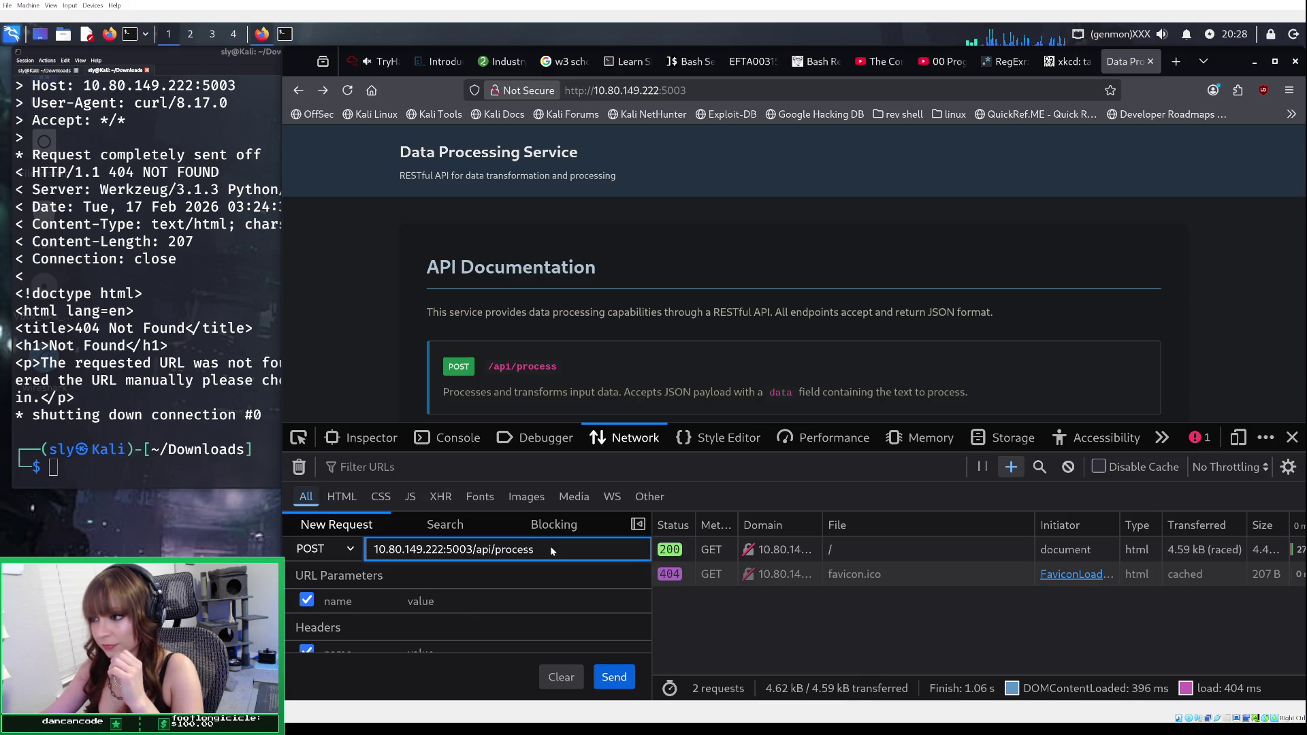
type("/data")
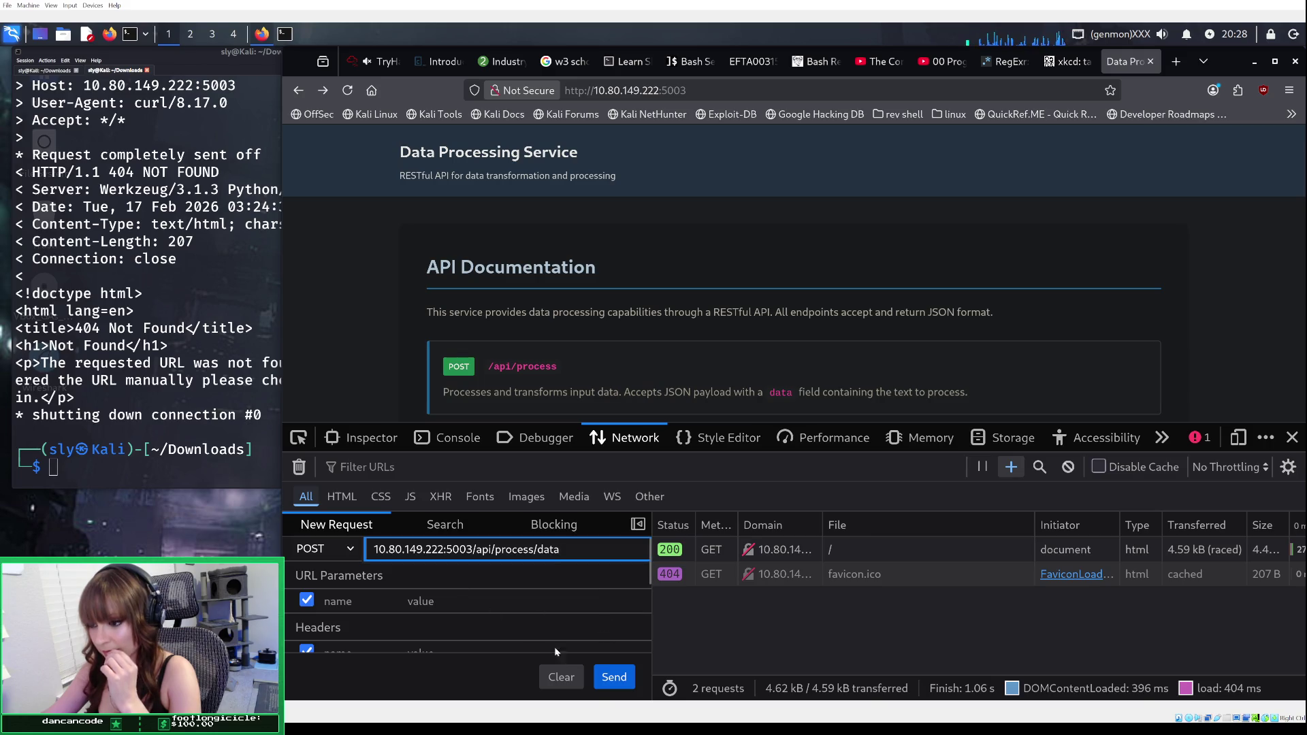
left_click(621, 677)
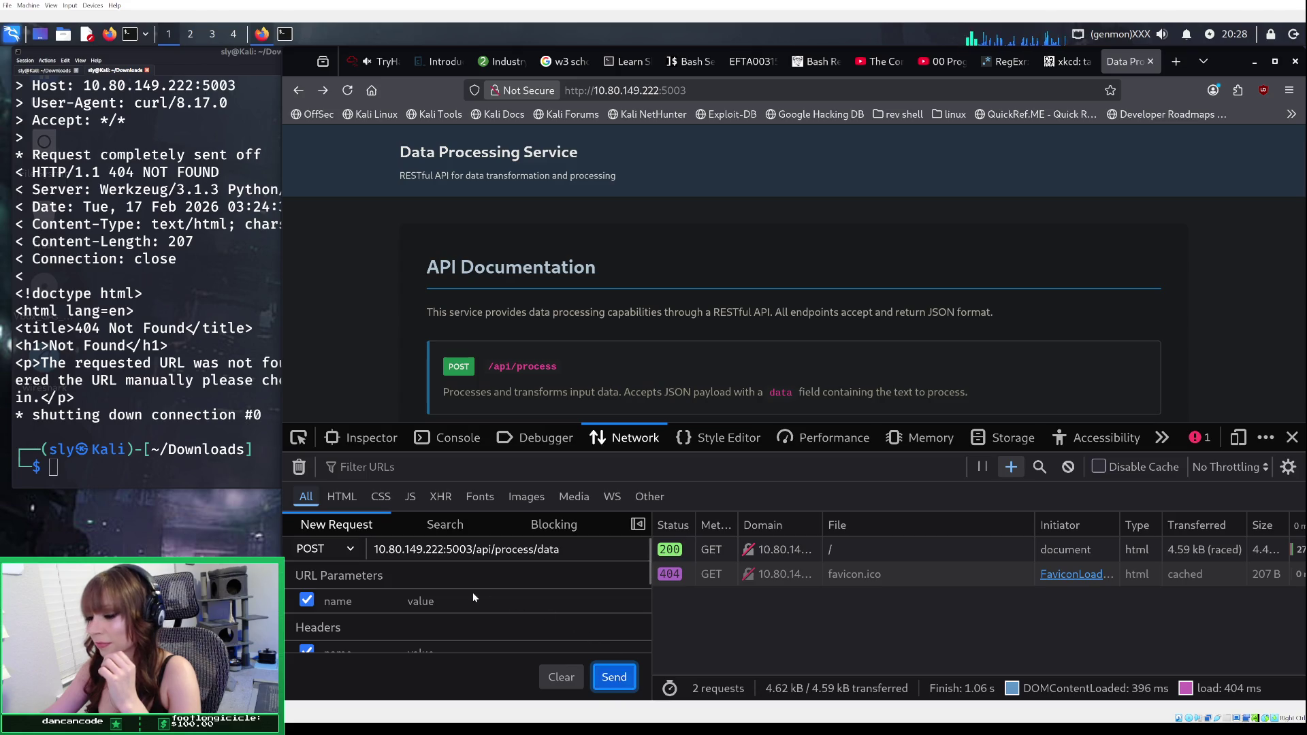
scroll(471, 591, "down", 2)
scroll(471, 591, "up", 2)
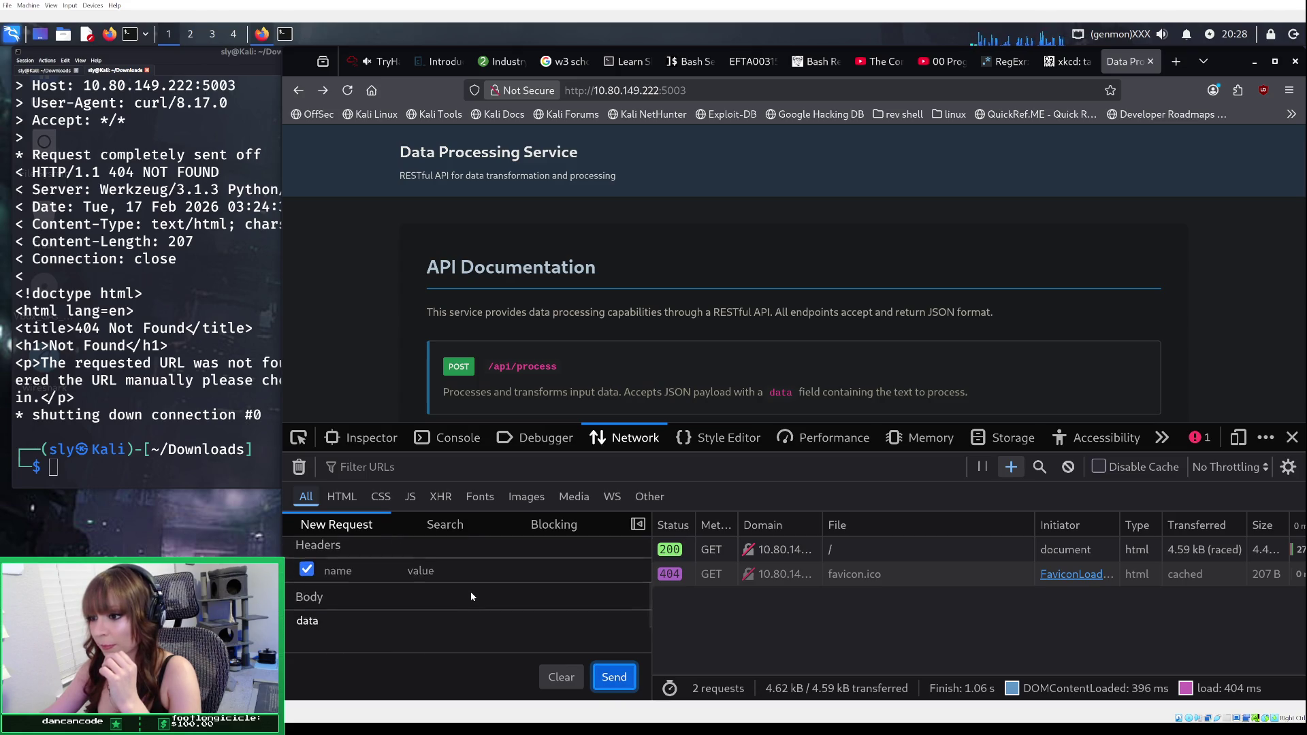
left_click(243, 465)
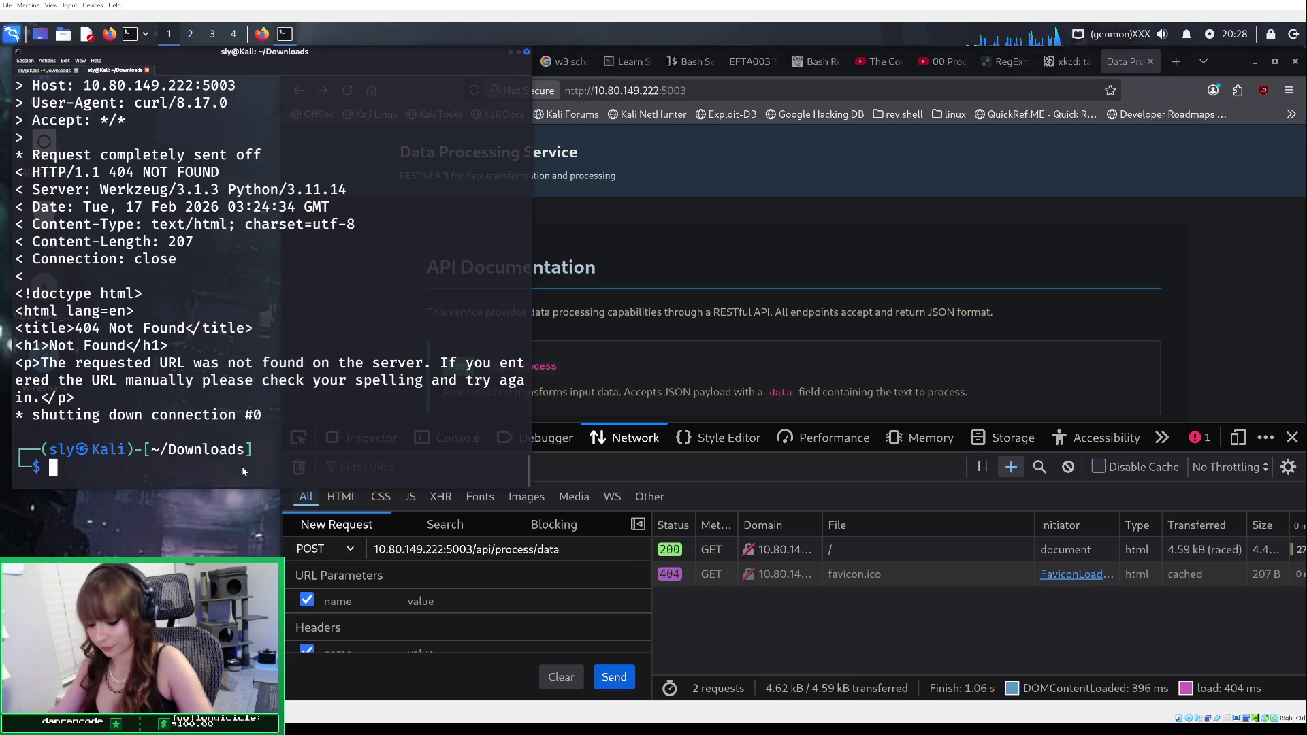
- Turn the previous curl command into curl --help and read its help output
key("Up")
key("Home")
key("Right")
key("Right")
key("Right")
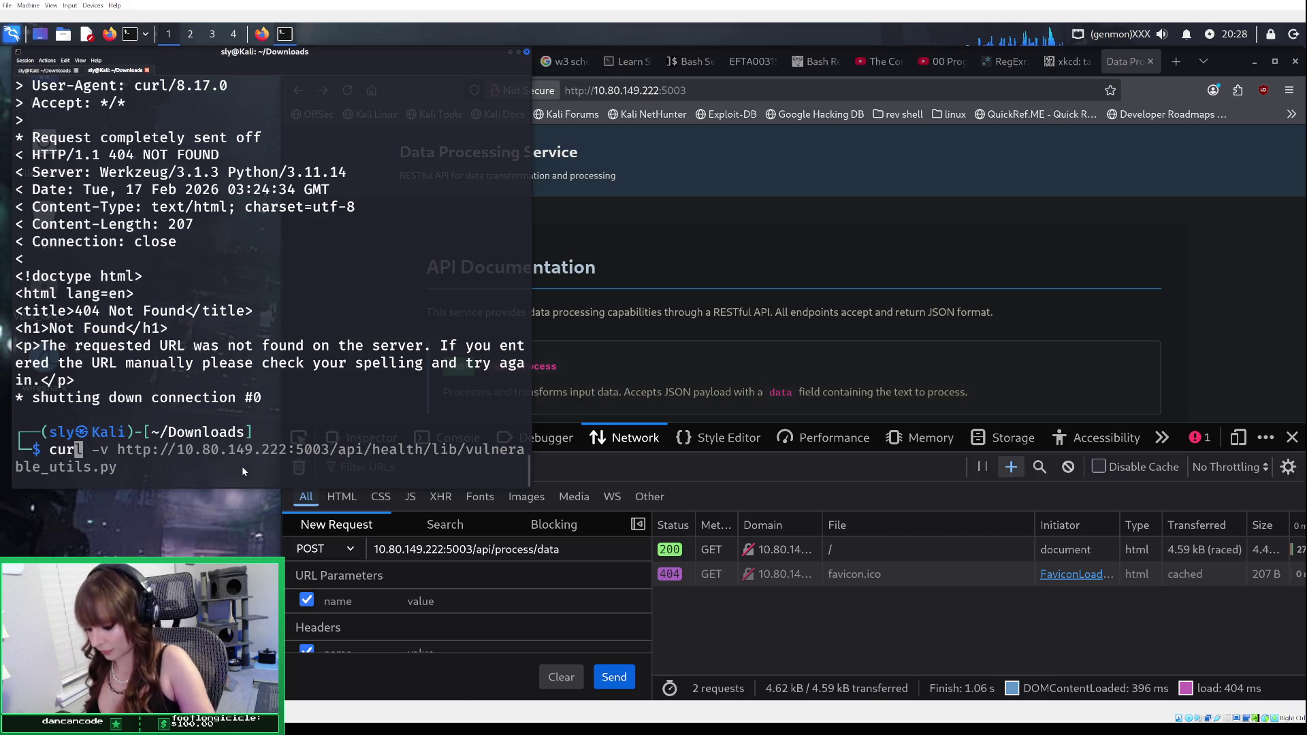
key("Right")
key("Right")
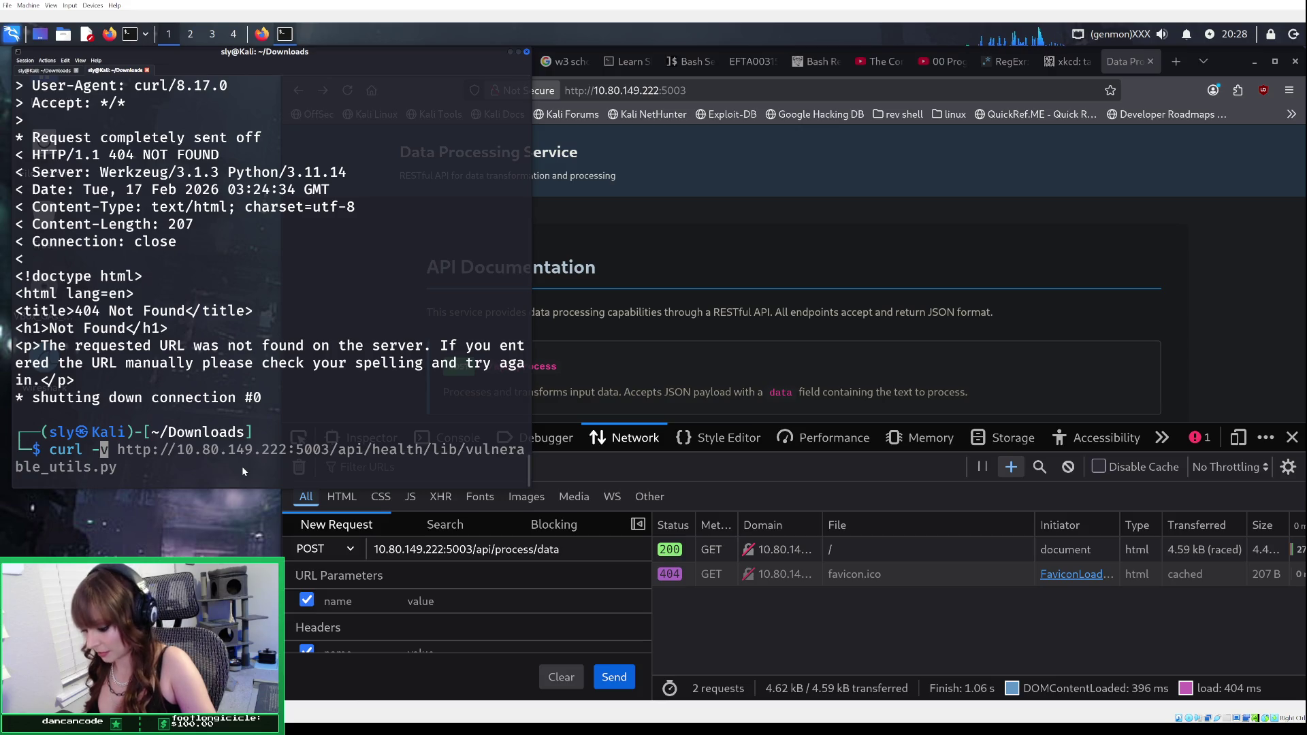
key("ctrl+k")
type("-help")
key("Return")
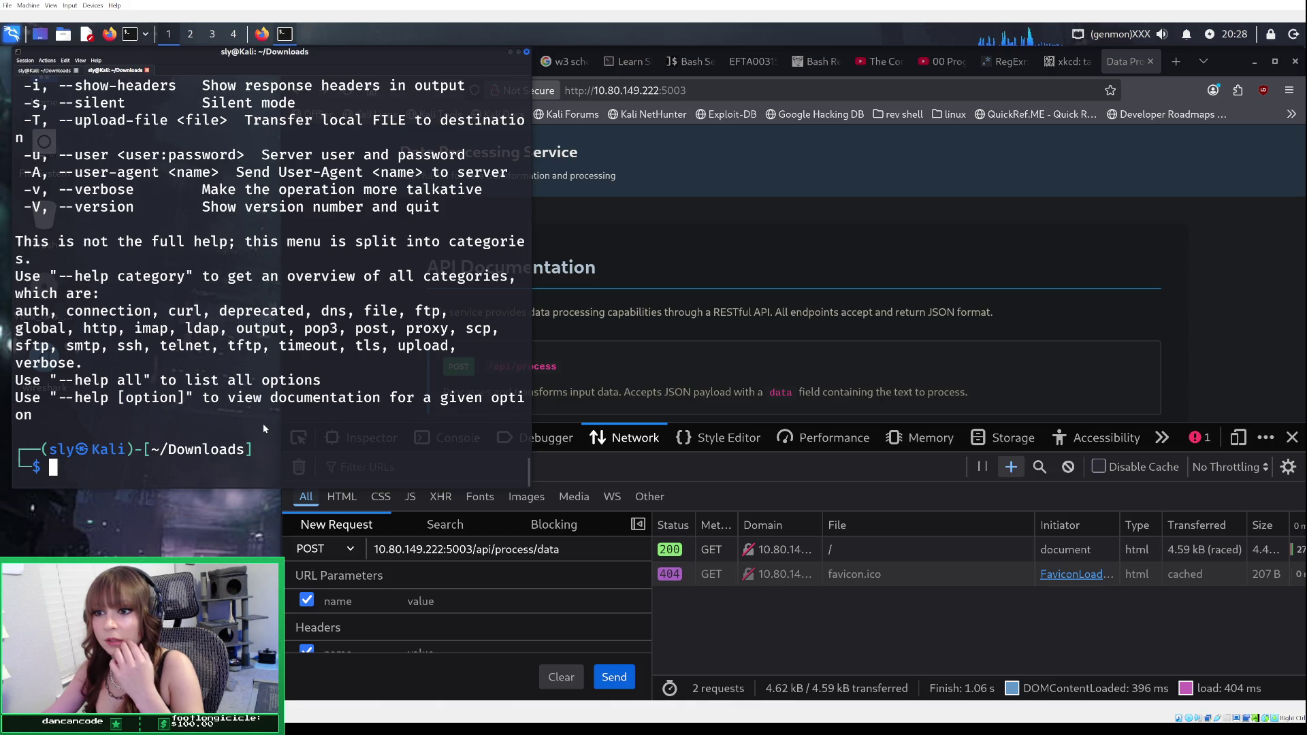
scroll(262, 423, "up", 6)
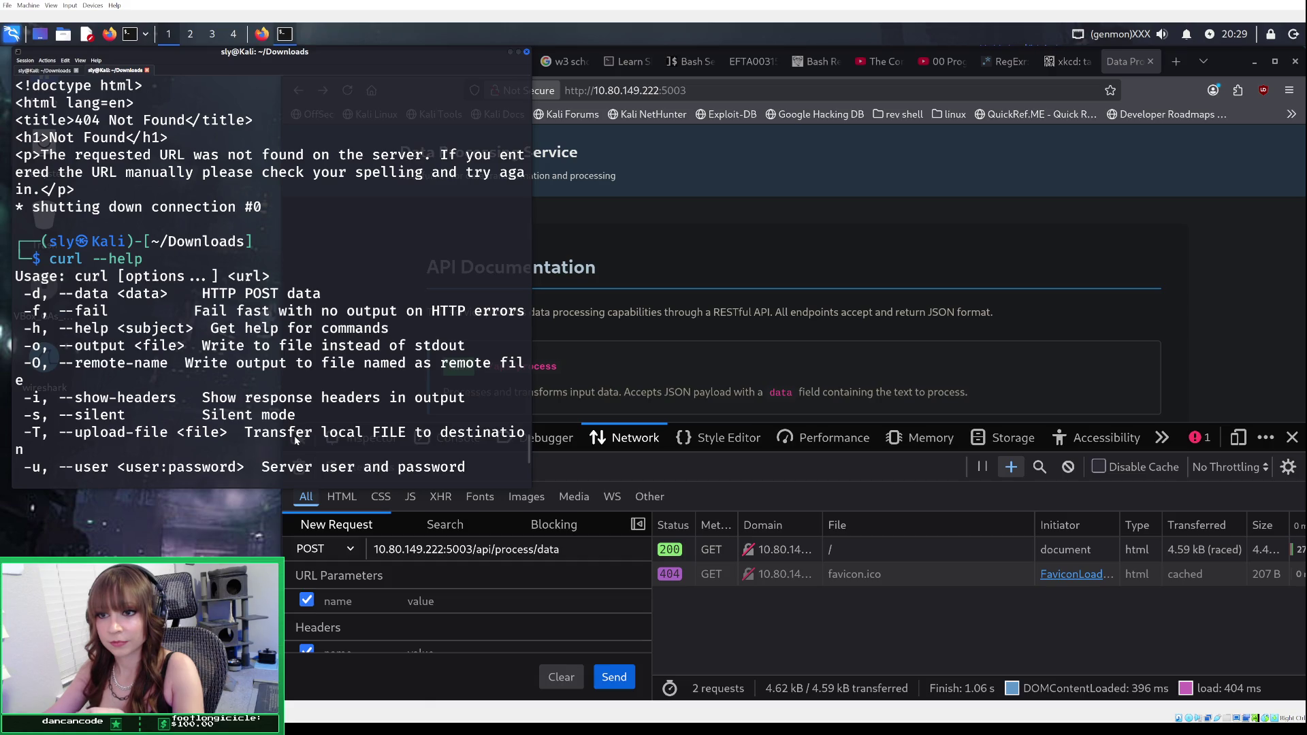
scroll(296, 441, "down", 2)
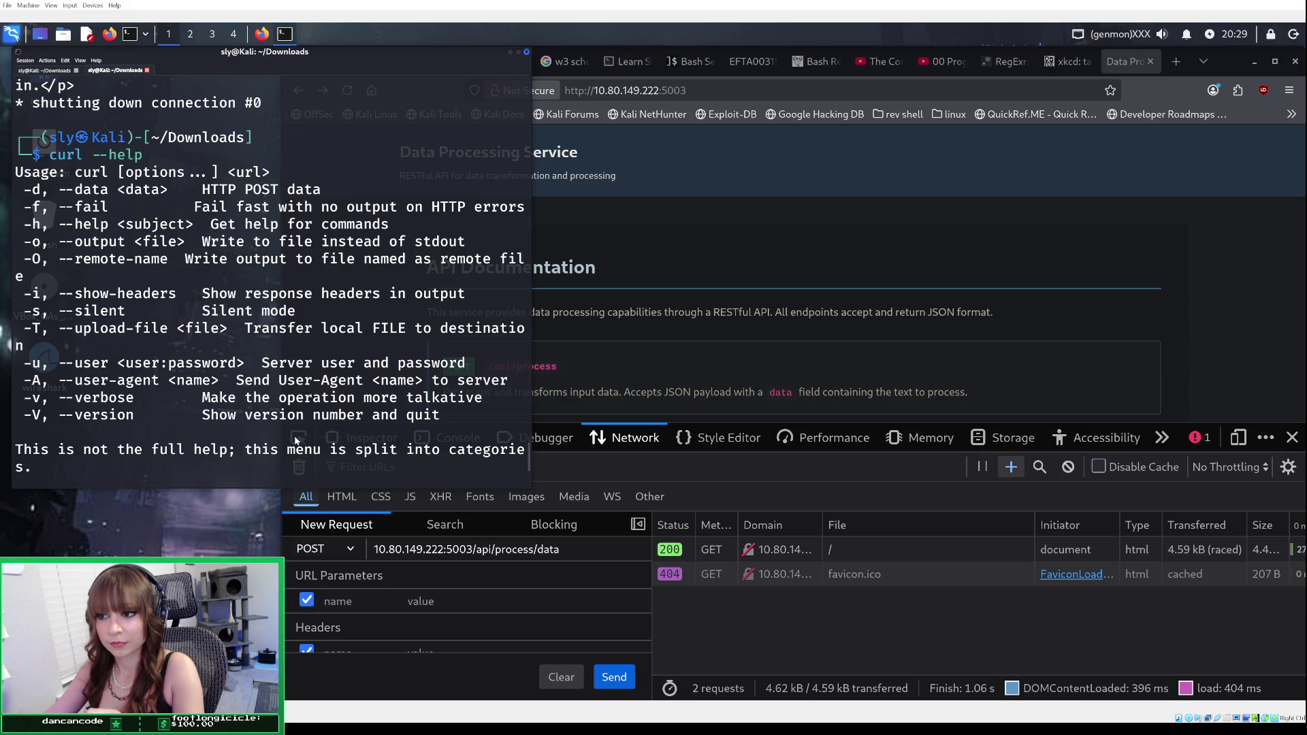
scroll(295, 441, "down", 2)
scroll(295, 441, "down", 2)
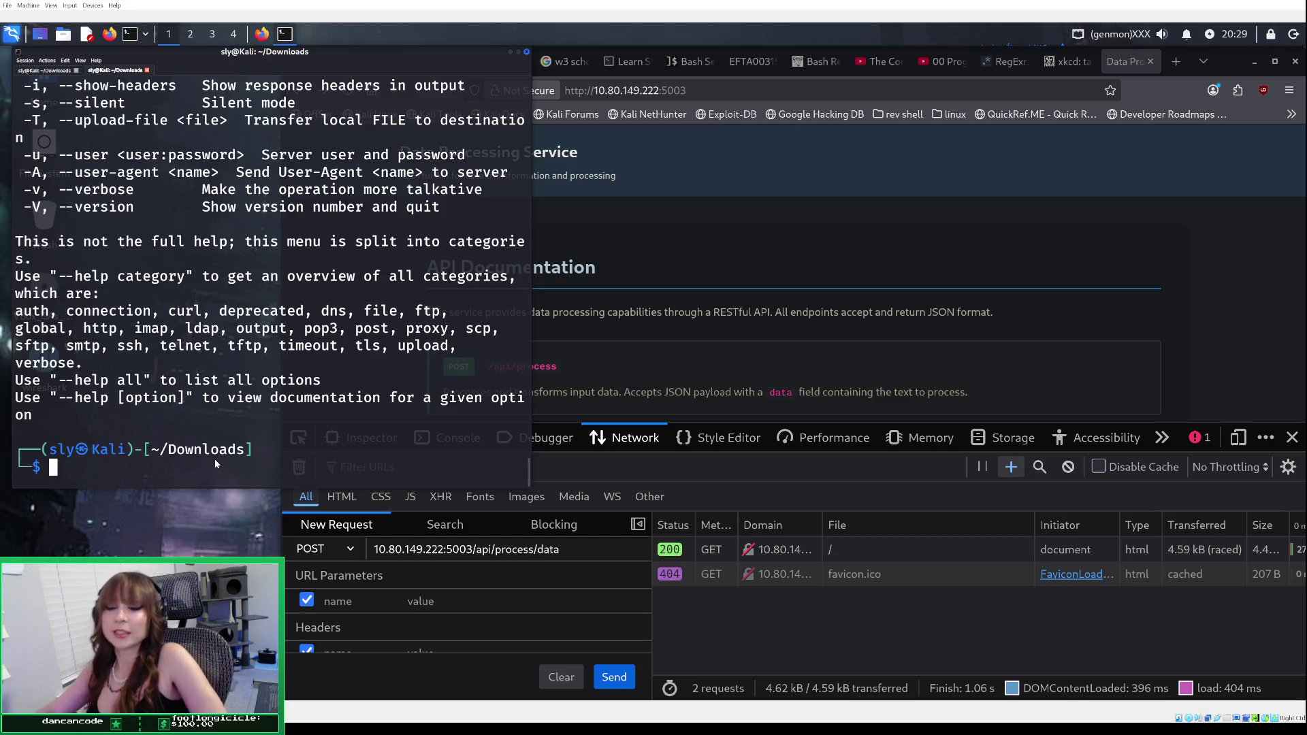
scroll(296, 352, "up", 1)
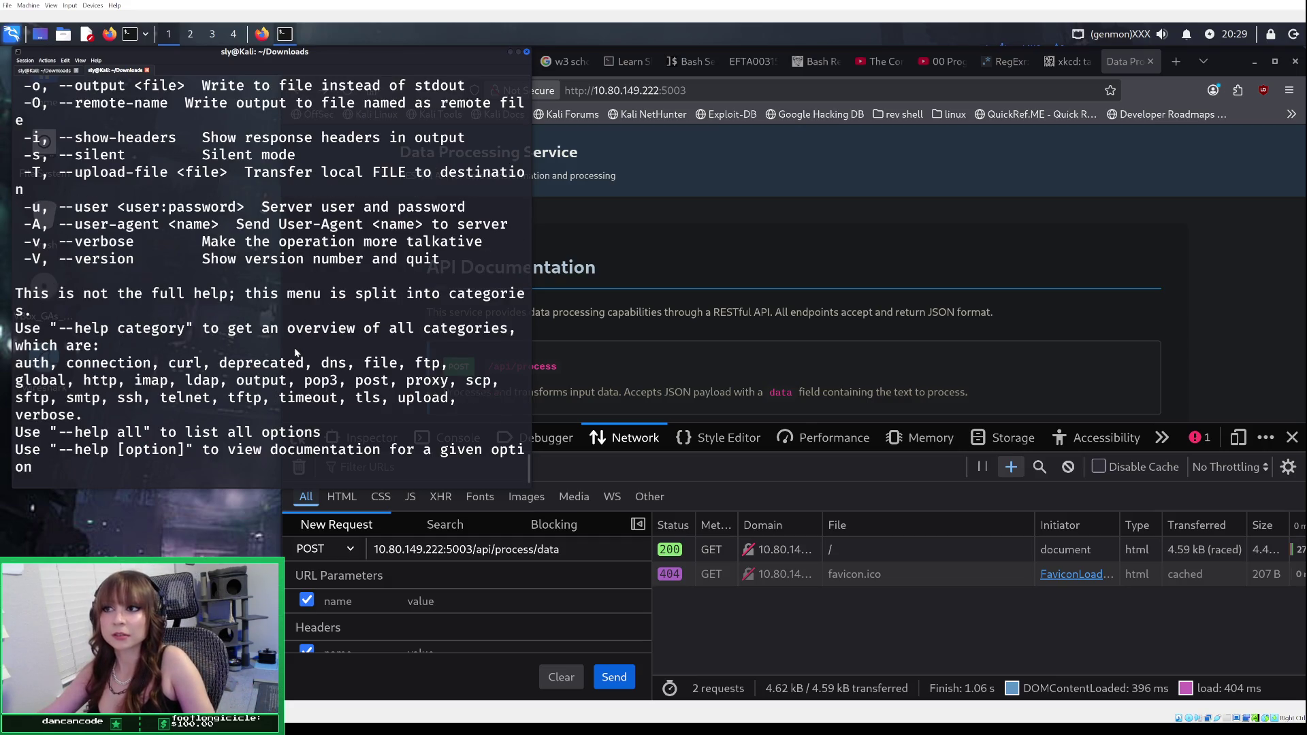
scroll(289, 354, "down", 1)
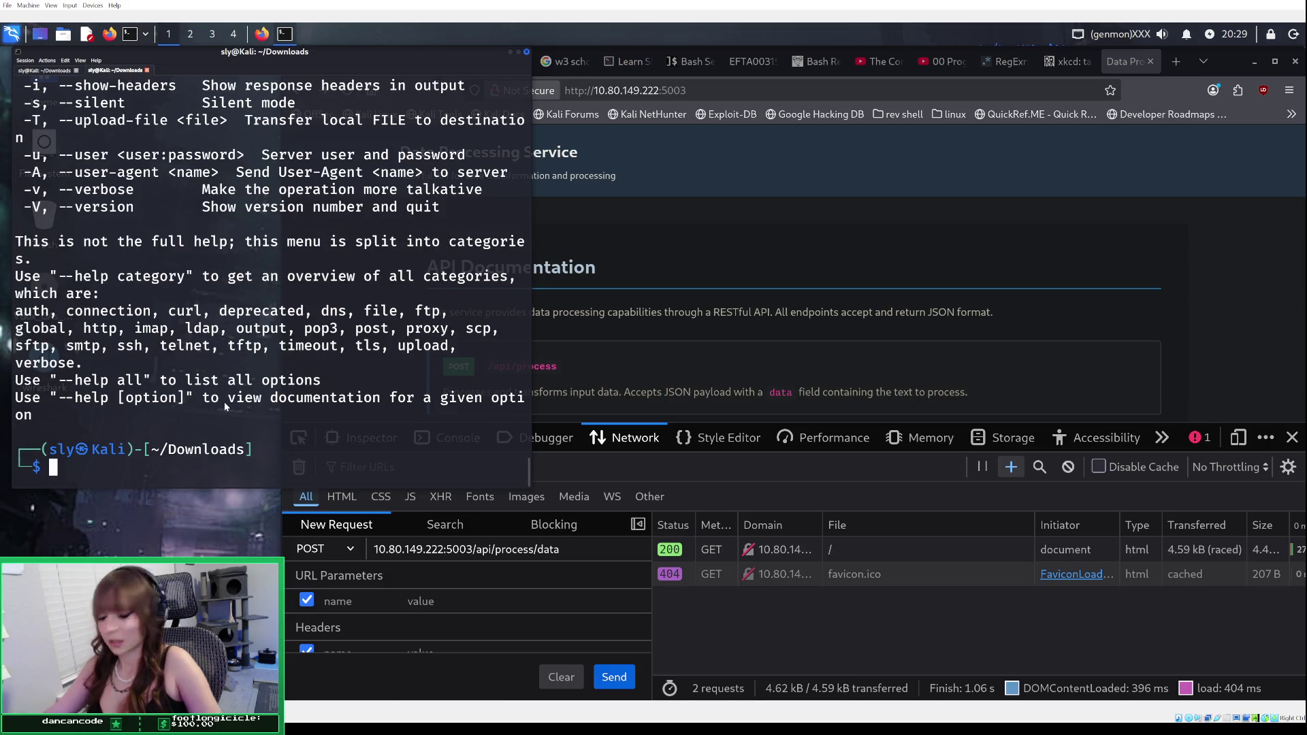
key("Up")
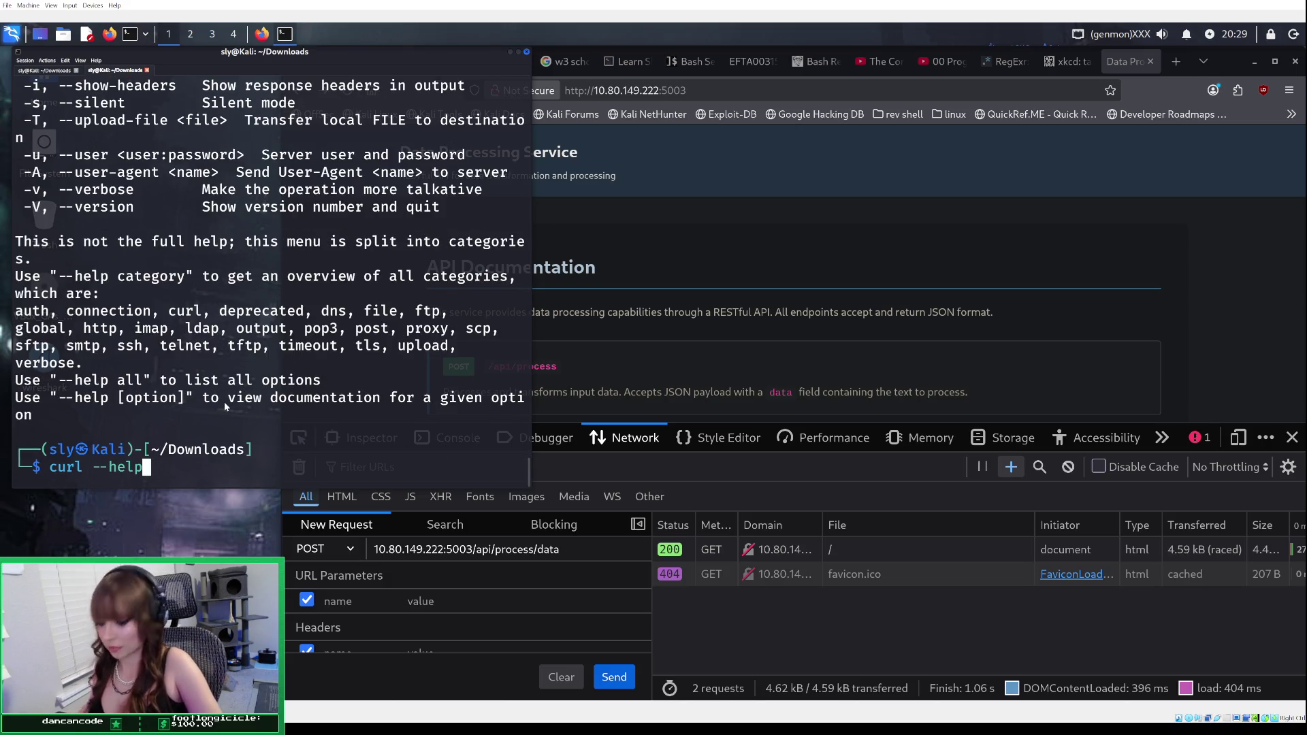
key("Up")
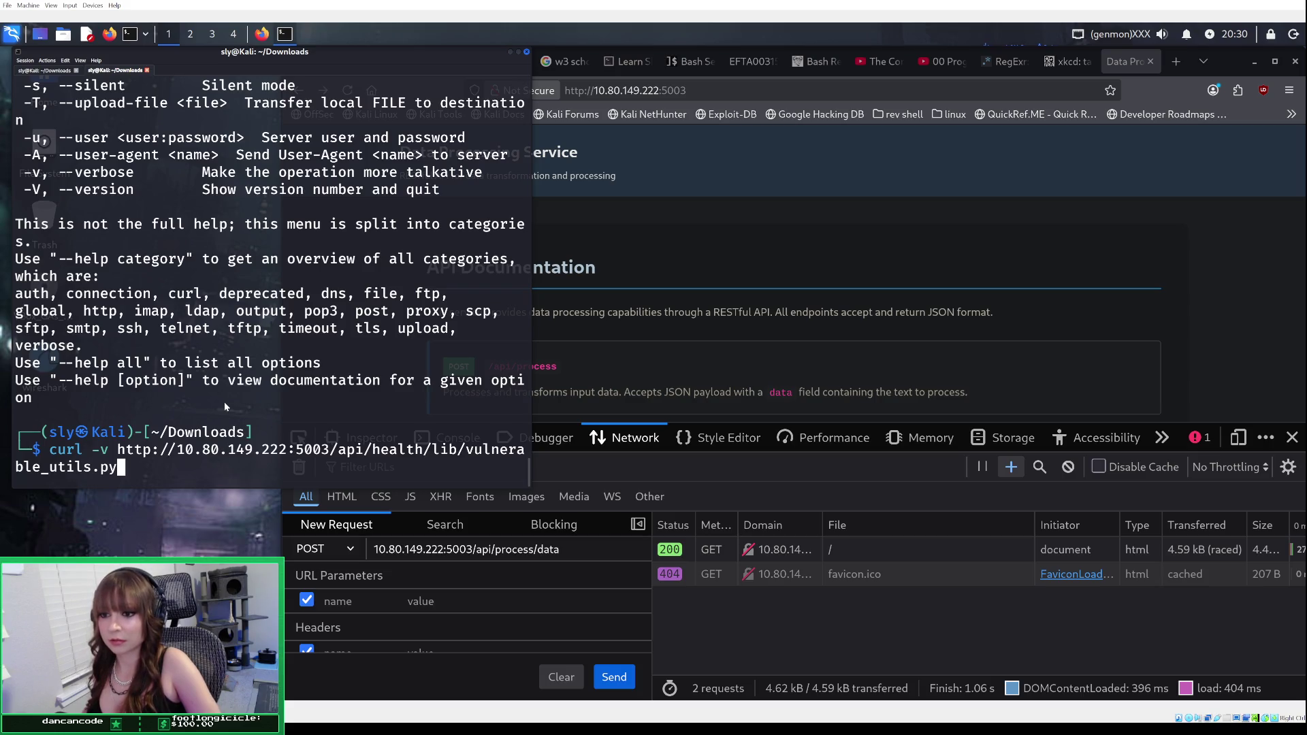
key("Left")
key("Left")
key("Left")
key("Left")
key("Left")
key("Left")
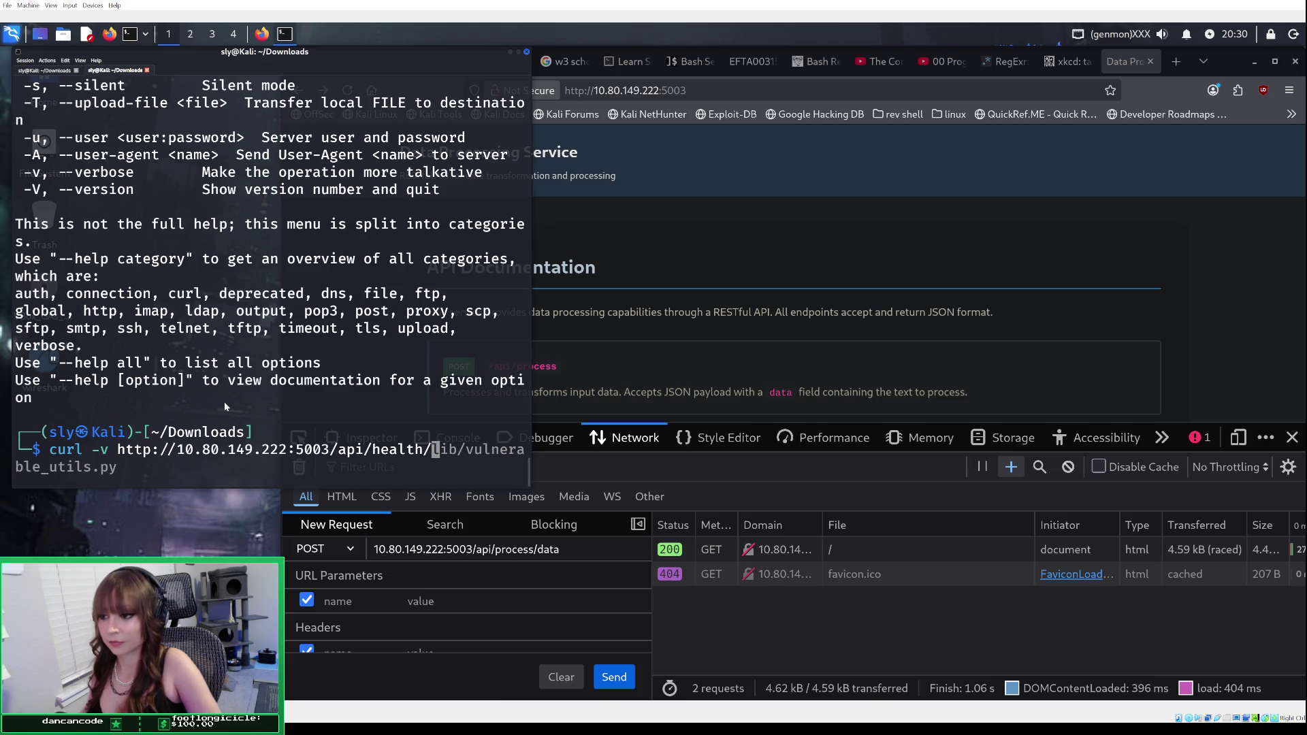
key("Left")
key("Left")
key("Left")
key("Left")
key("Left")
key("Left")
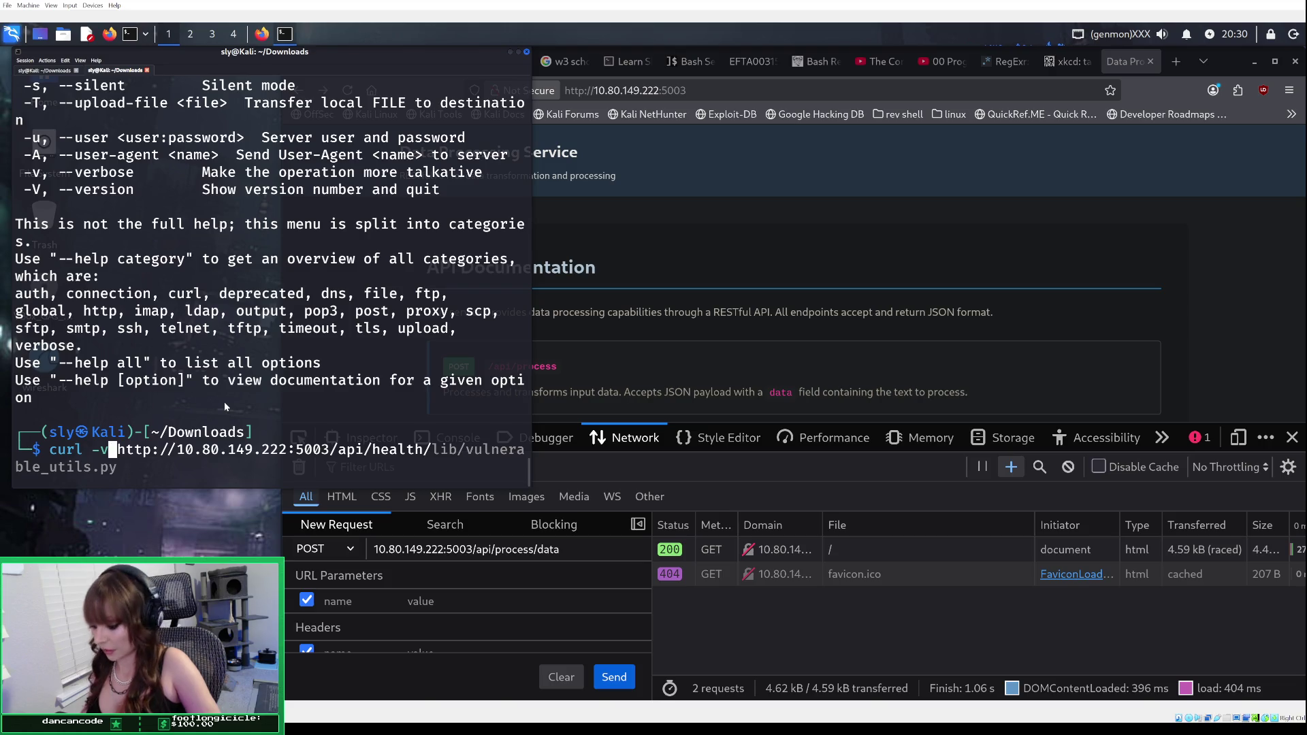
key("Up")
key("Return")
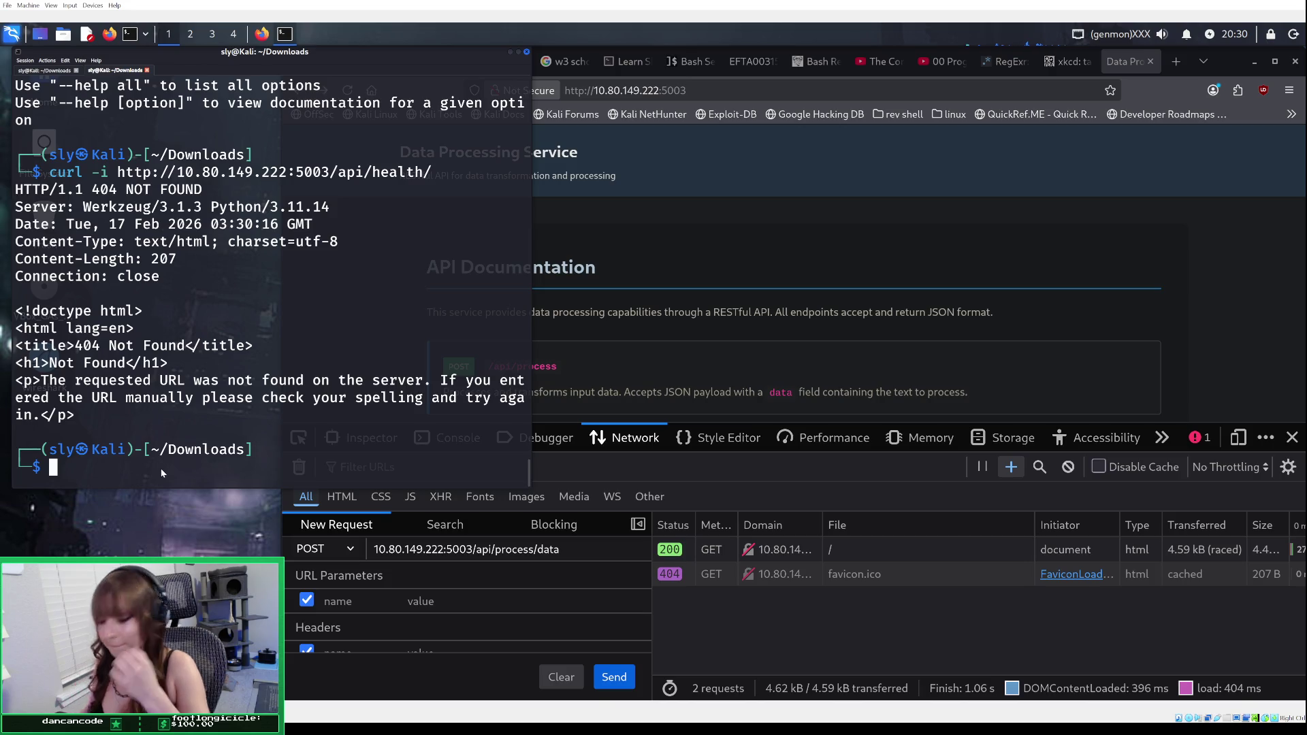
- Cut api/health/ from the recalled URL and request the service's root page
key("Up")
key("Left")
key("Left")
key("Left")
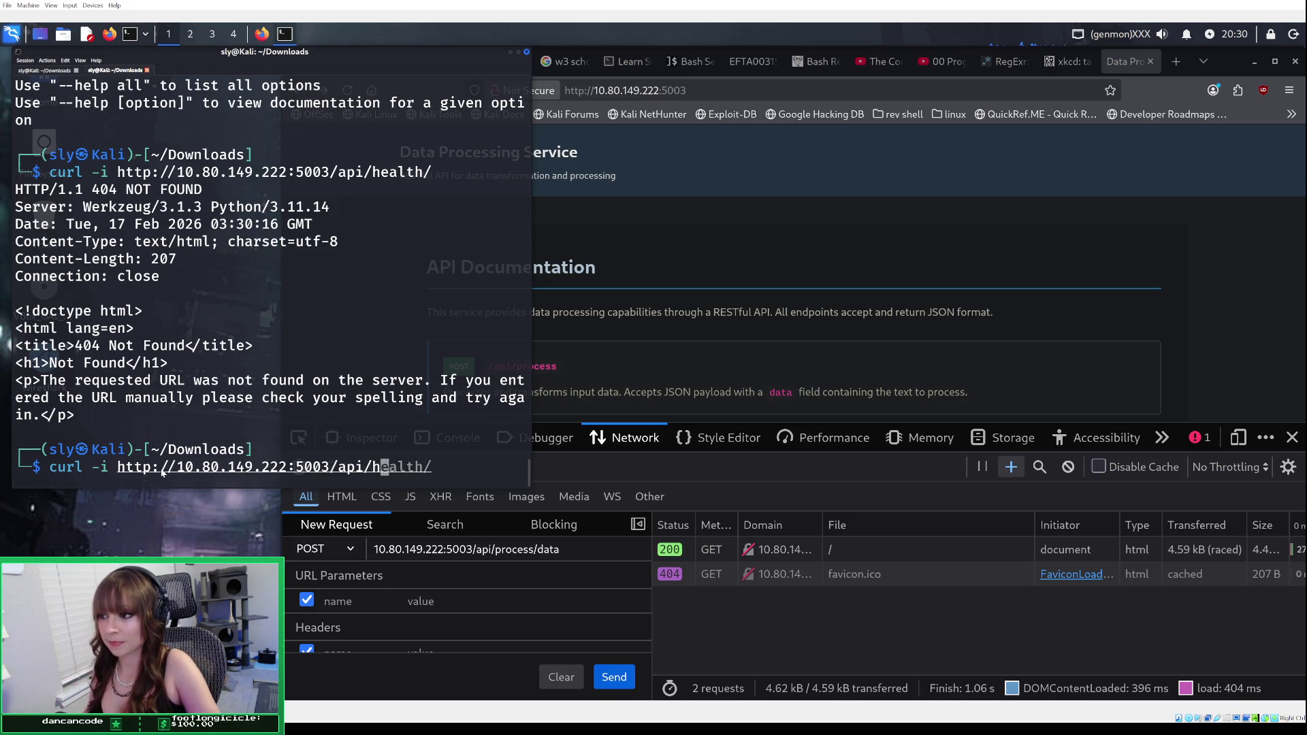
key("Left")
key("ctrl+k")
key("Return")
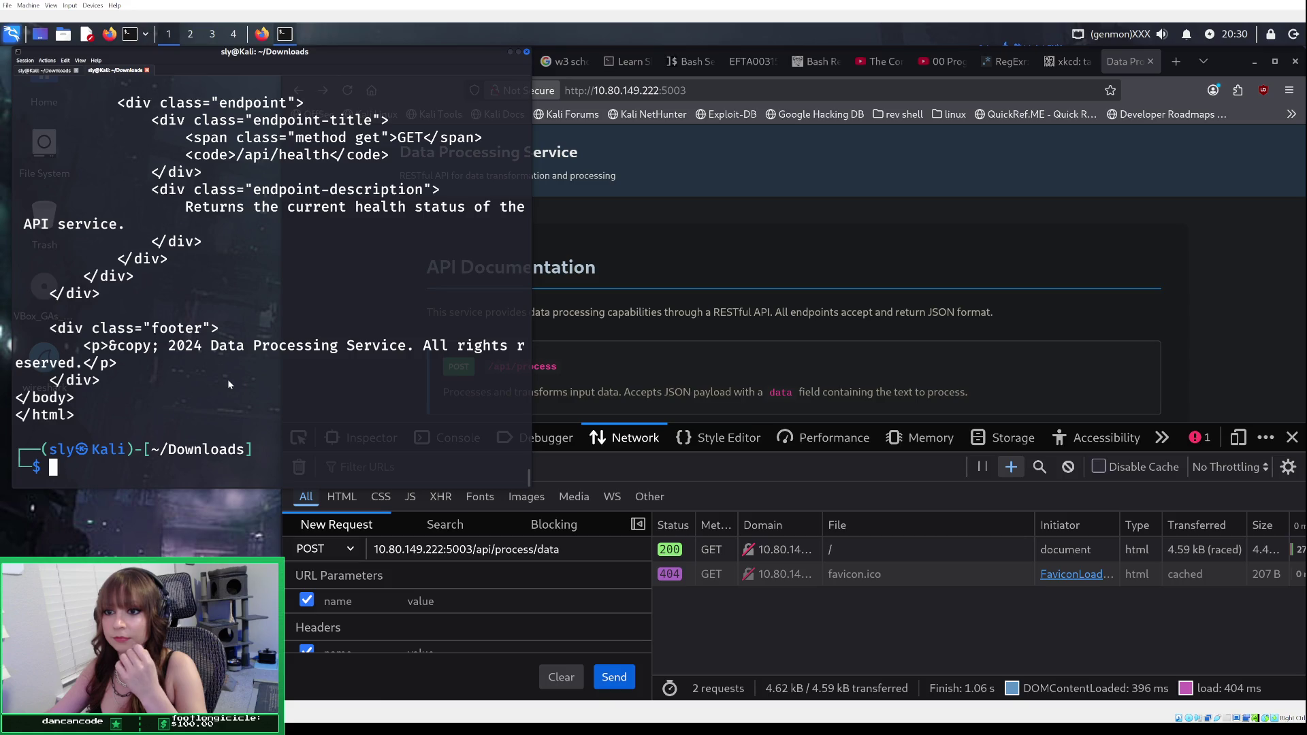
- Scroll through the root page's API Documentation HTML down to the GET /api/health entry
scroll(227, 379, "up", 4)
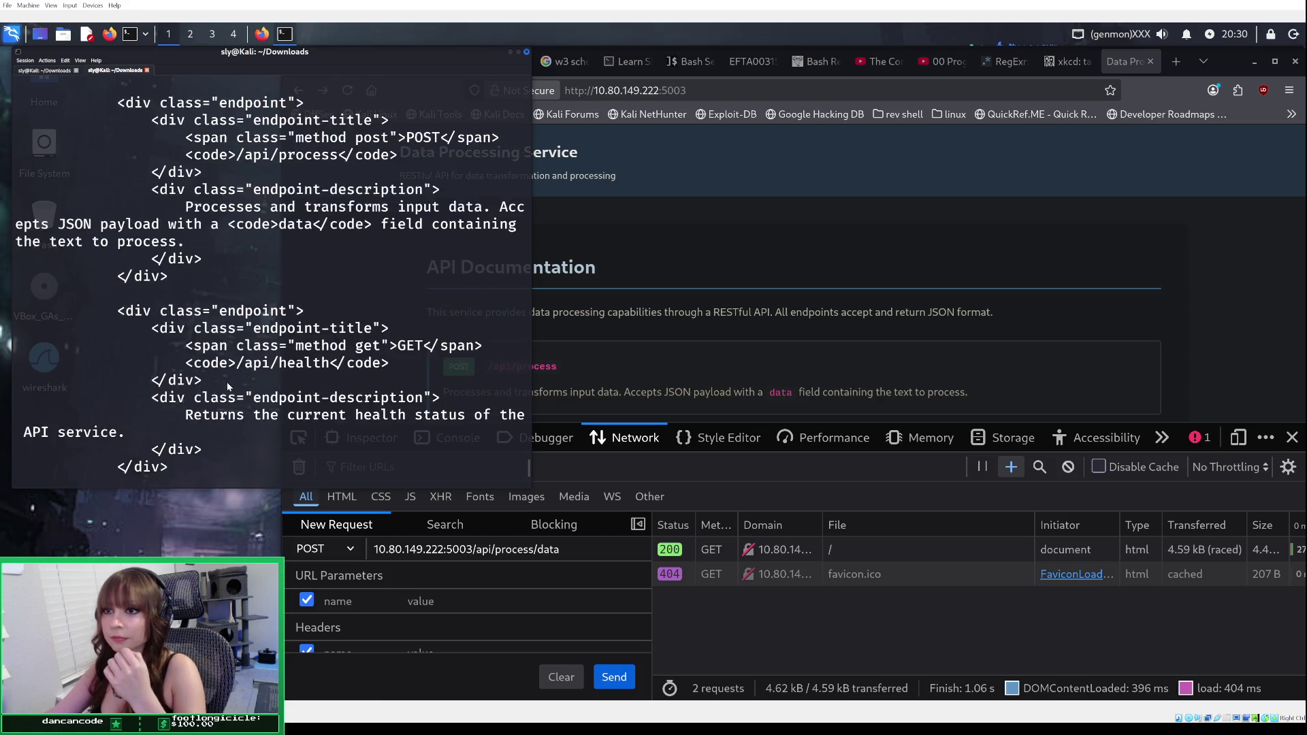
scroll(229, 386, "up", 13)
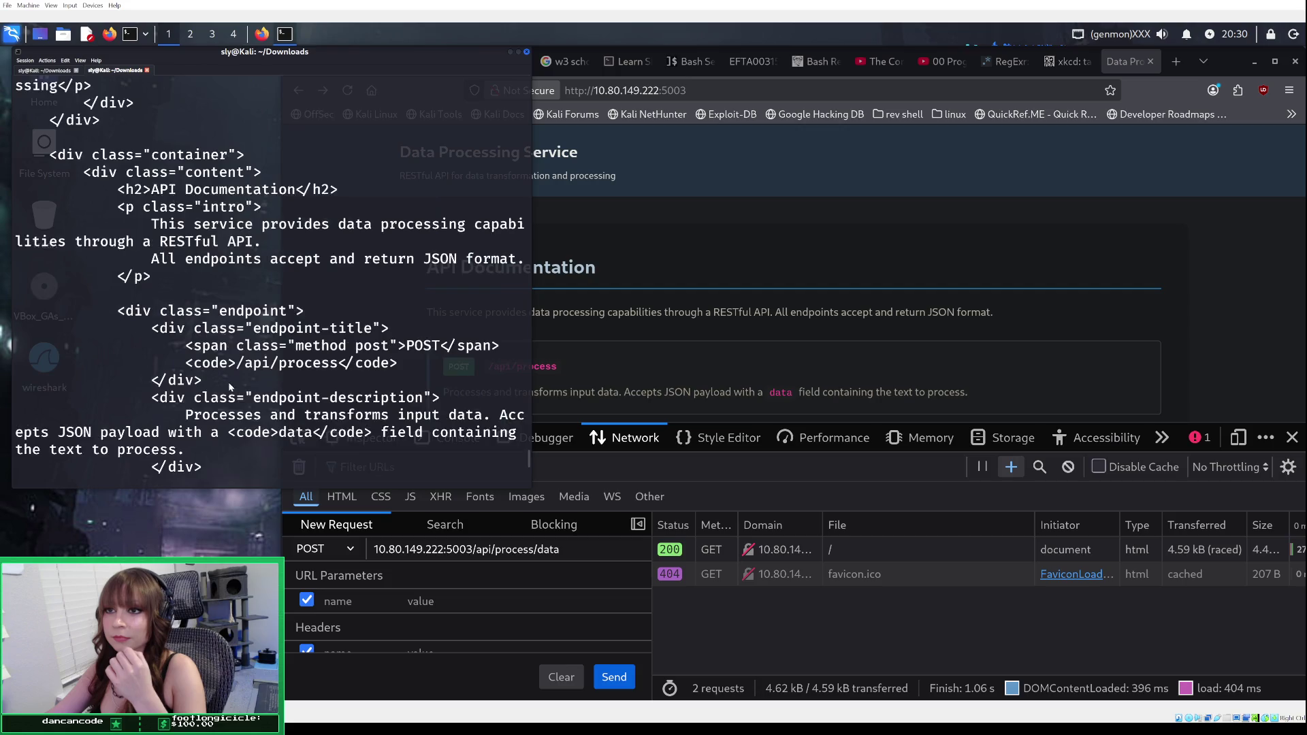
scroll(230, 385, "up", 1)
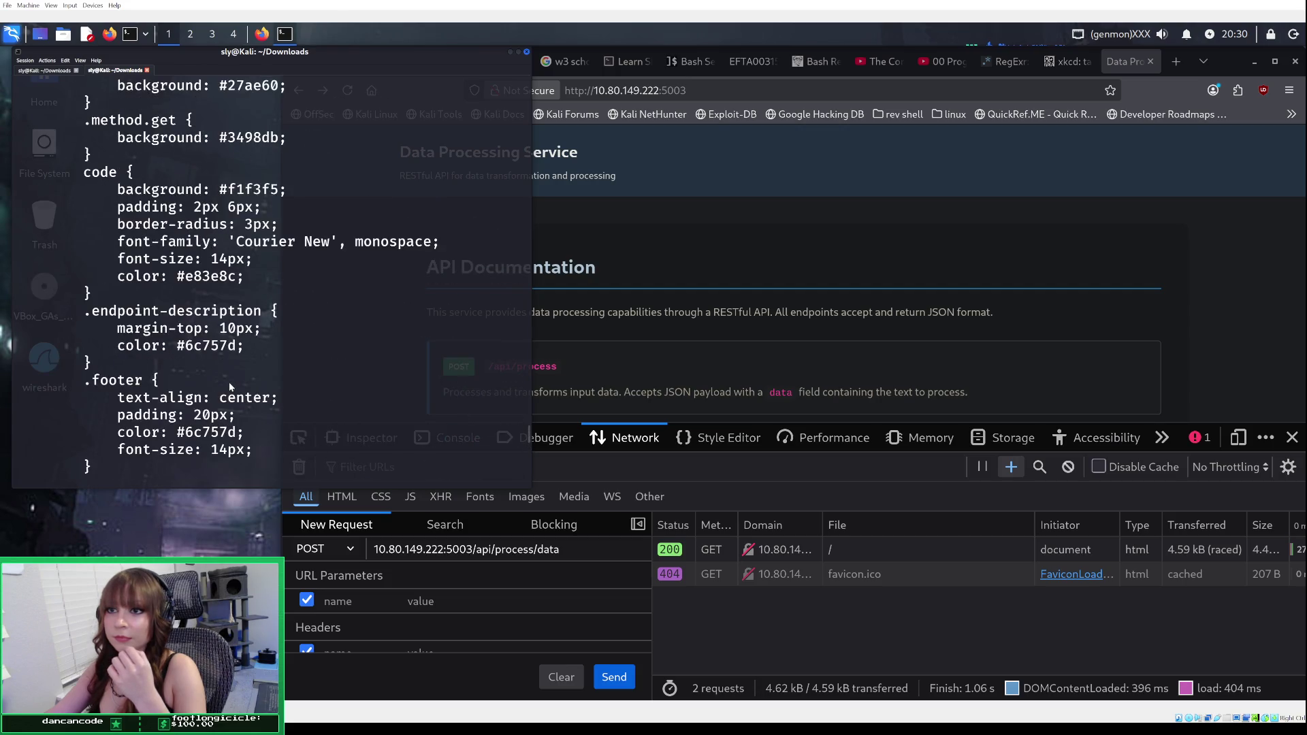
scroll(230, 386, "up", 10)
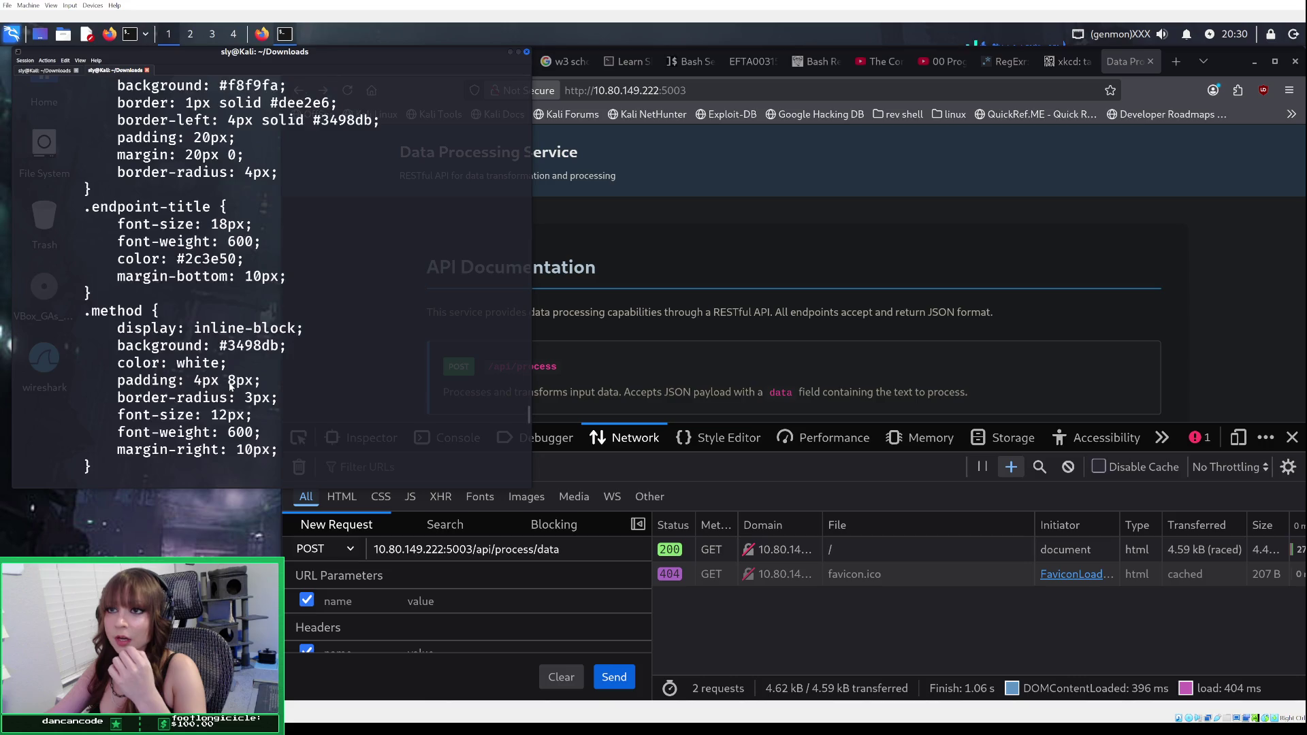
scroll(229, 388, "up", 20)
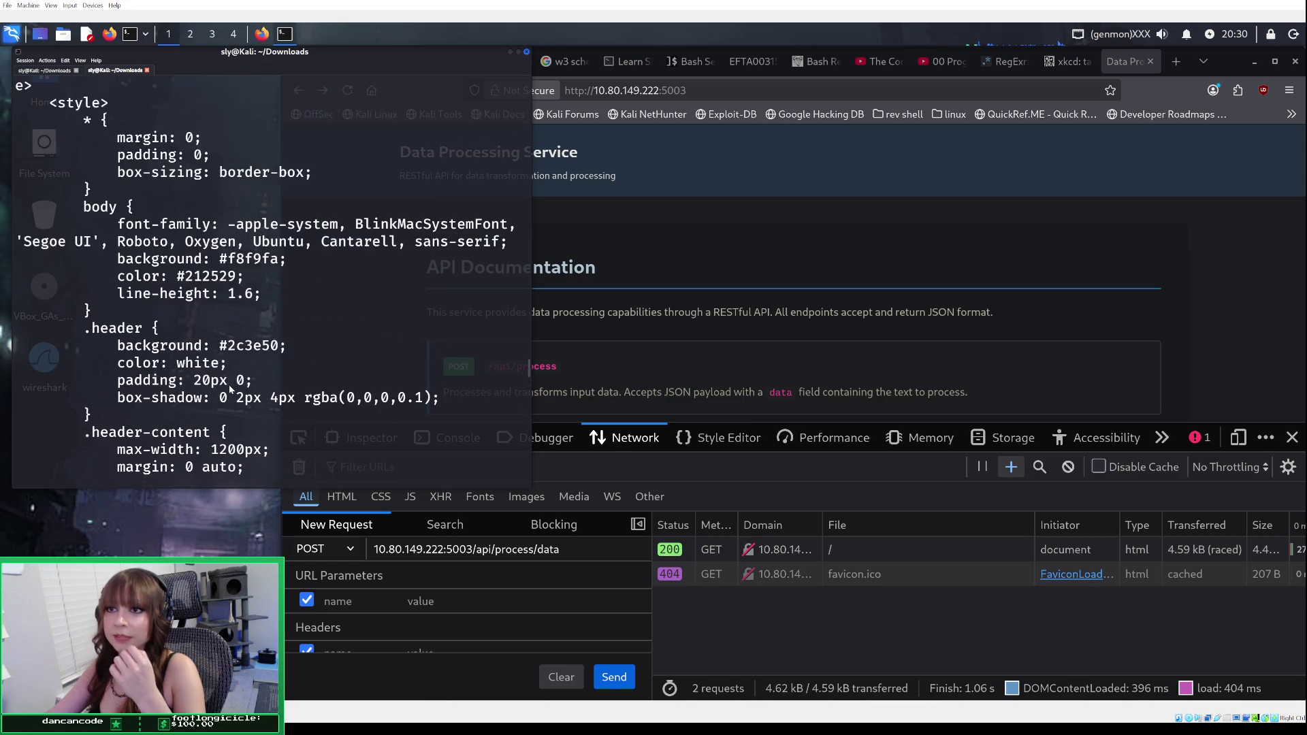
scroll(229, 385, "up", 3)
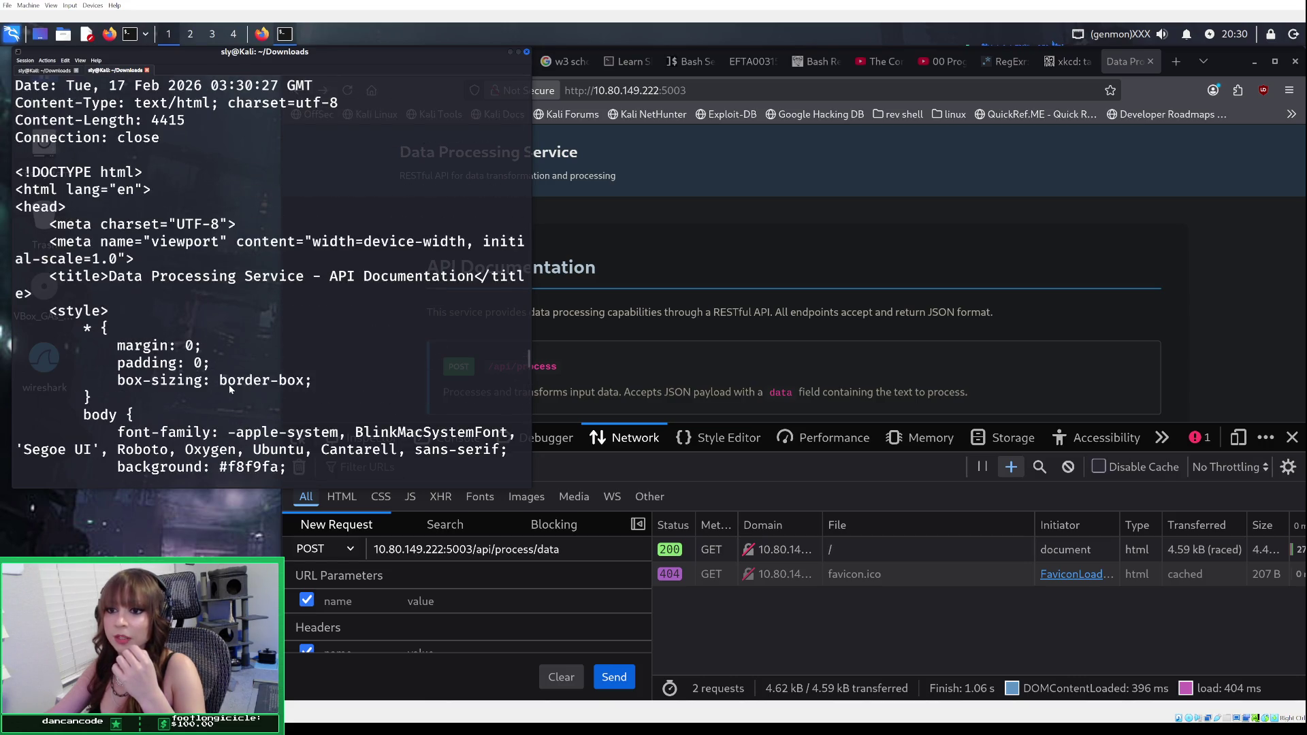
scroll(229, 385, "down", 15)
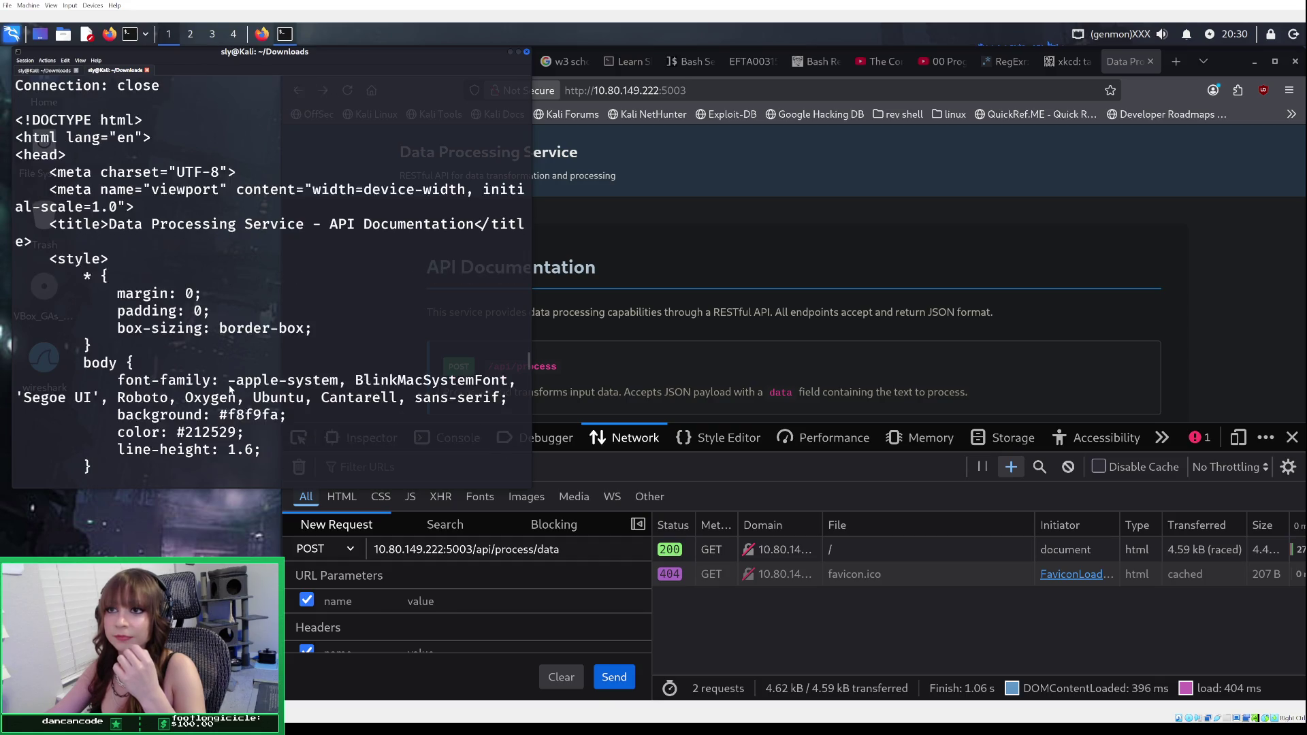
scroll(230, 390, "down", 20)
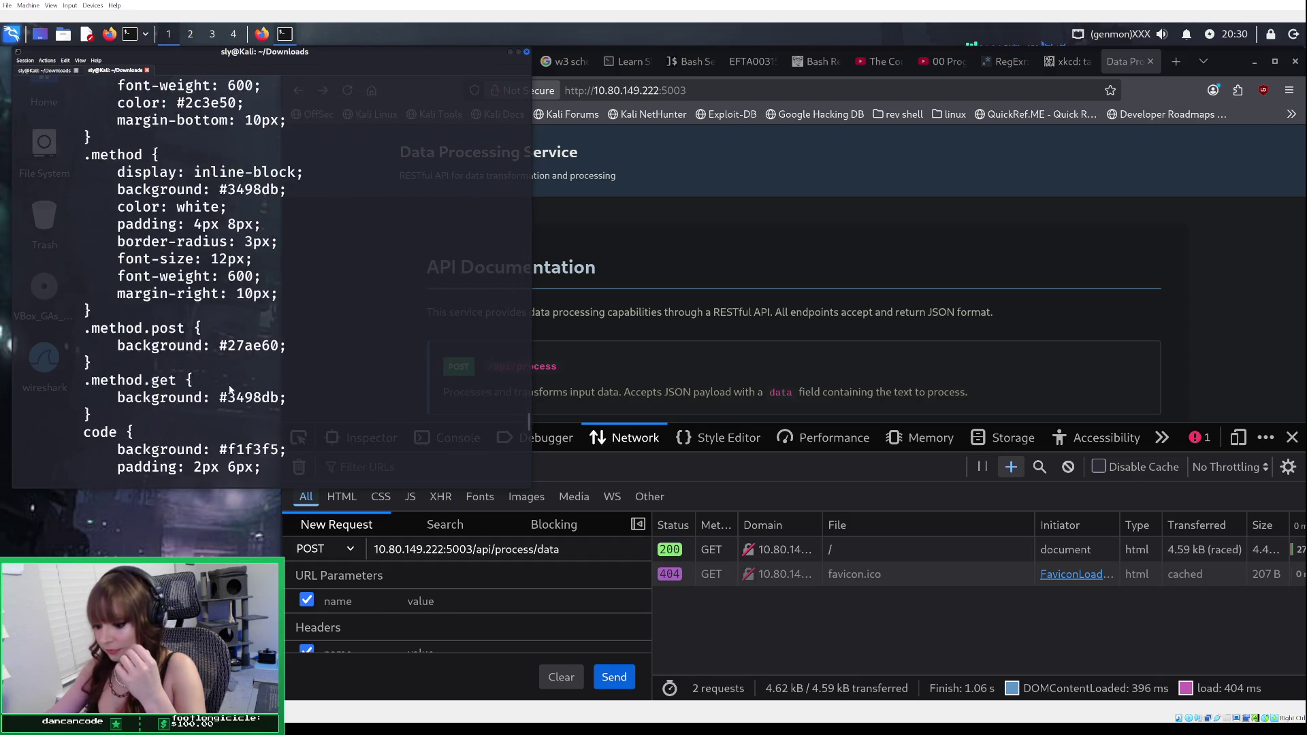
scroll(230, 392, "down", 12)
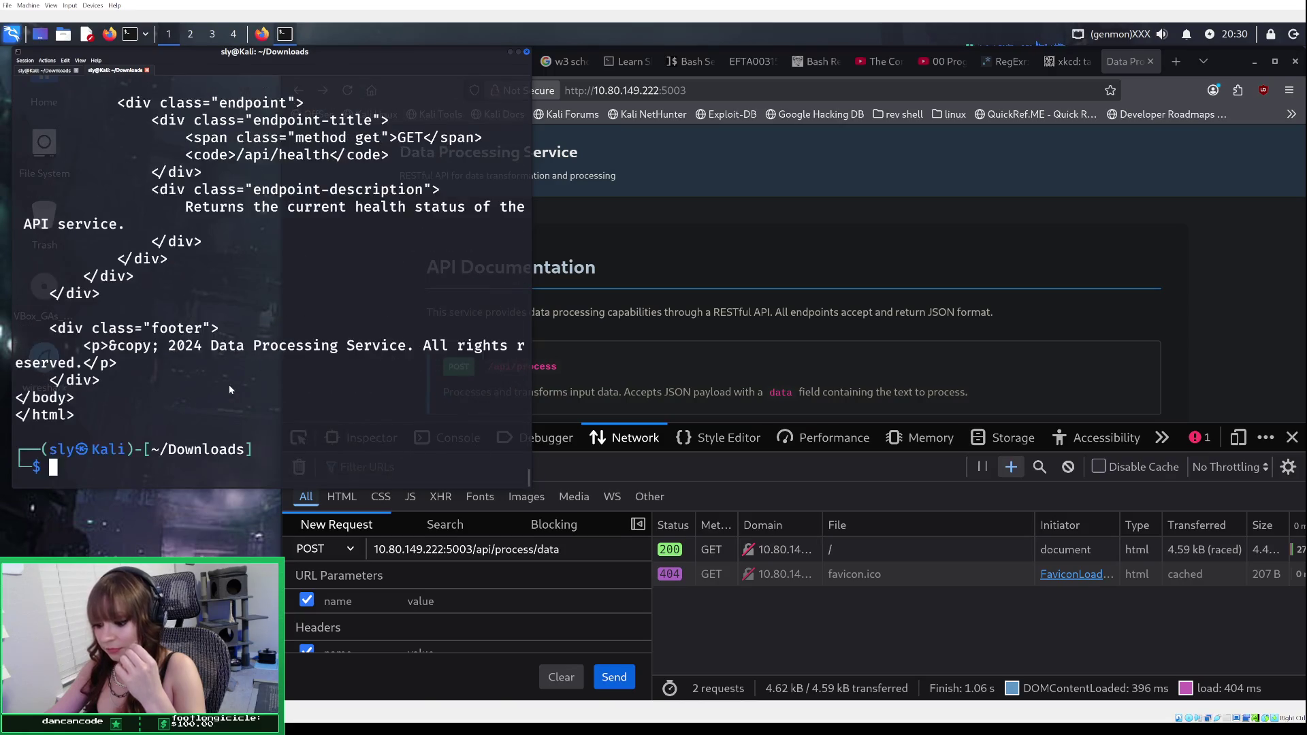
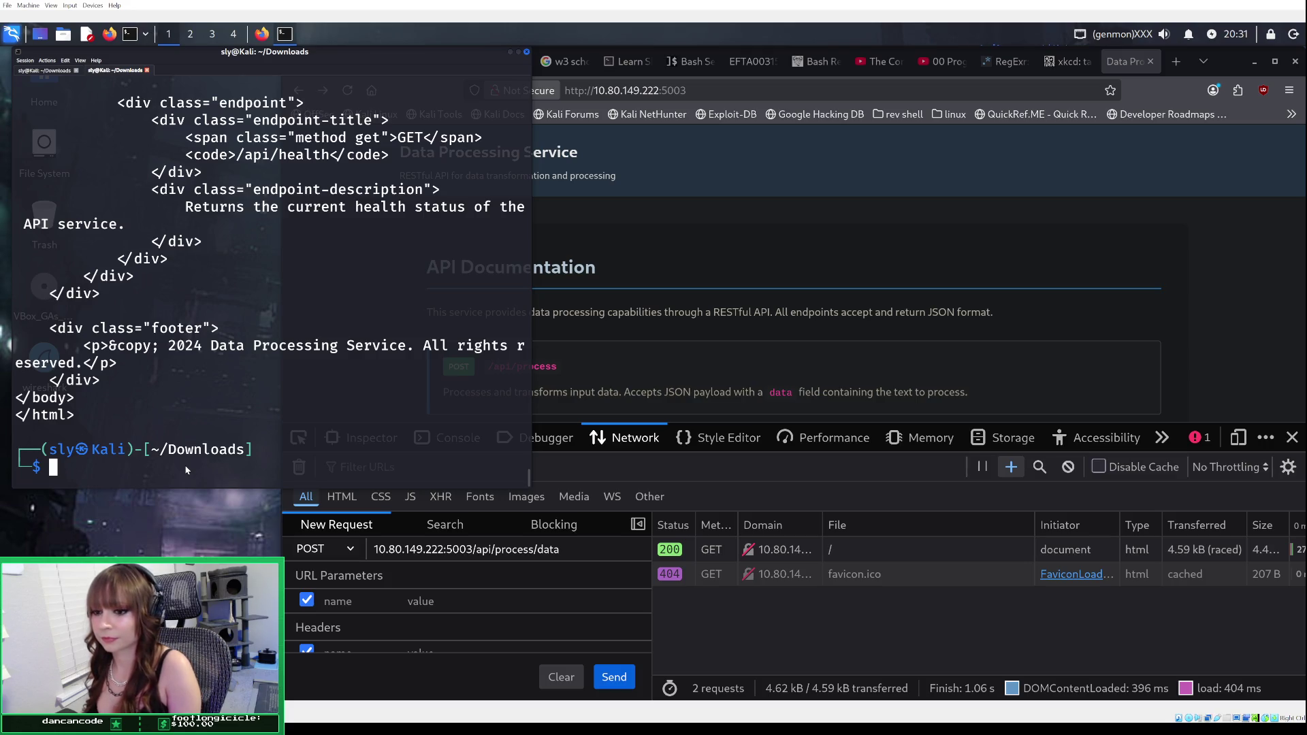
type("curl -i http://10.80.149.222:5003")
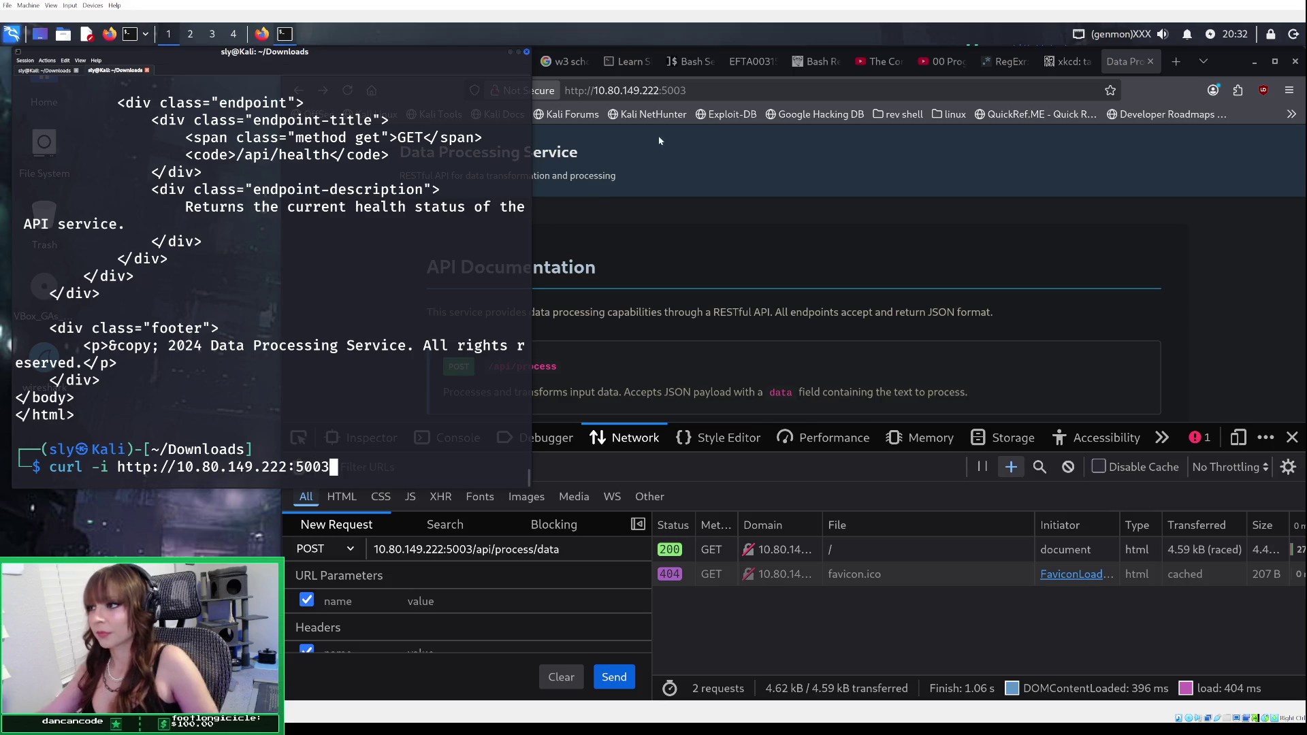
left_click(716, 197)
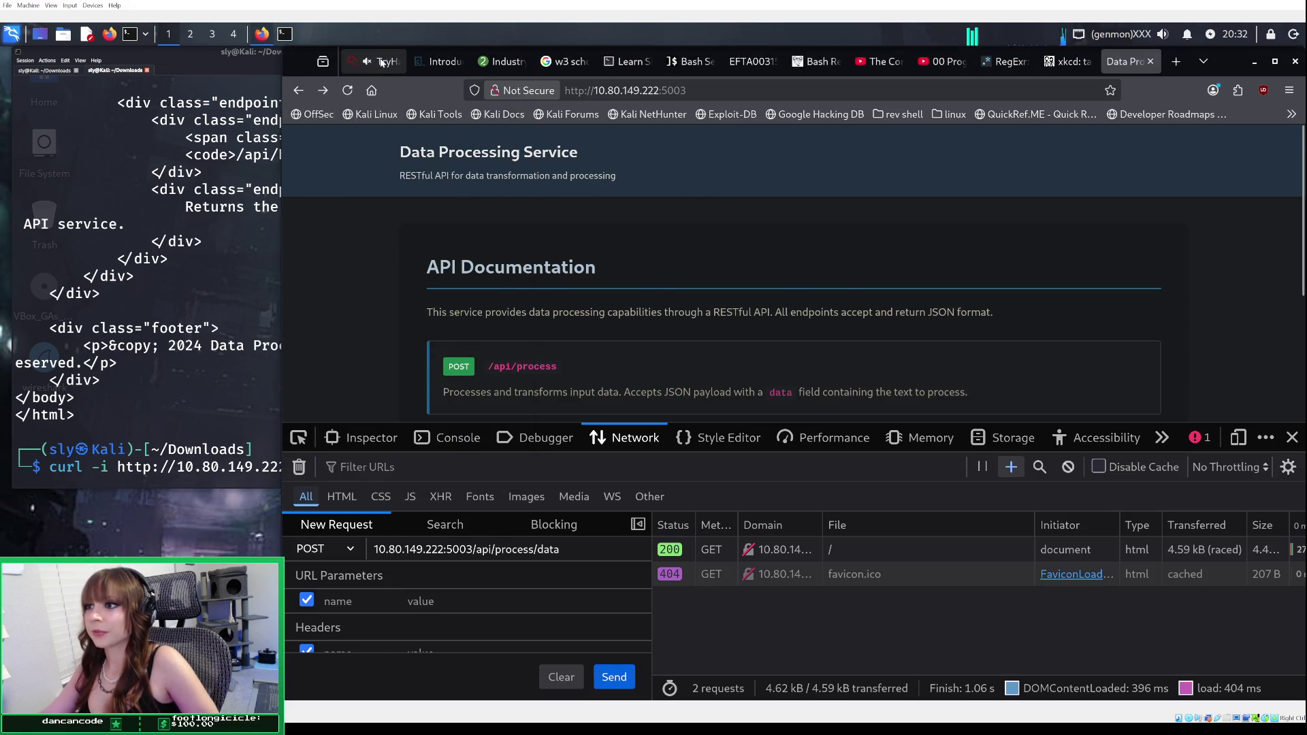
left_click(380, 62)
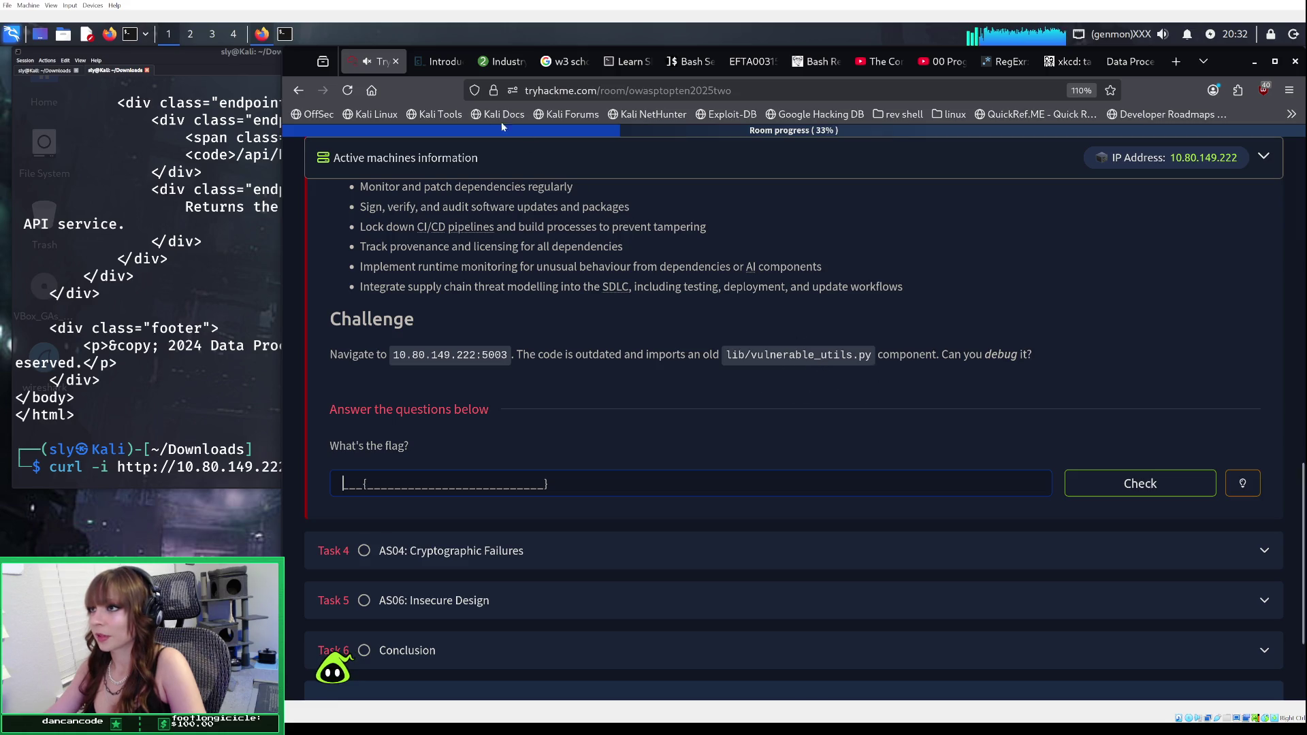
left_click(1124, 63)
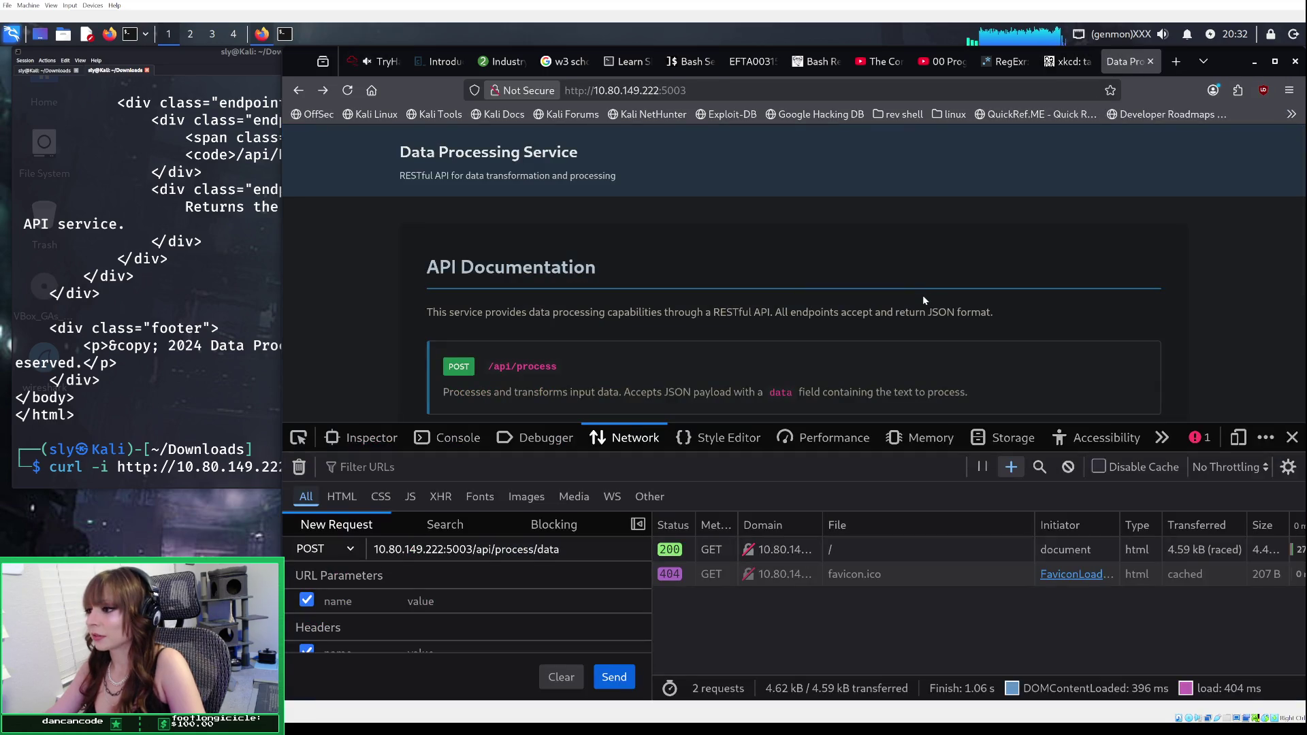
scroll(924, 300, "down", 2)
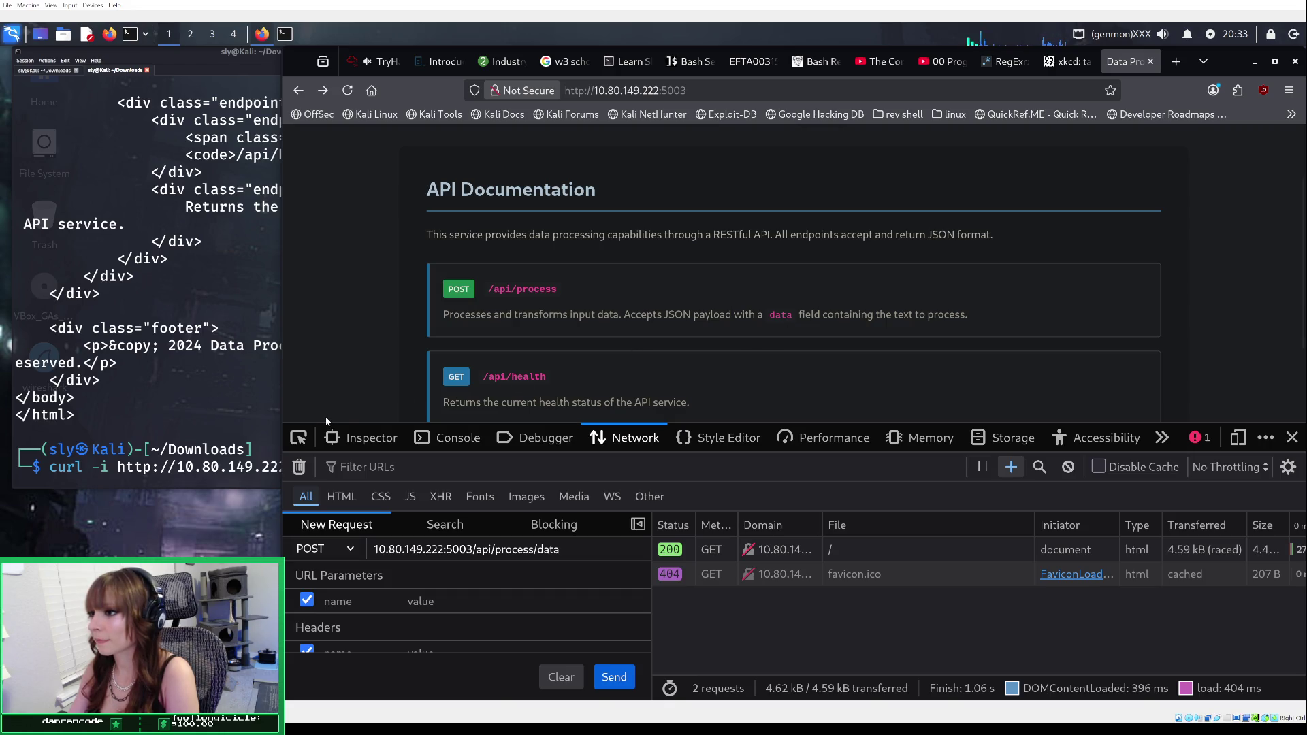
left_click(205, 463)
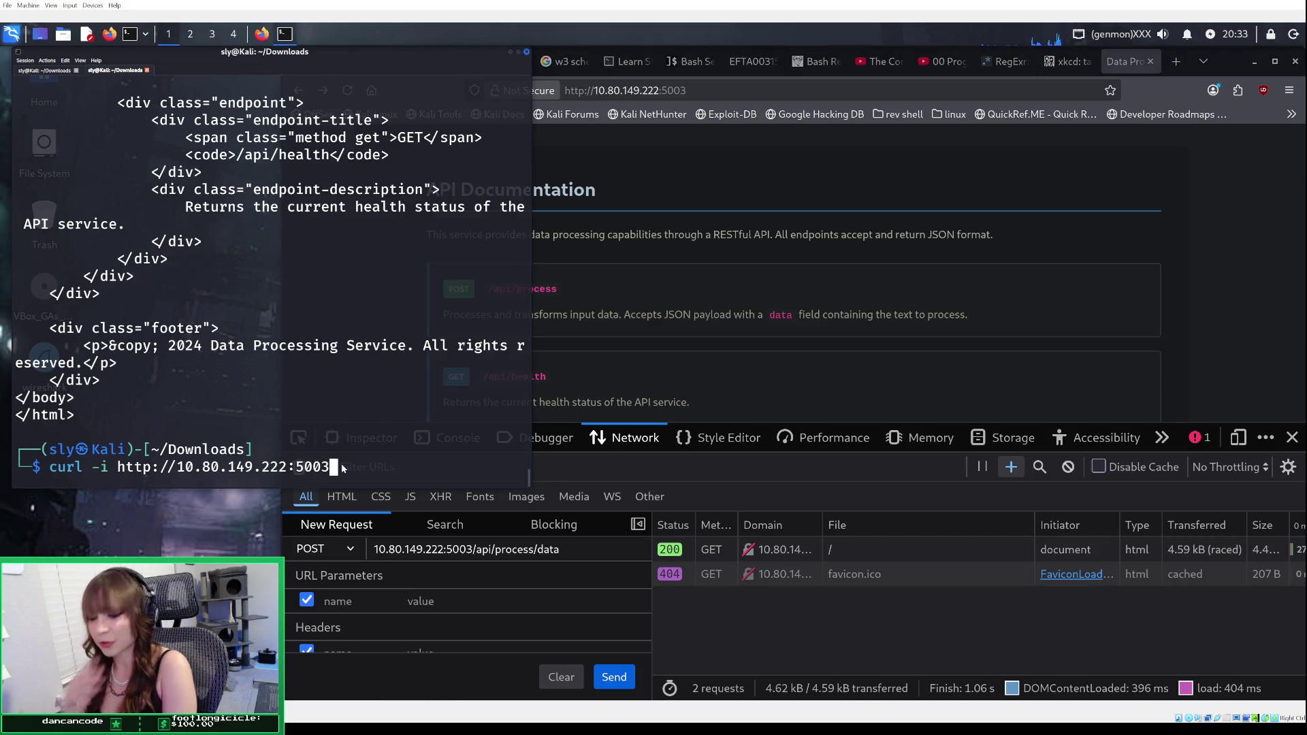
key("Left")
key("Left")
key("Left")
key("Left")
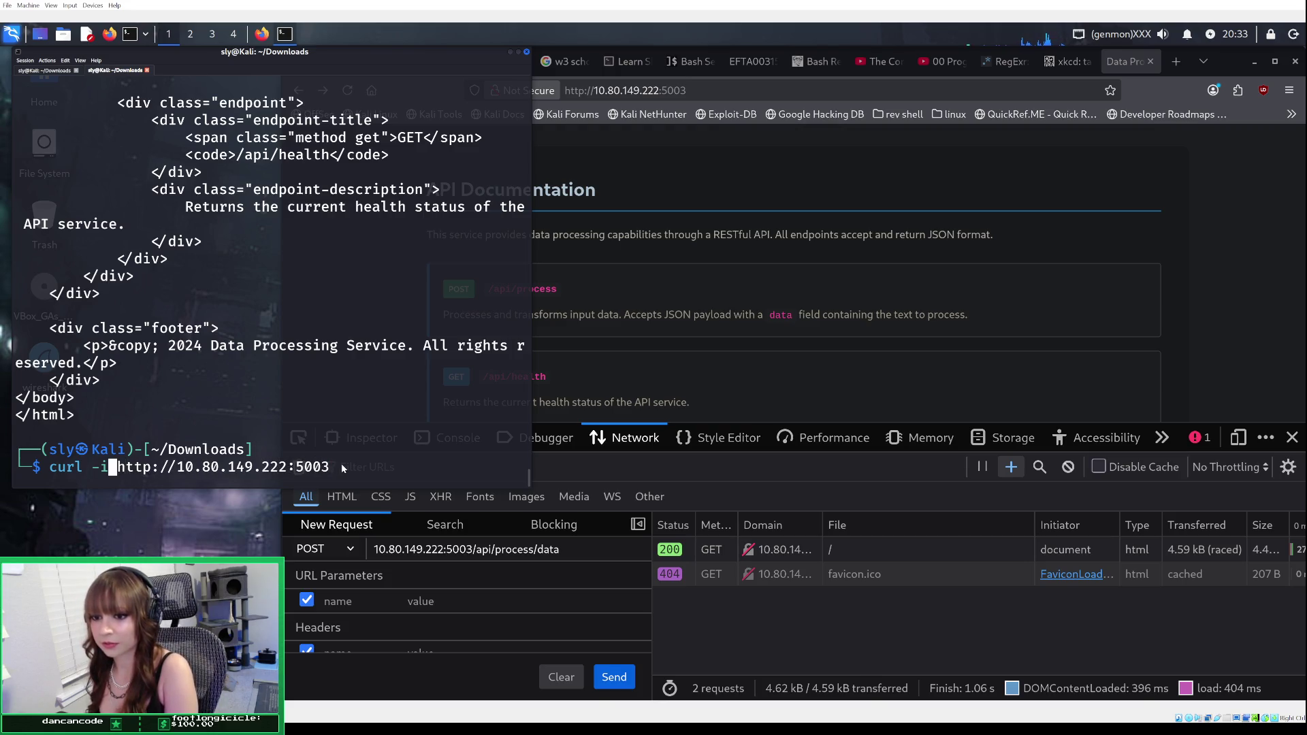
key("BackSpace")
type("X ")
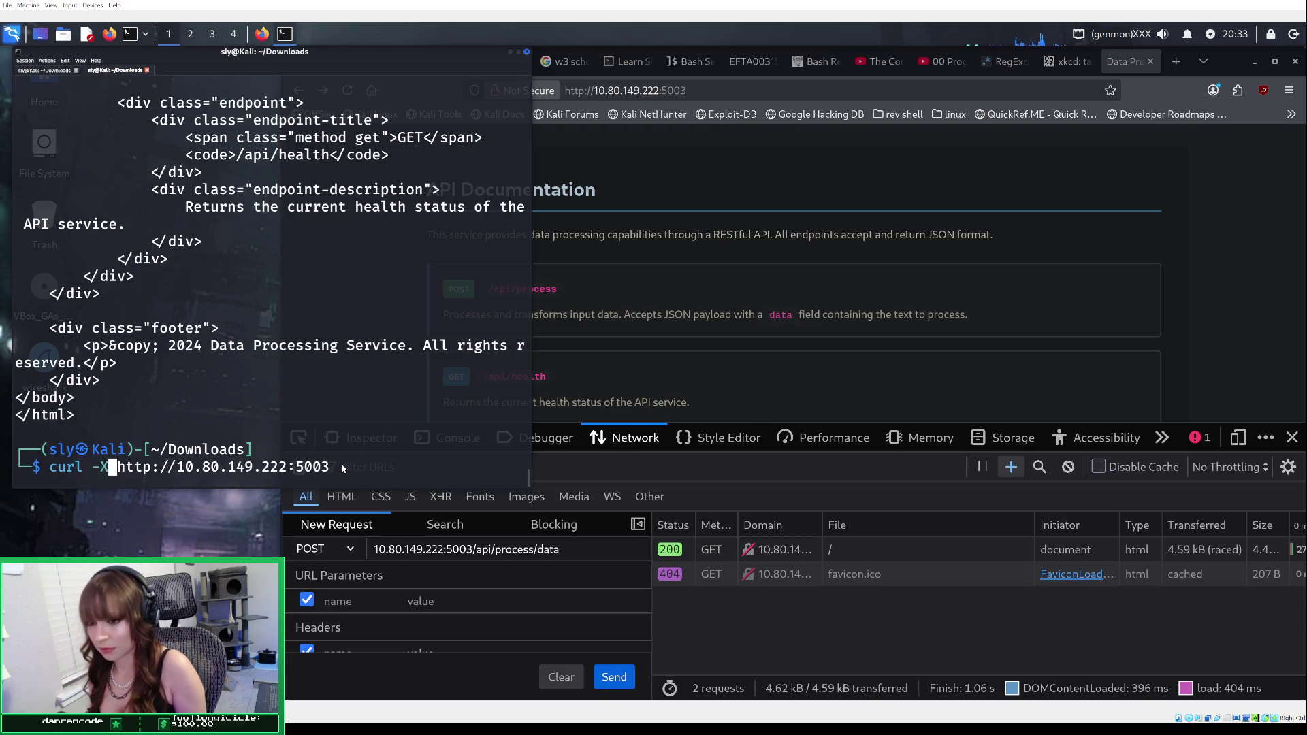
type("PO")
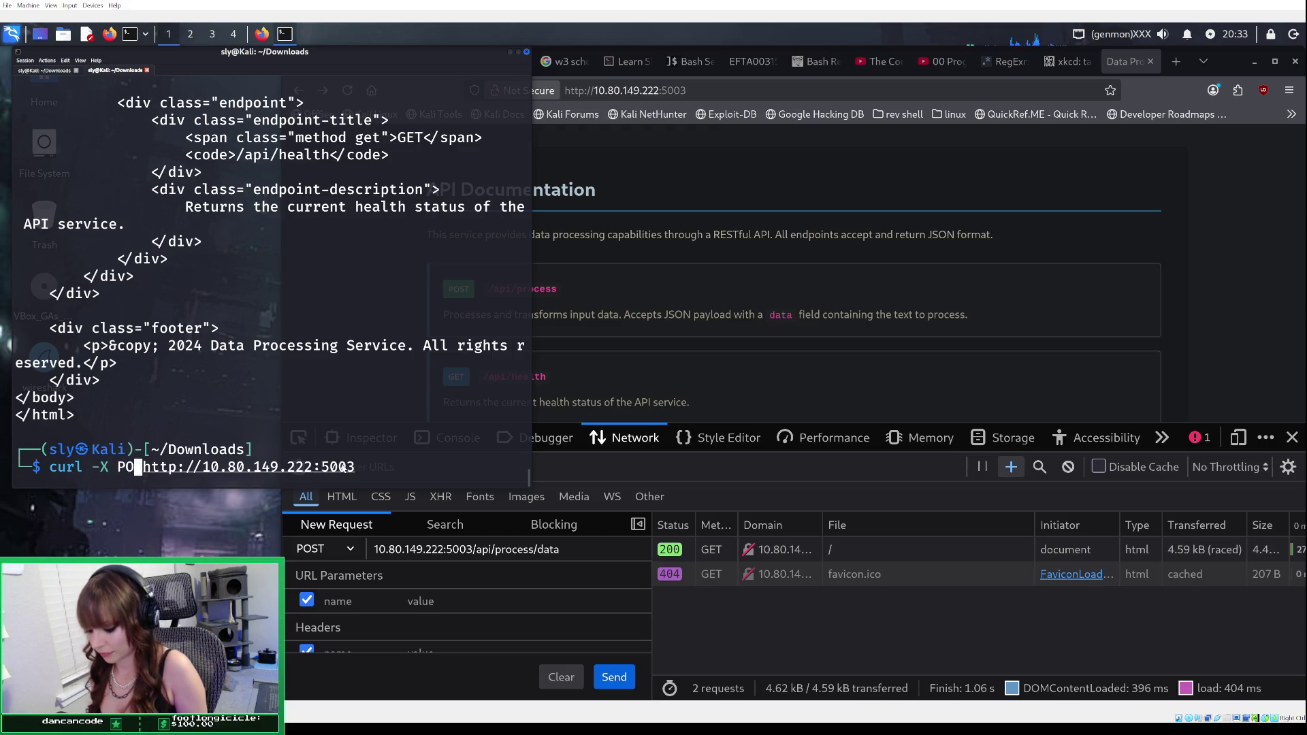
type("ST")
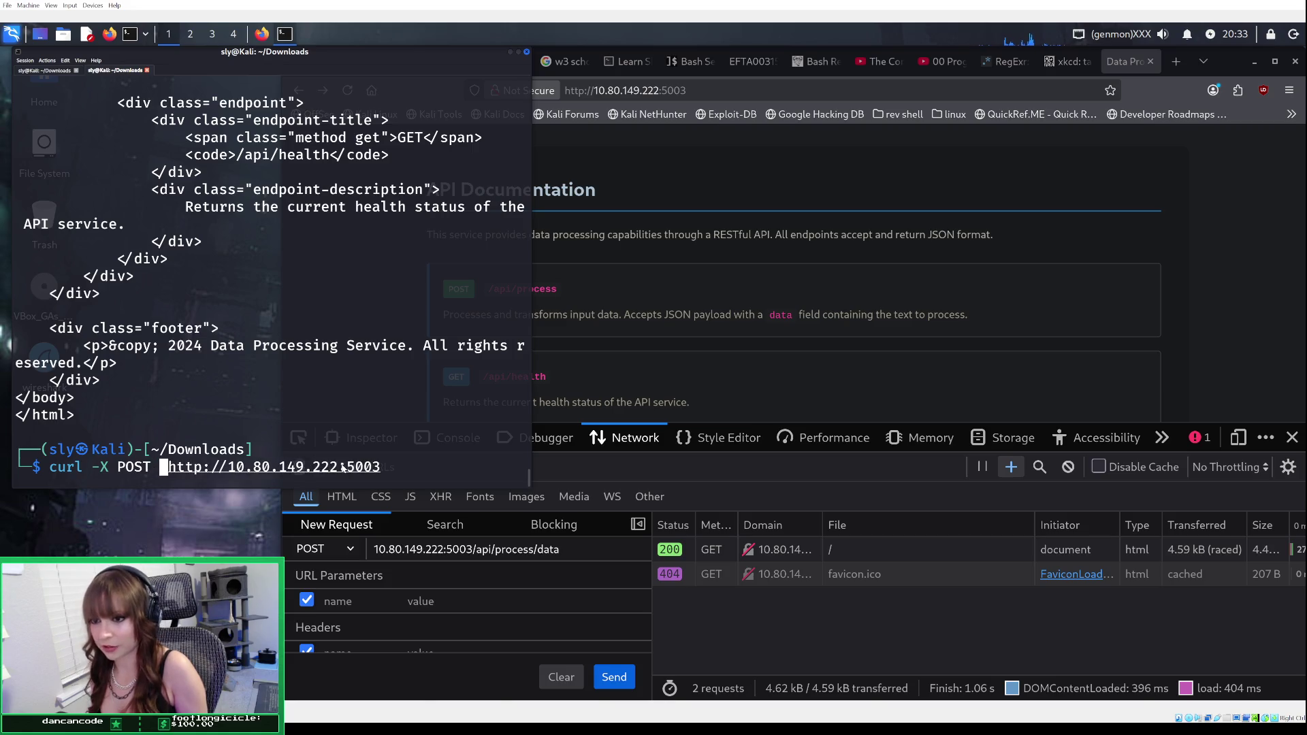
key("Return")
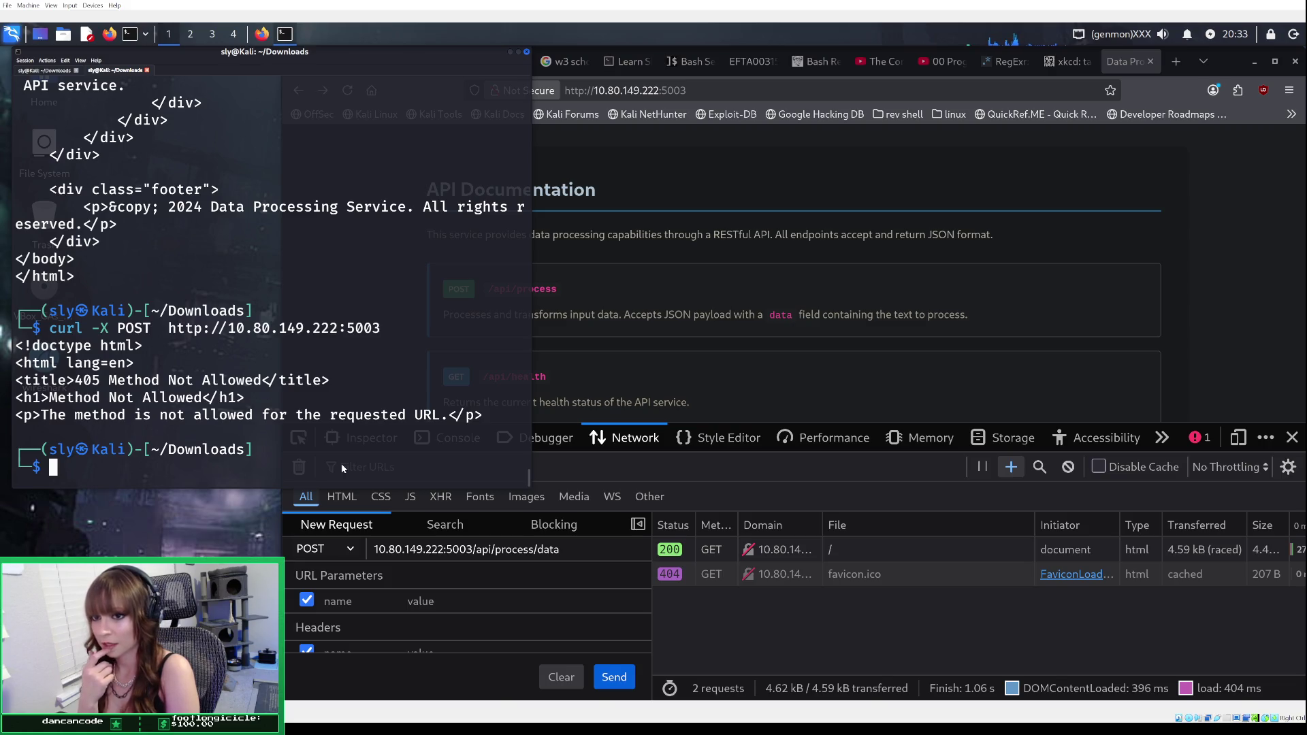
- POST to /api/process instead, which returns a 415 error requiring application/json Content-Type
key("Up")
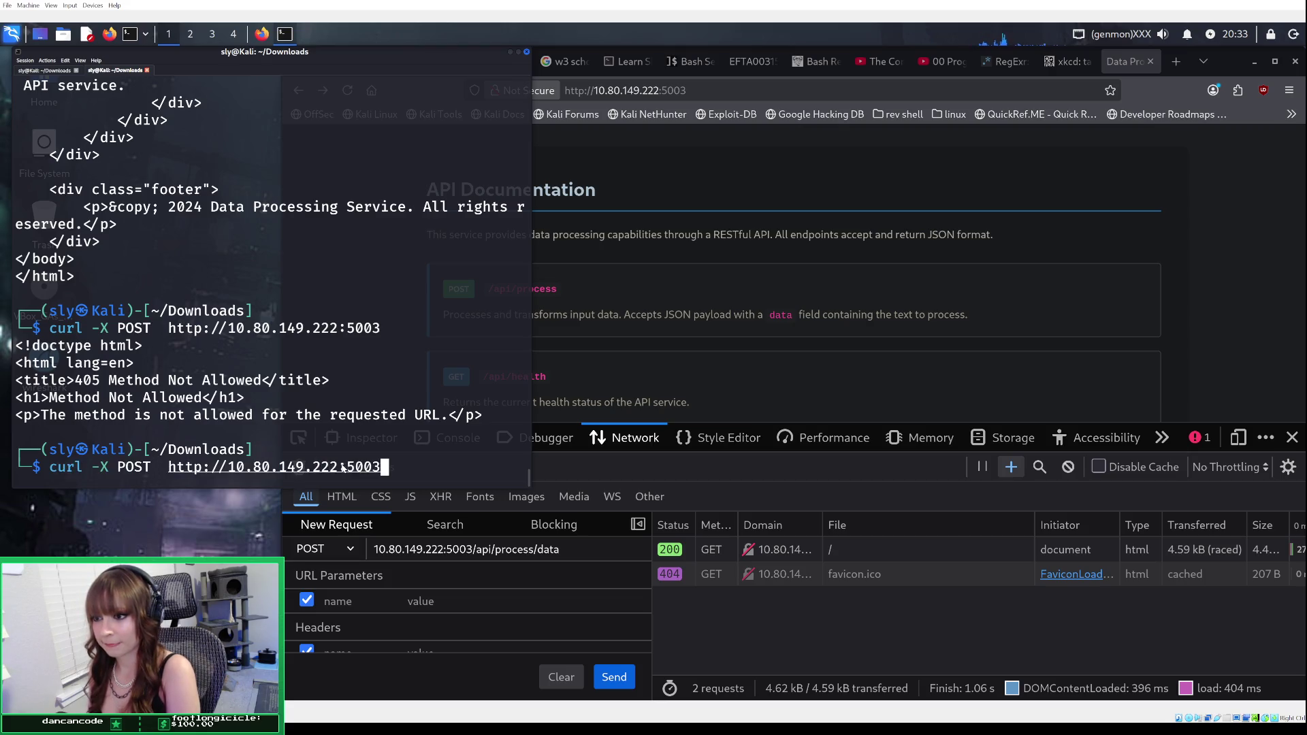
type("/")
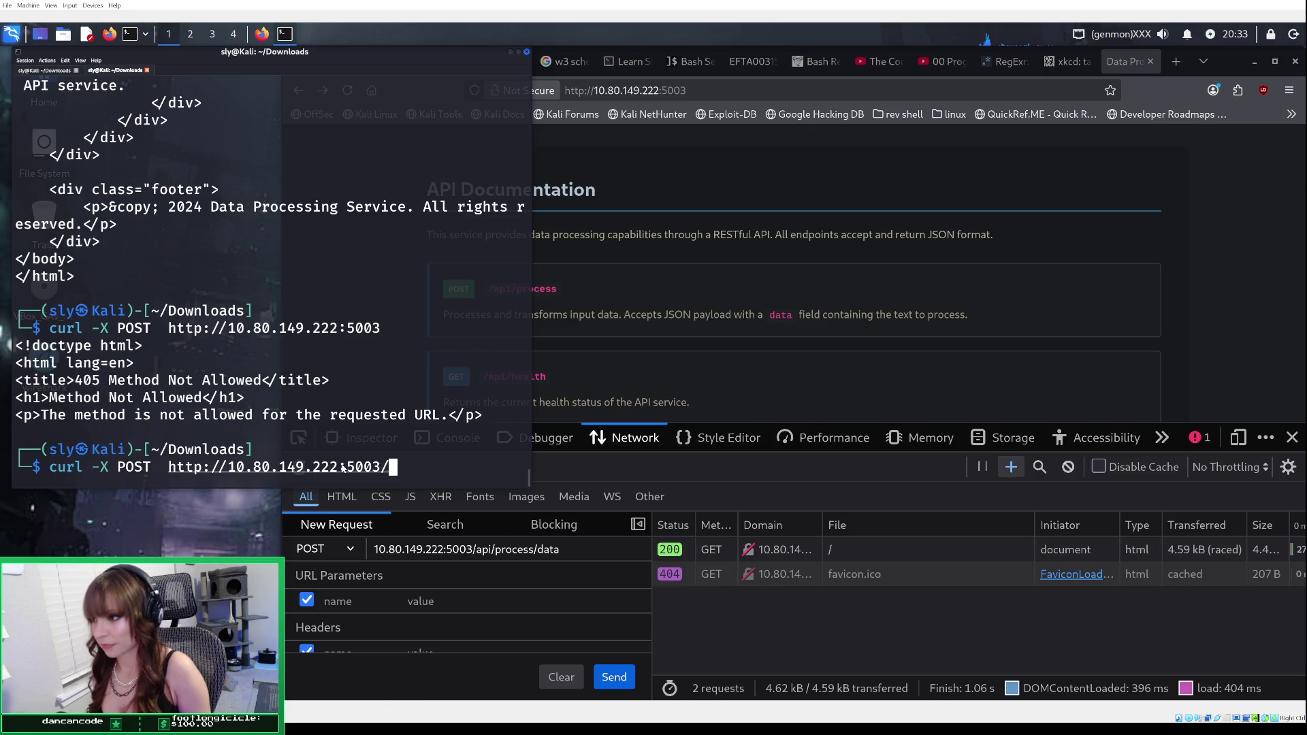
type("api")
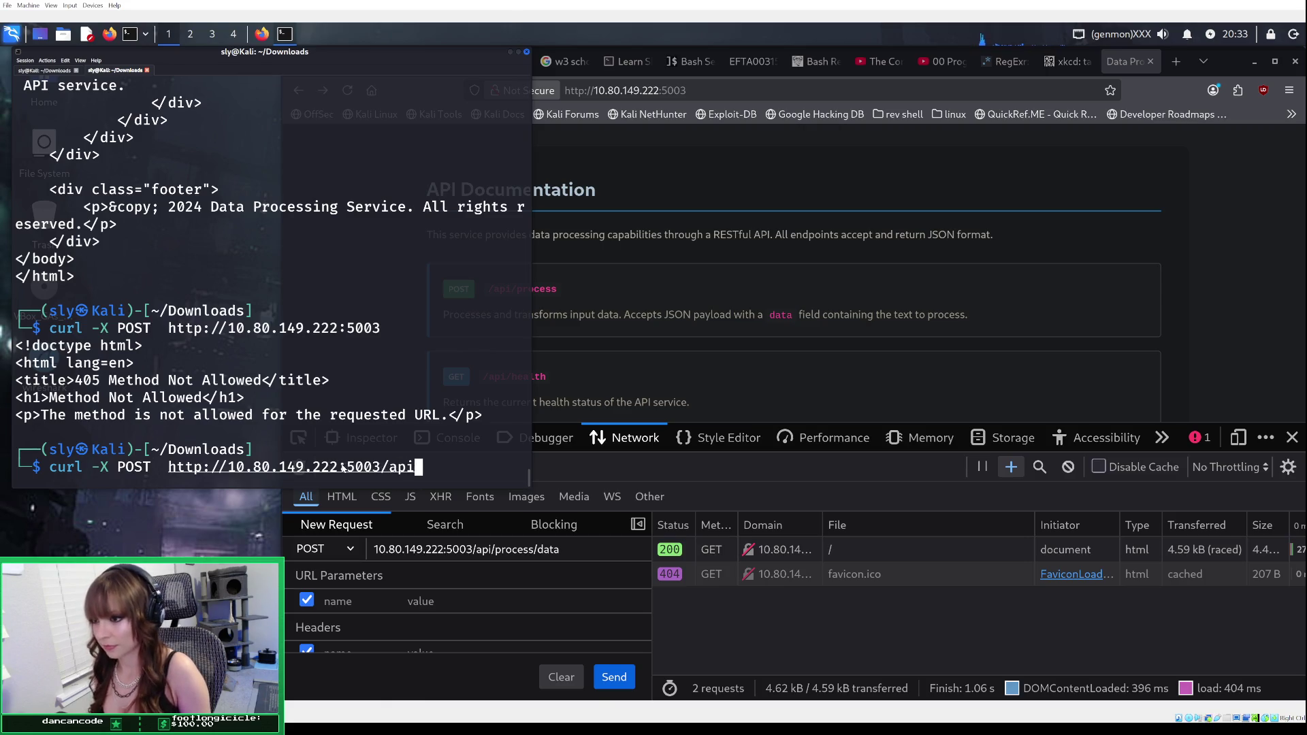
type("/proces")
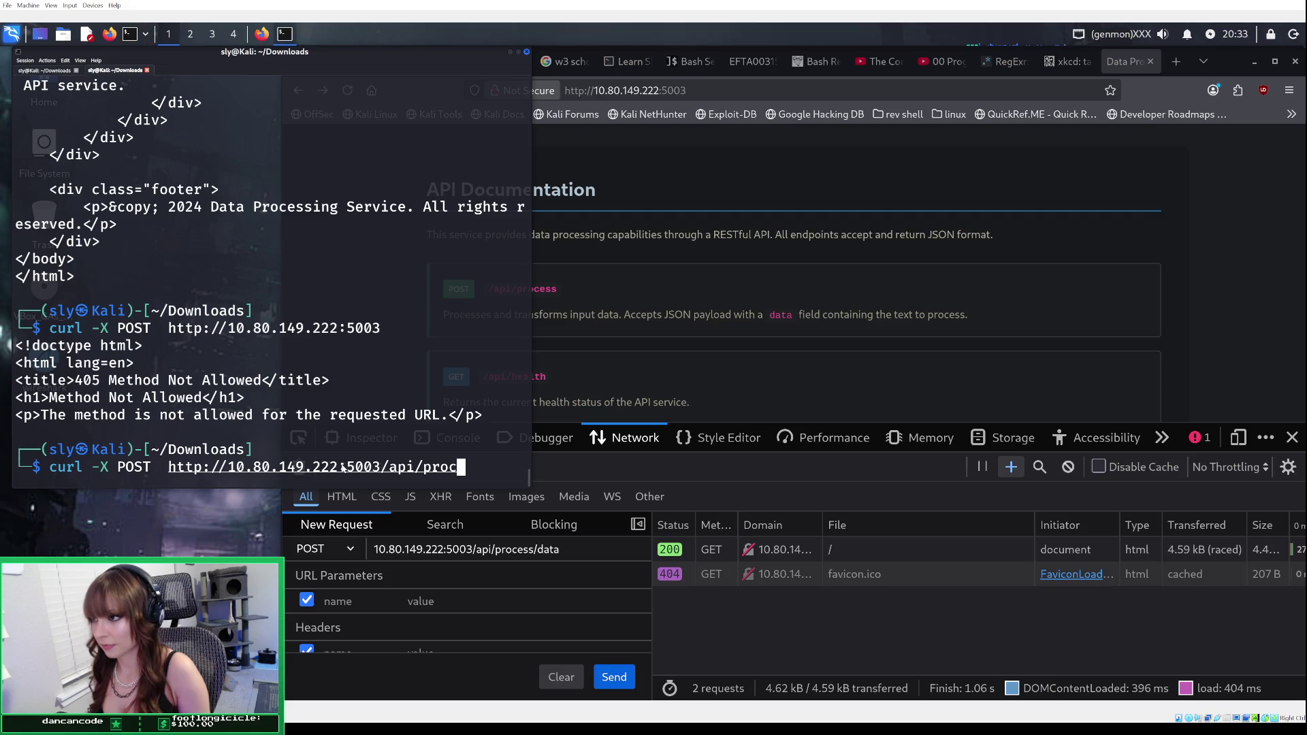
type("s")
key("Return")
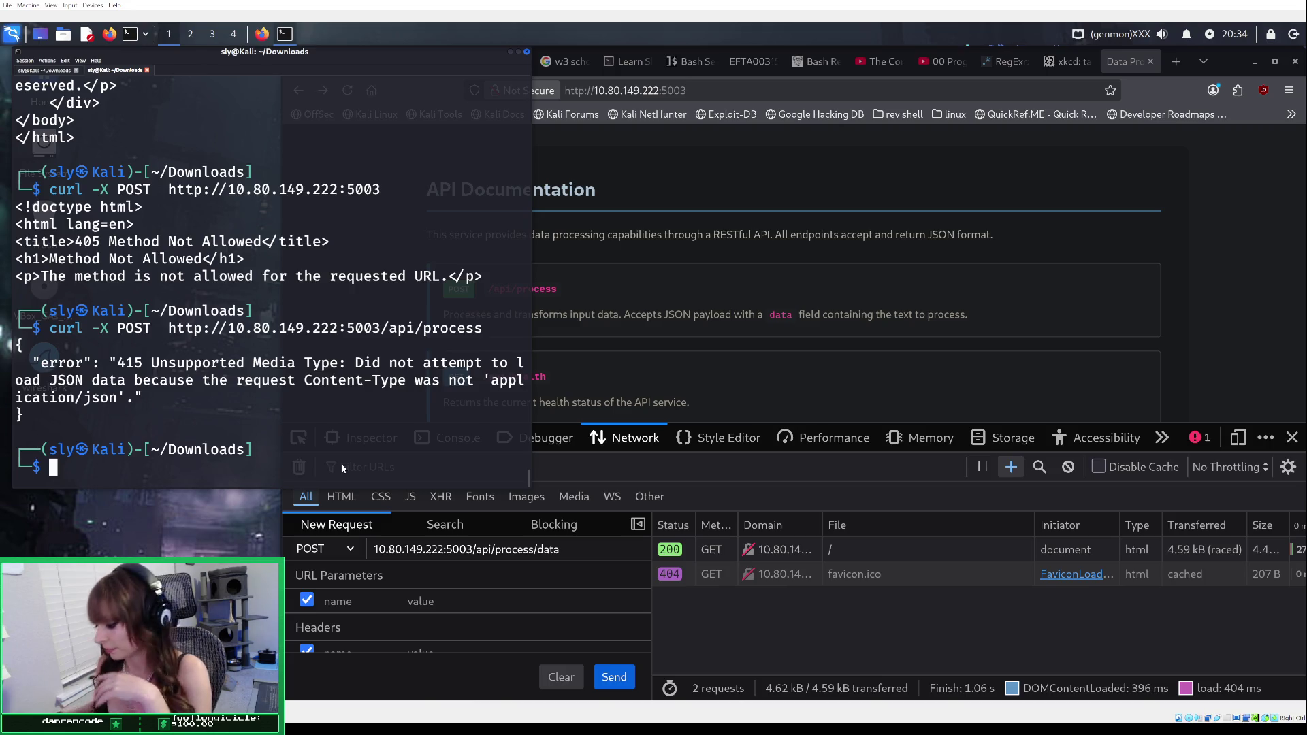
- Rewrite the POST path to /application/json and run it, getting 404 Not Found
key("Up")
key("Left")
key("Left")
key("Left")
key("Left")
key("Left")
key("Left")
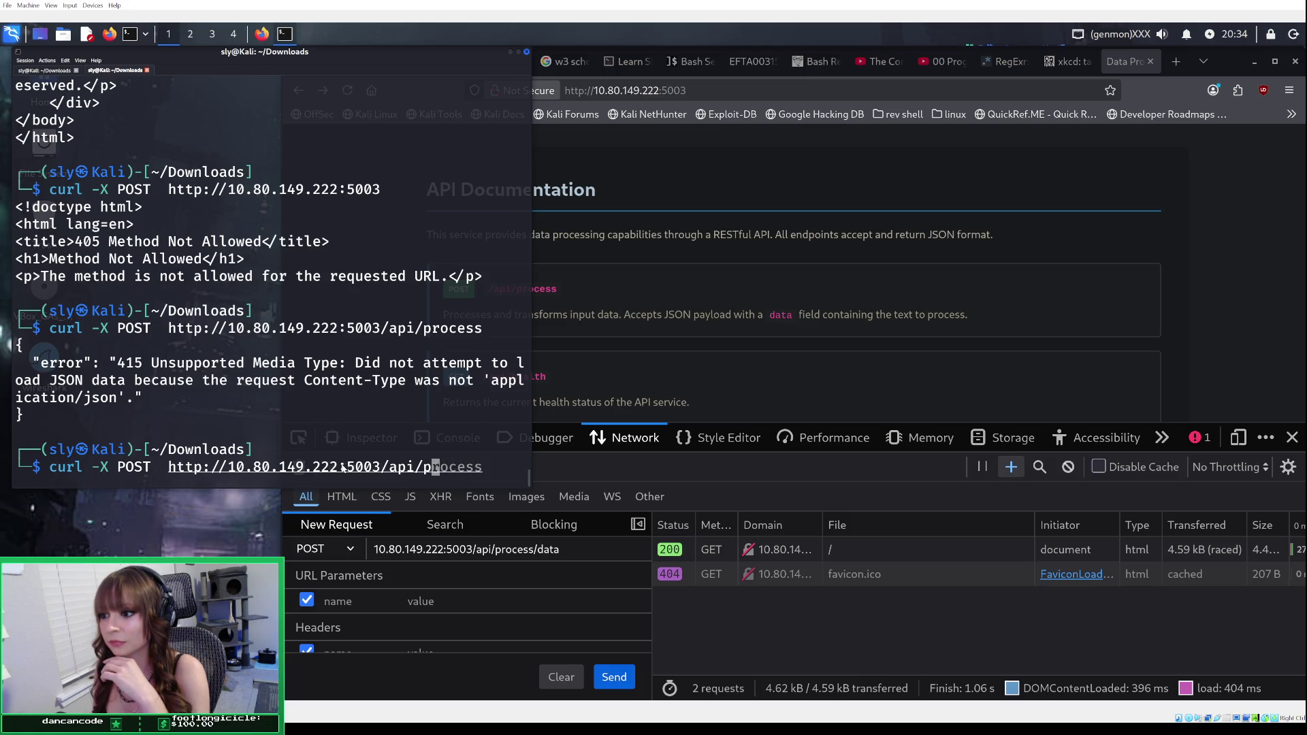
key("Left")
key("Left")
key("Left")
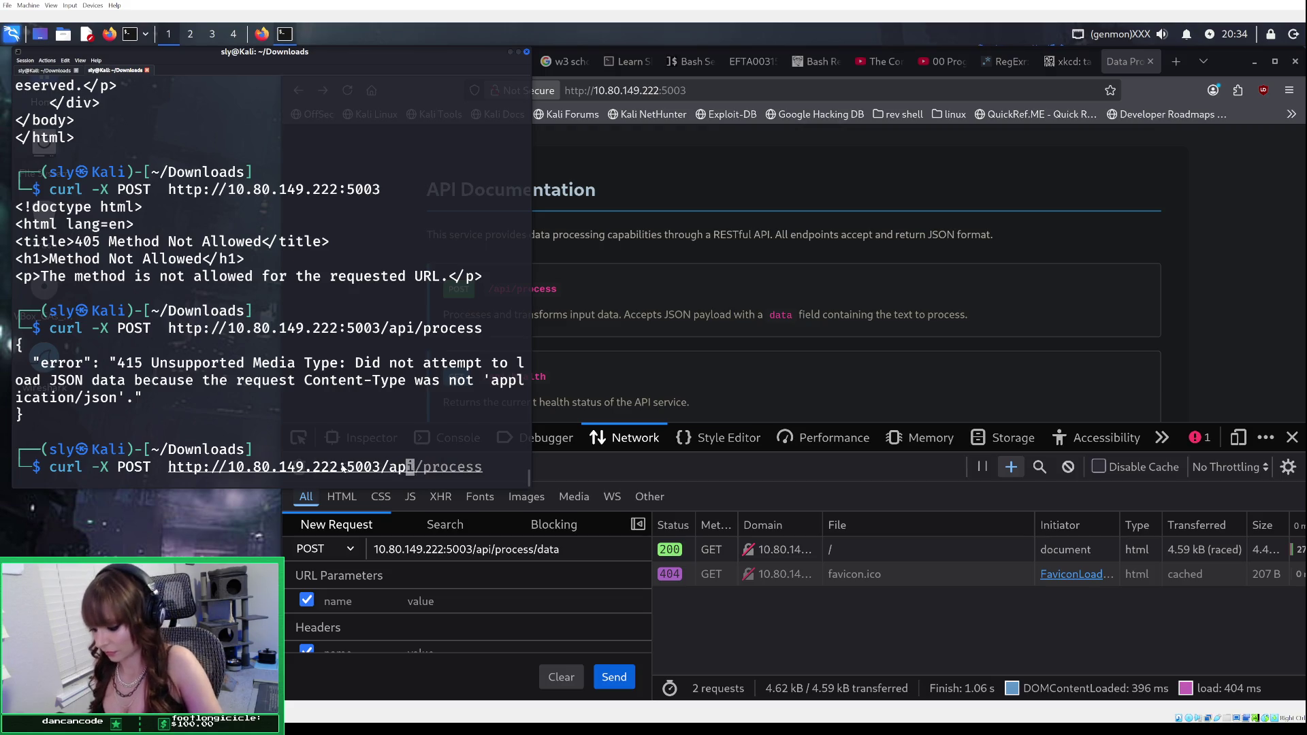
key("ctrl+k")
type("plica")
type("tion")
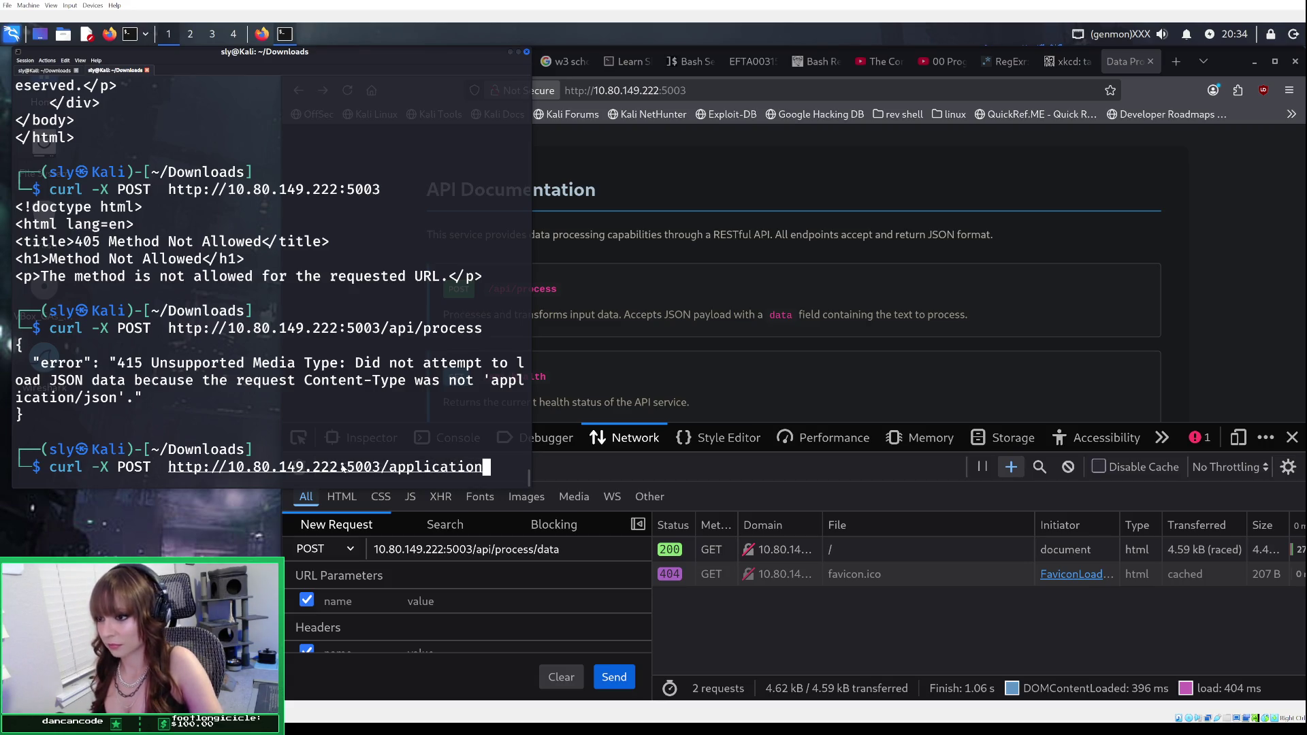
type("/json")
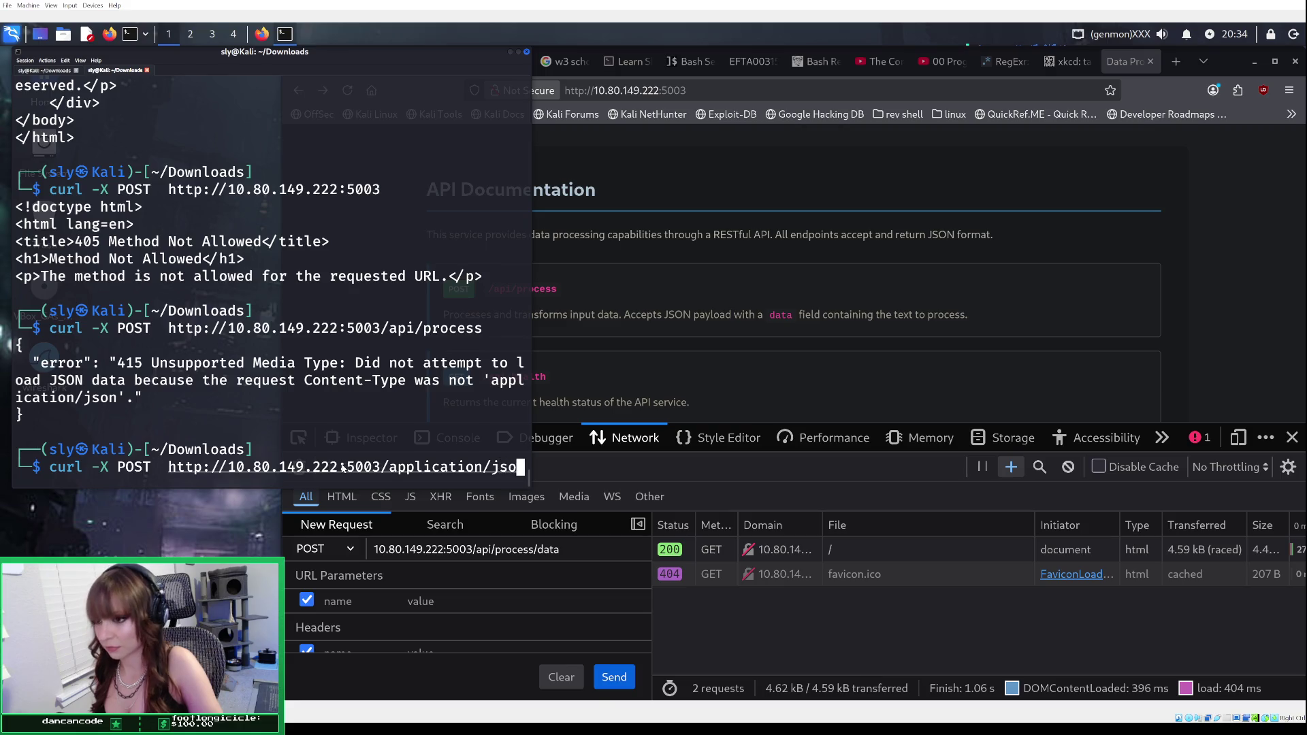
key("Return")
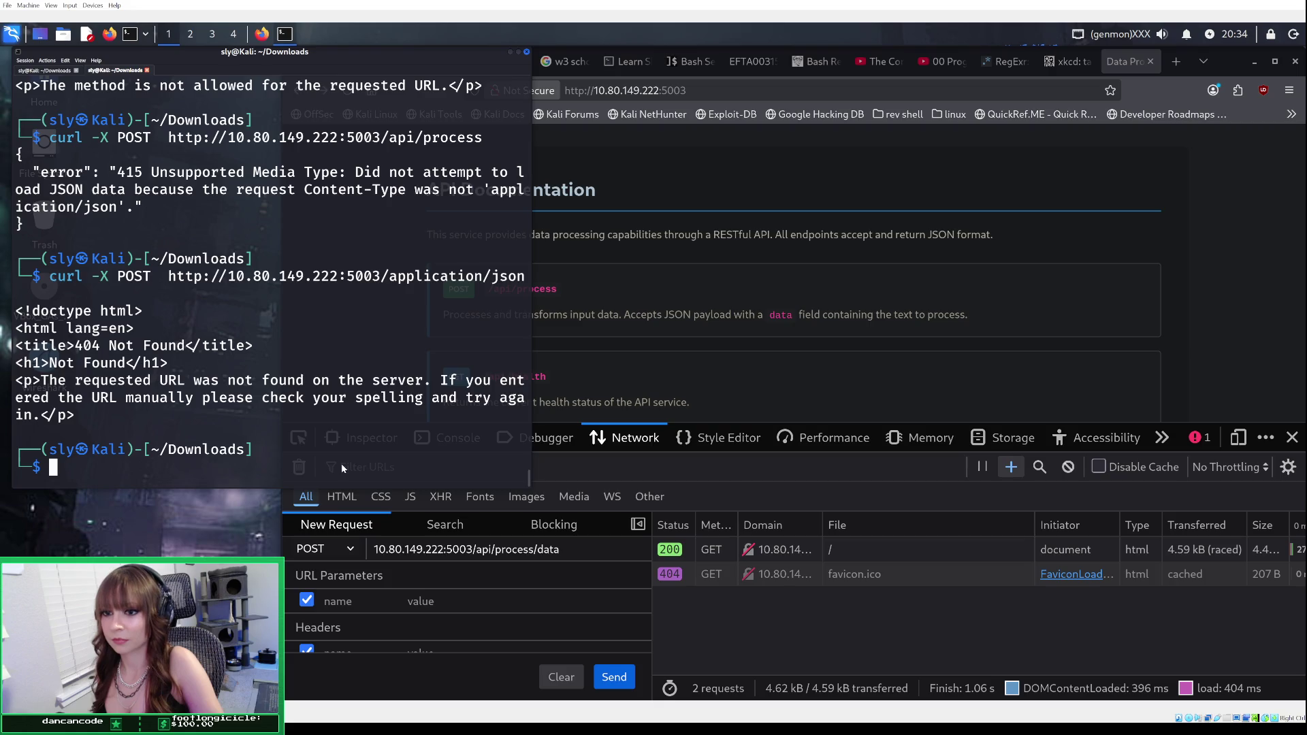
- POST to /api/process/application/json, which also returns 404 Not Found
key("Up")
key("Left")
key("Left")
key("Left")
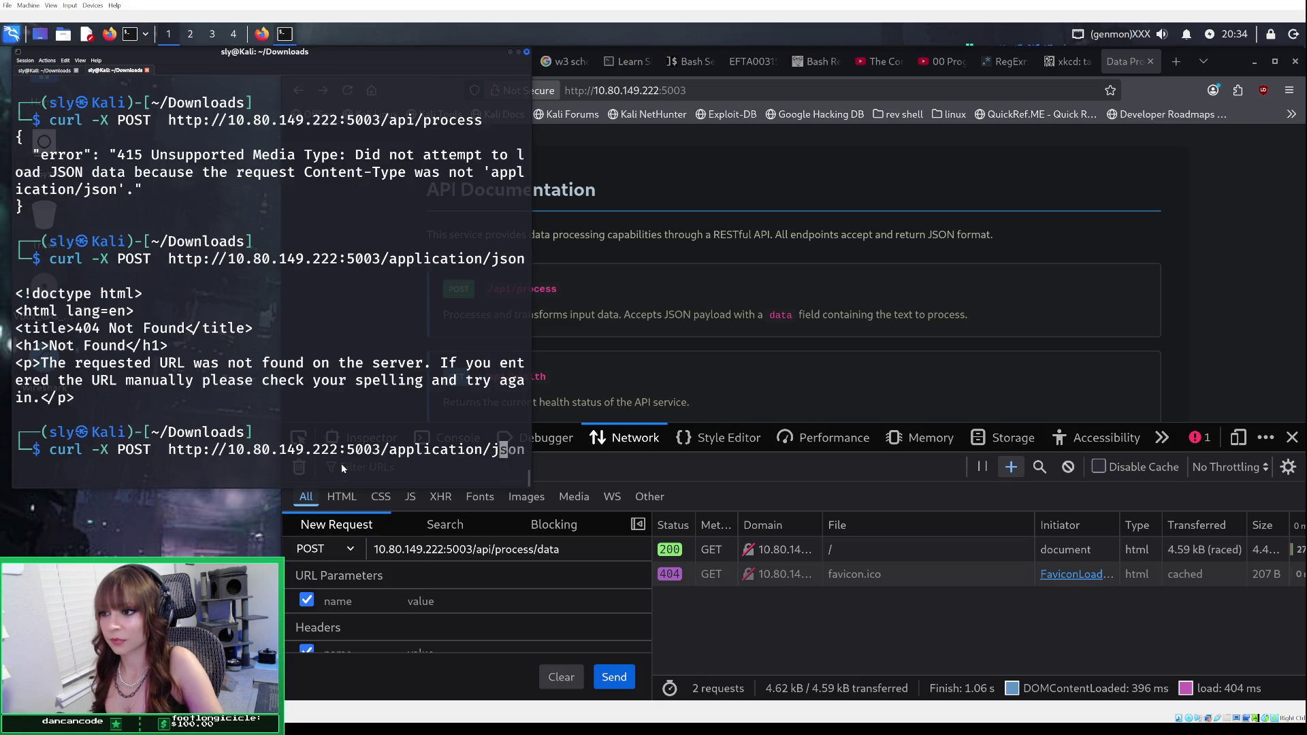
key("Left")
key("Left")
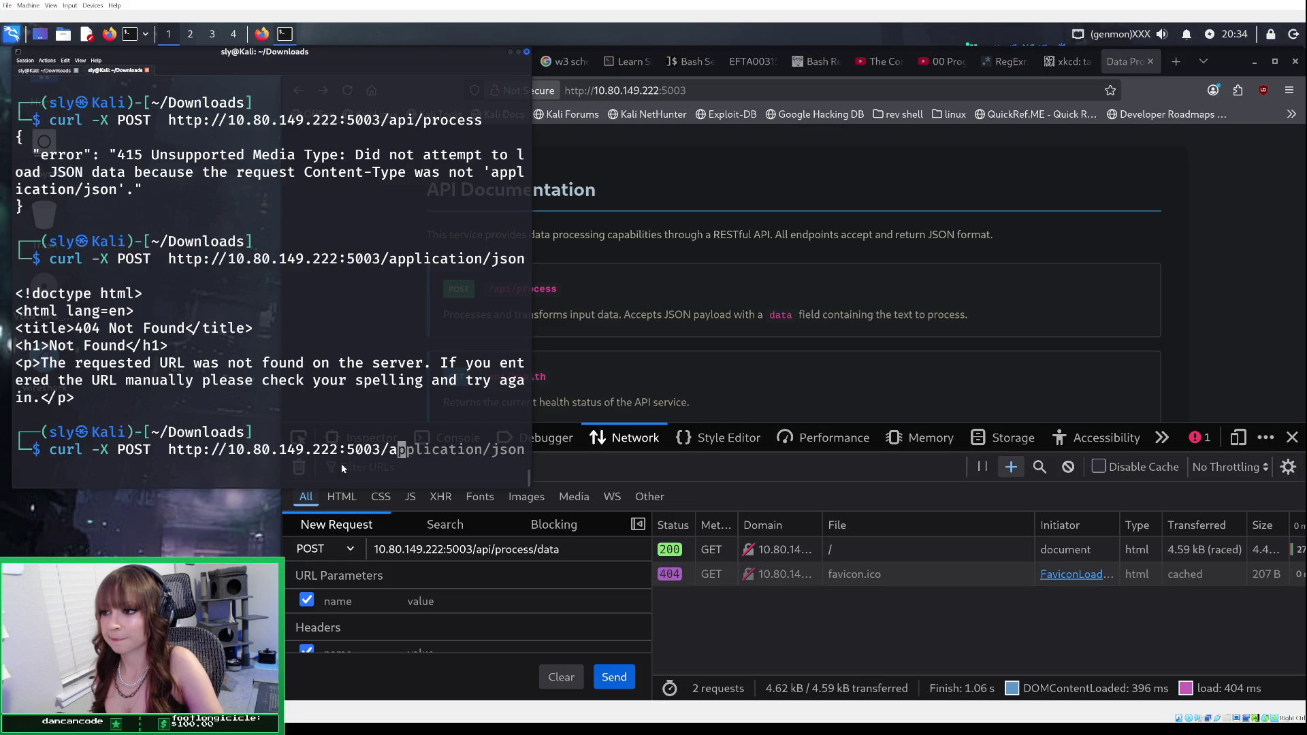
key("Up")
type("/")
type("applicat")
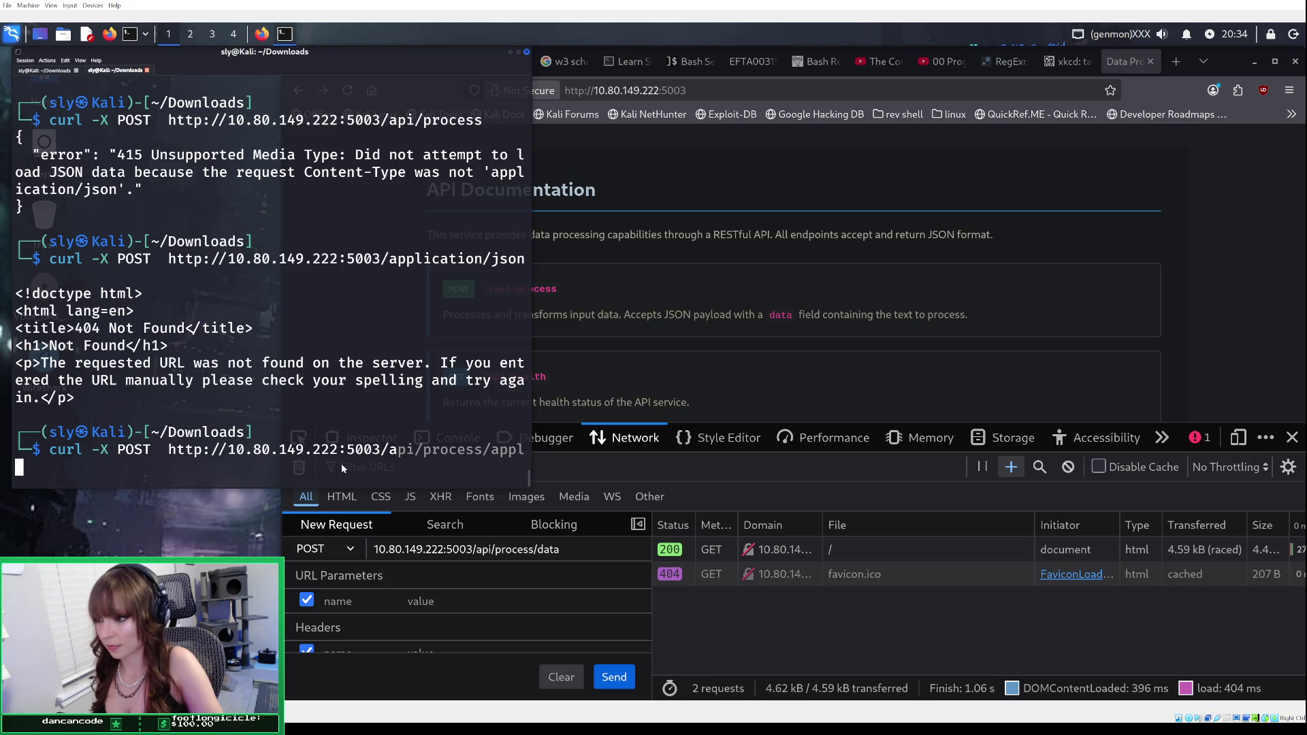
key("BackSpace")
type("tion/json")
key("Return")
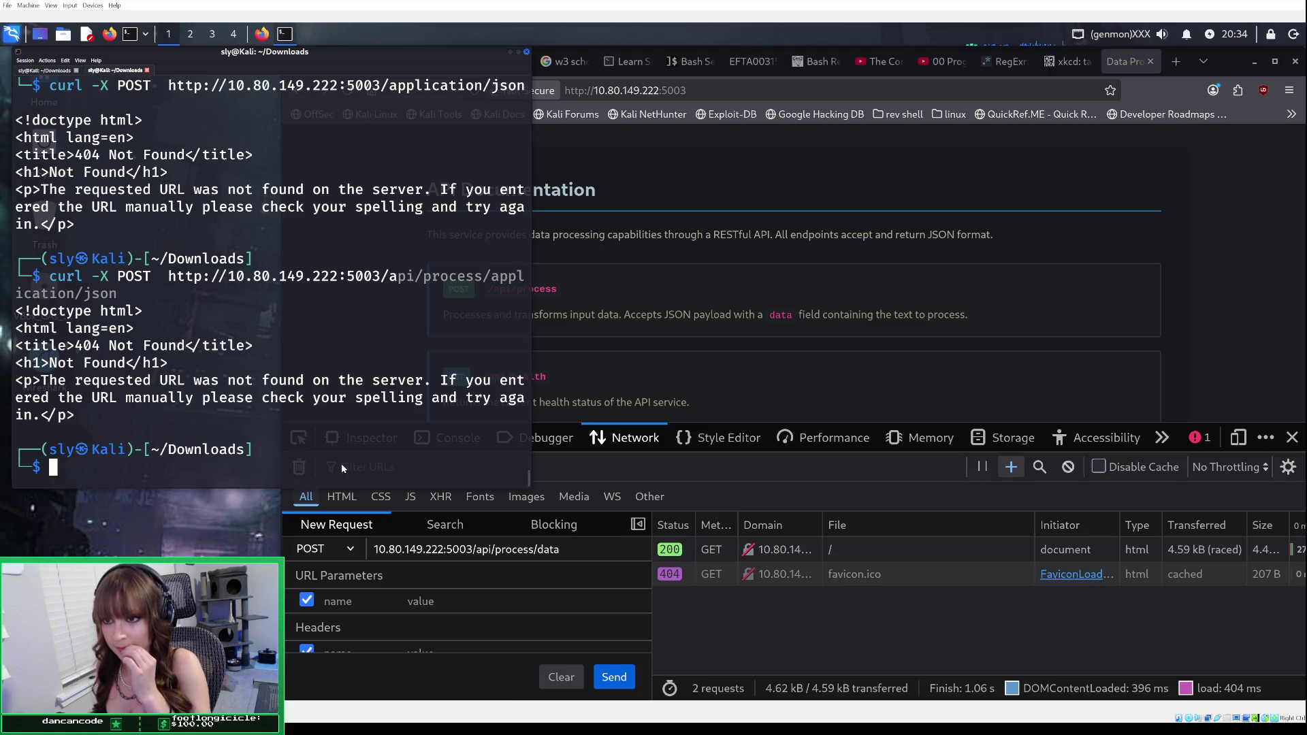
- Recall the last curl POST and scroll back through the earlier responses
key("Up")
key("Left")
key("Left")
key("Left")
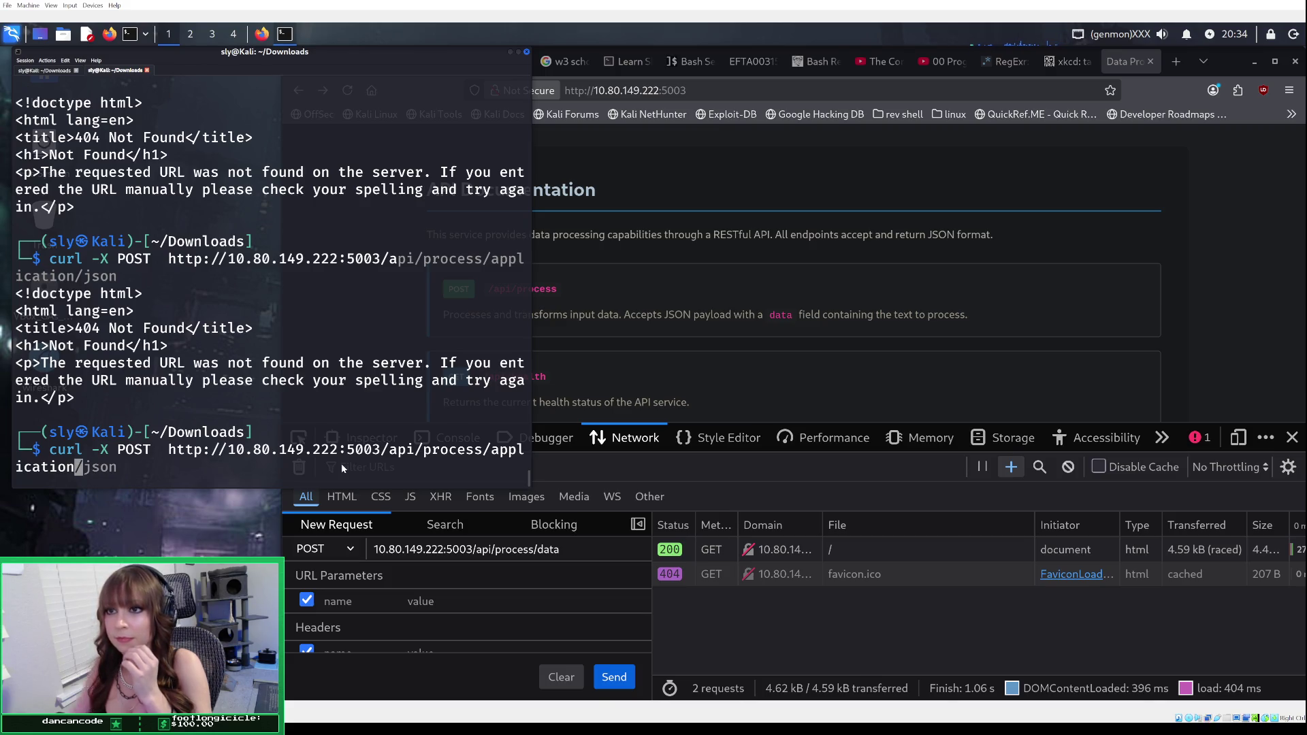
scroll(318, 225, "up", 1)
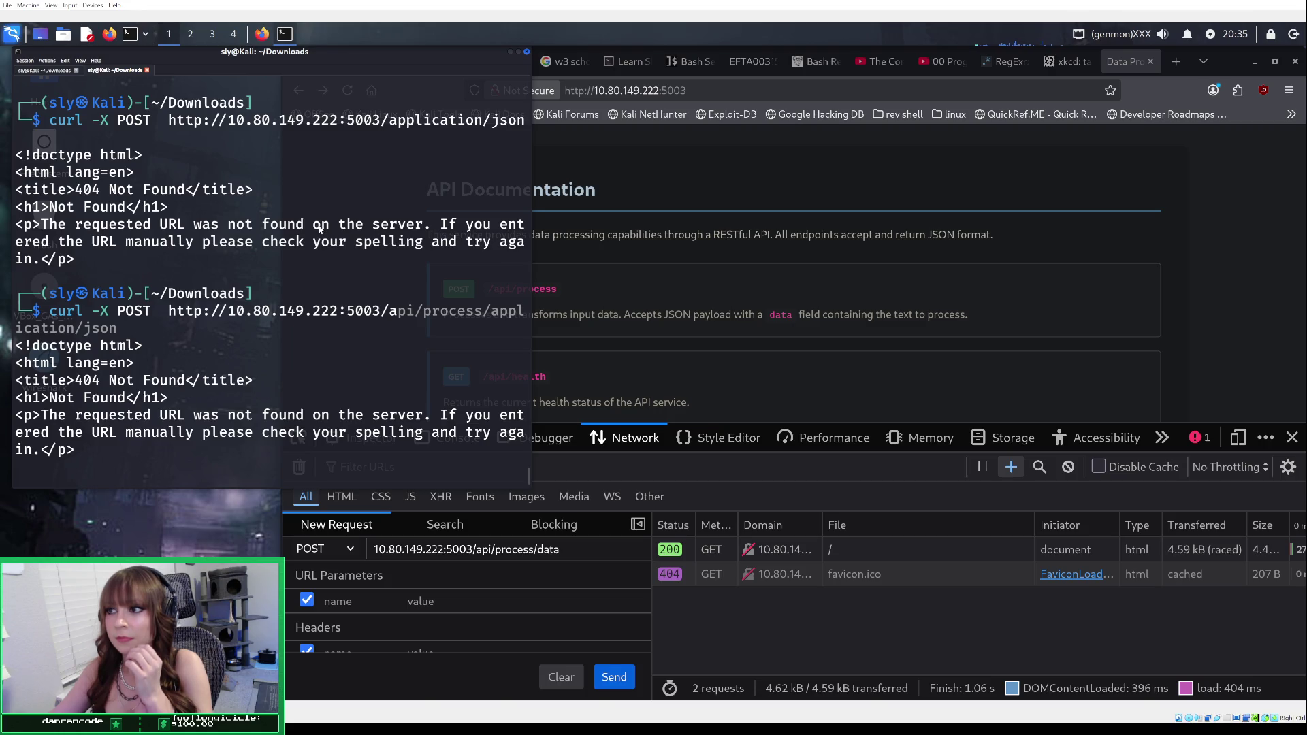
scroll(319, 228, "up", 4)
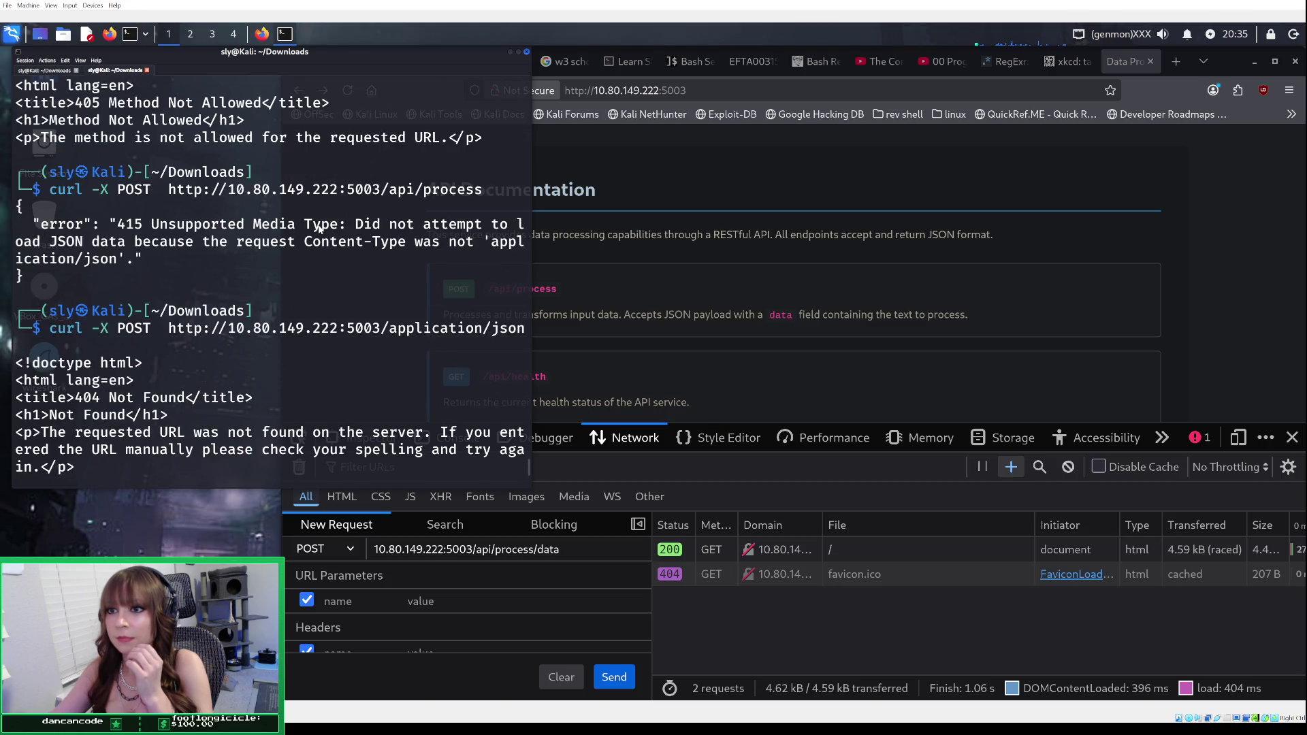